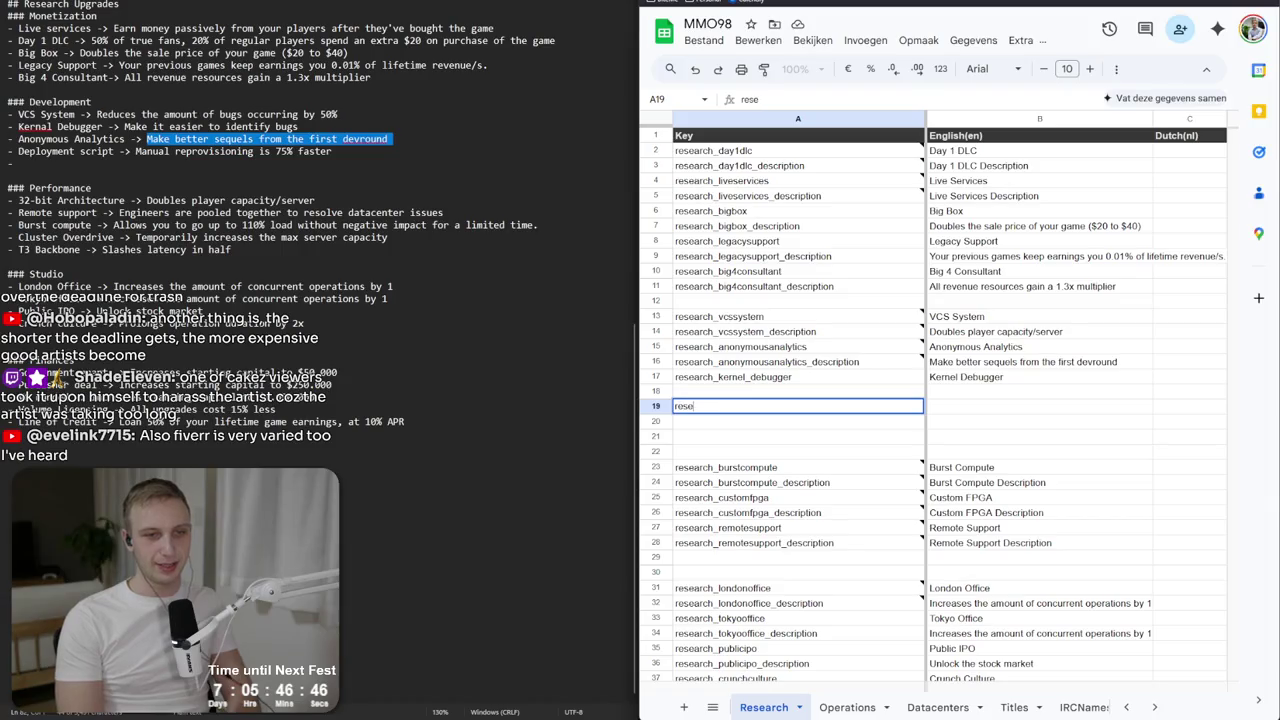
Enter the research_deploymentscript key and rename research_kernel_debugger to research_kerneldebugger.
type("arch_deplo")
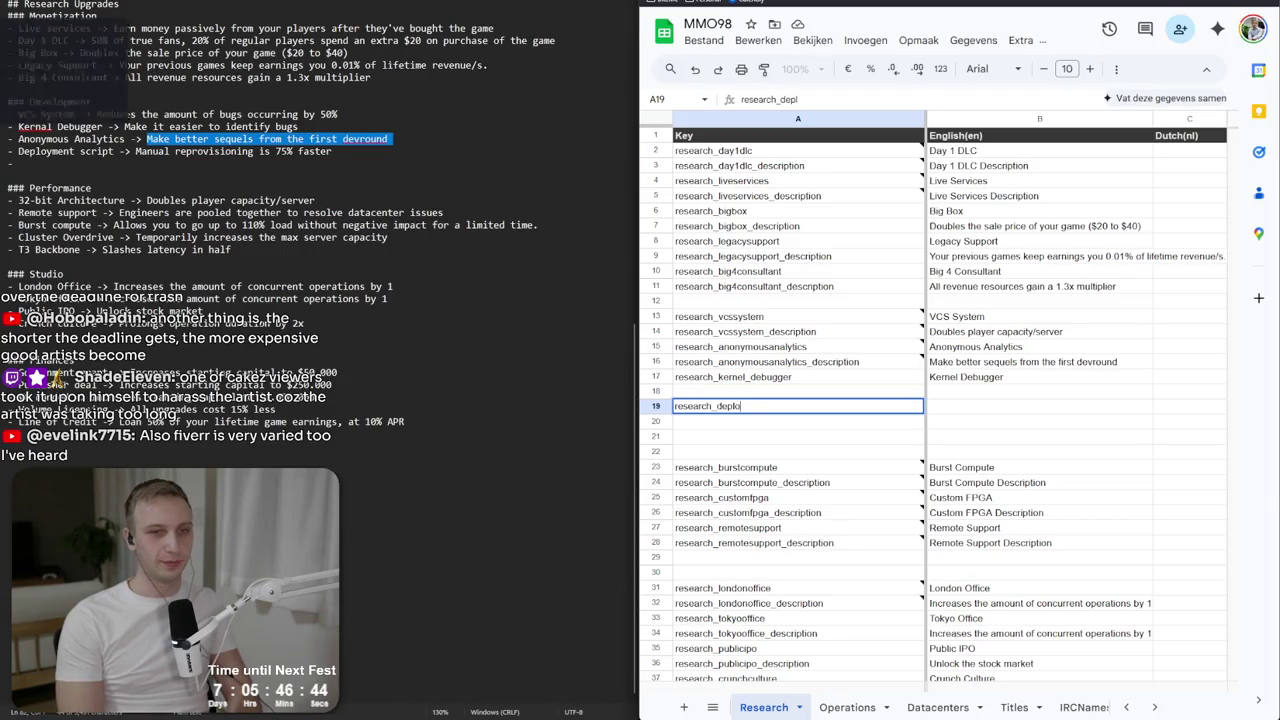
type("ymentsc")
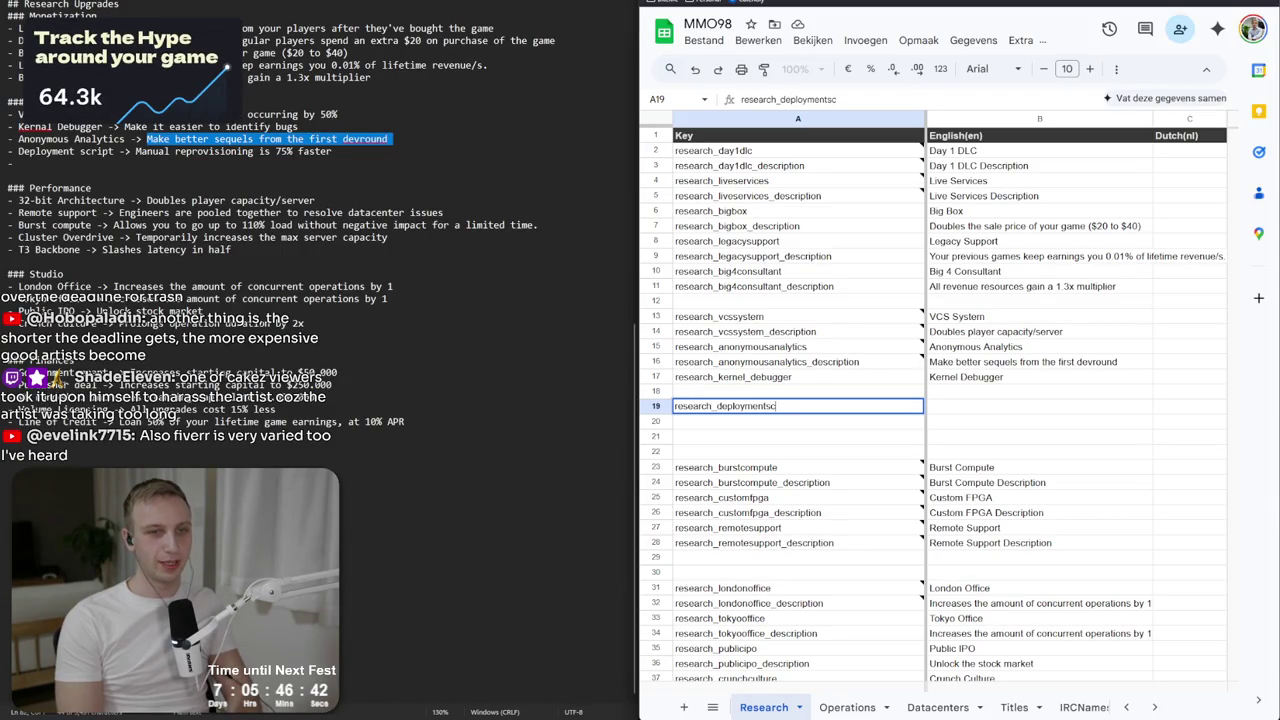
key("Return")
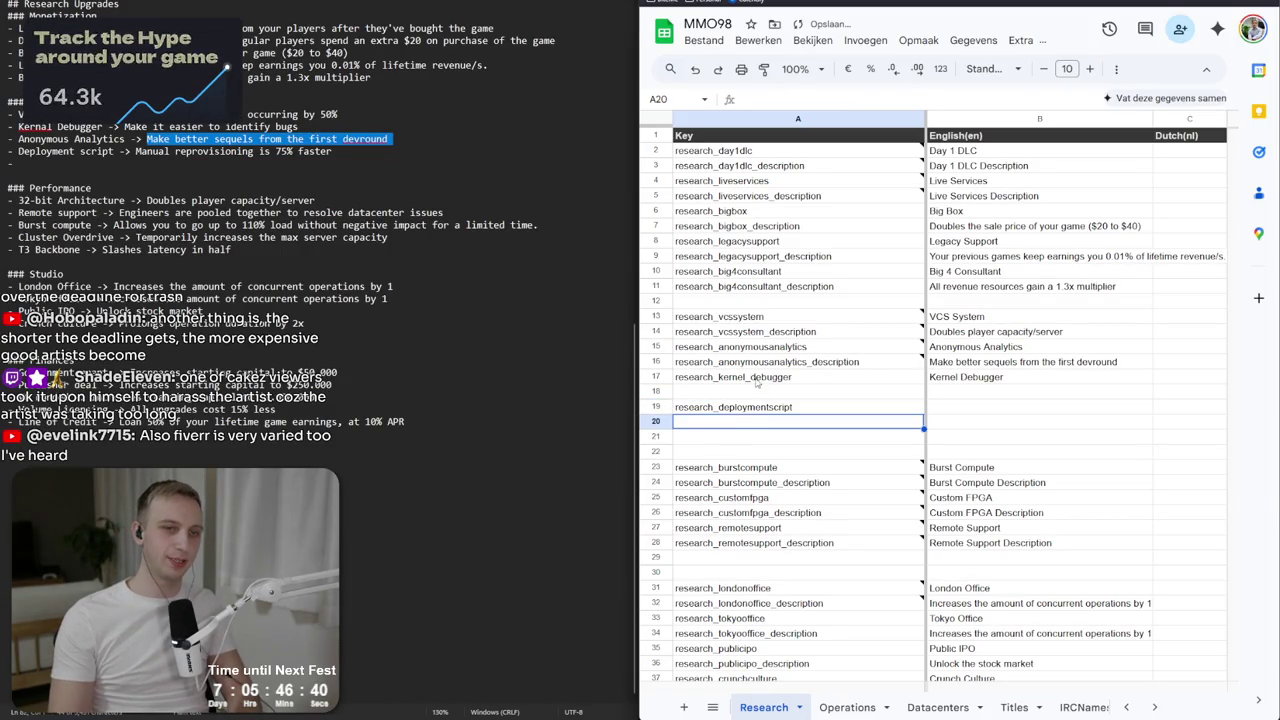
double_click(750, 377)
left_click(750, 377)
key("BackSpace")
key("Return")
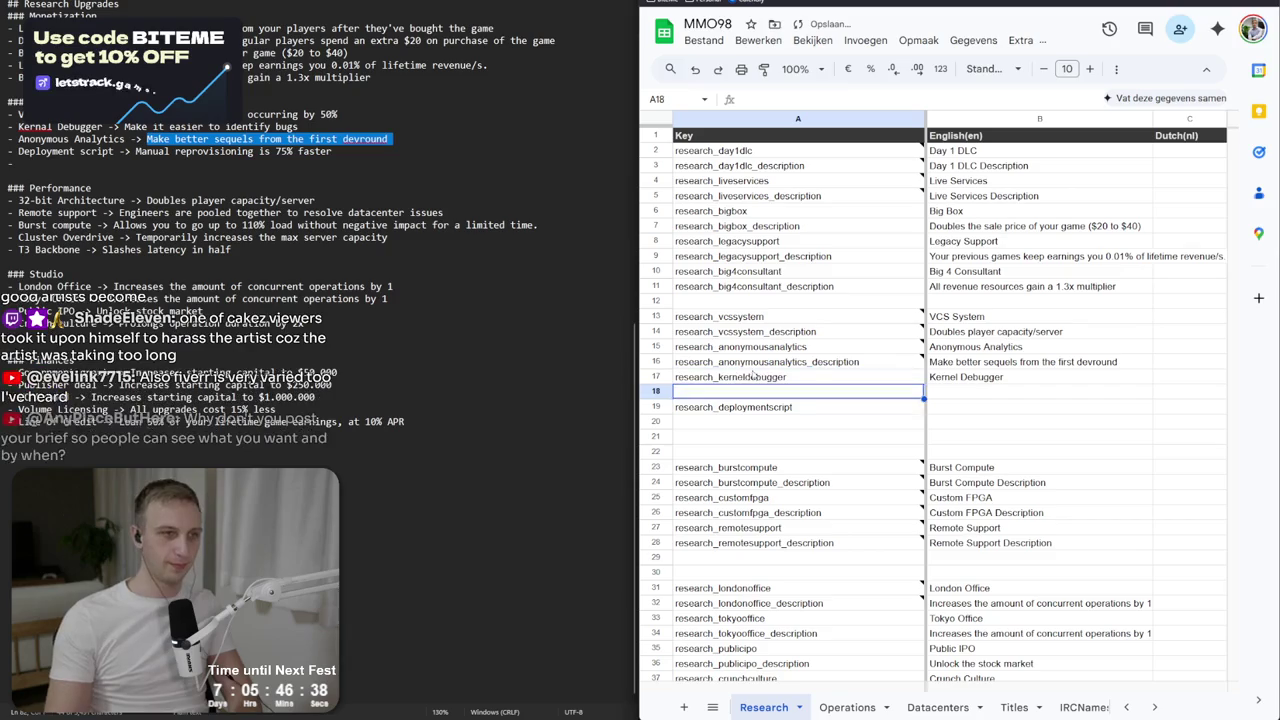
Add a research_deploymentscript_description key in the row below research_deploymentscript.
left_click(846, 410)
key("ctrl+c")
left_click(844, 421)
key("ctrl+v")
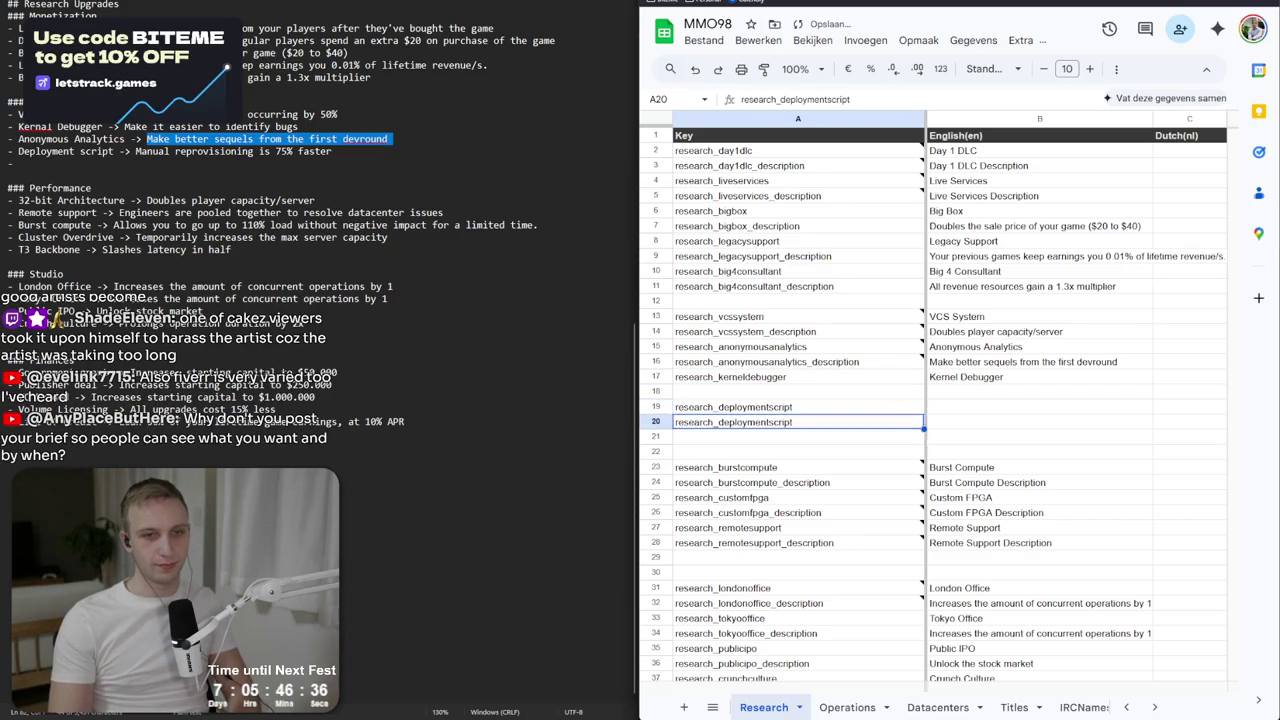
key("Return")
type("_description")
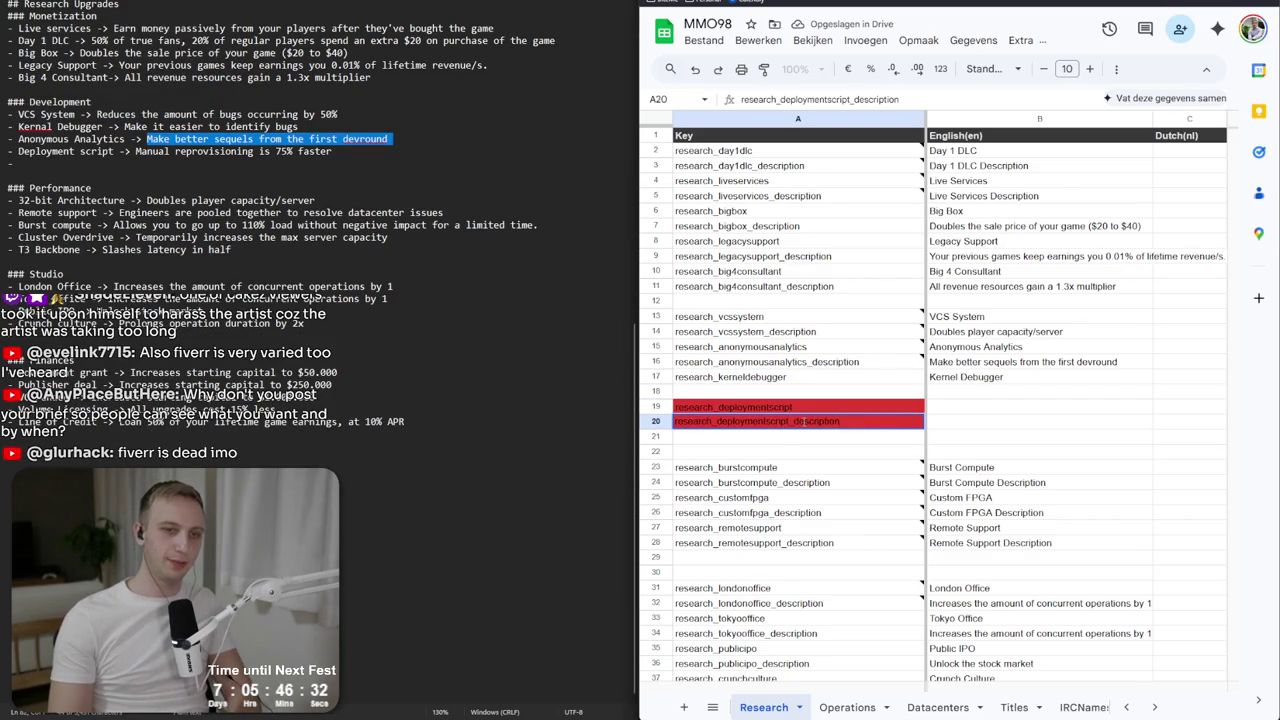
left_click(820, 384)
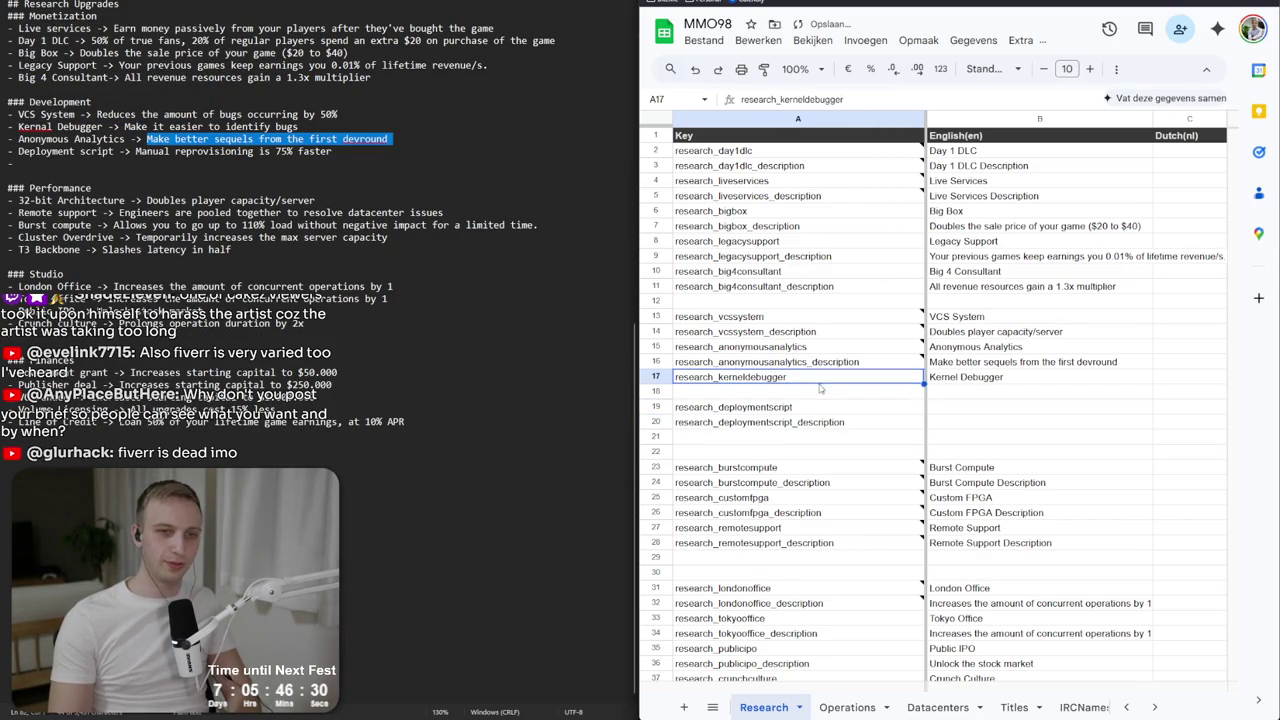
Add a research_kerneldebugger_description key below research_kerneldebugger.
left_click(818, 391)
key("Up")
key("ctrl+c")
key("Down")
key("ctrl+v")
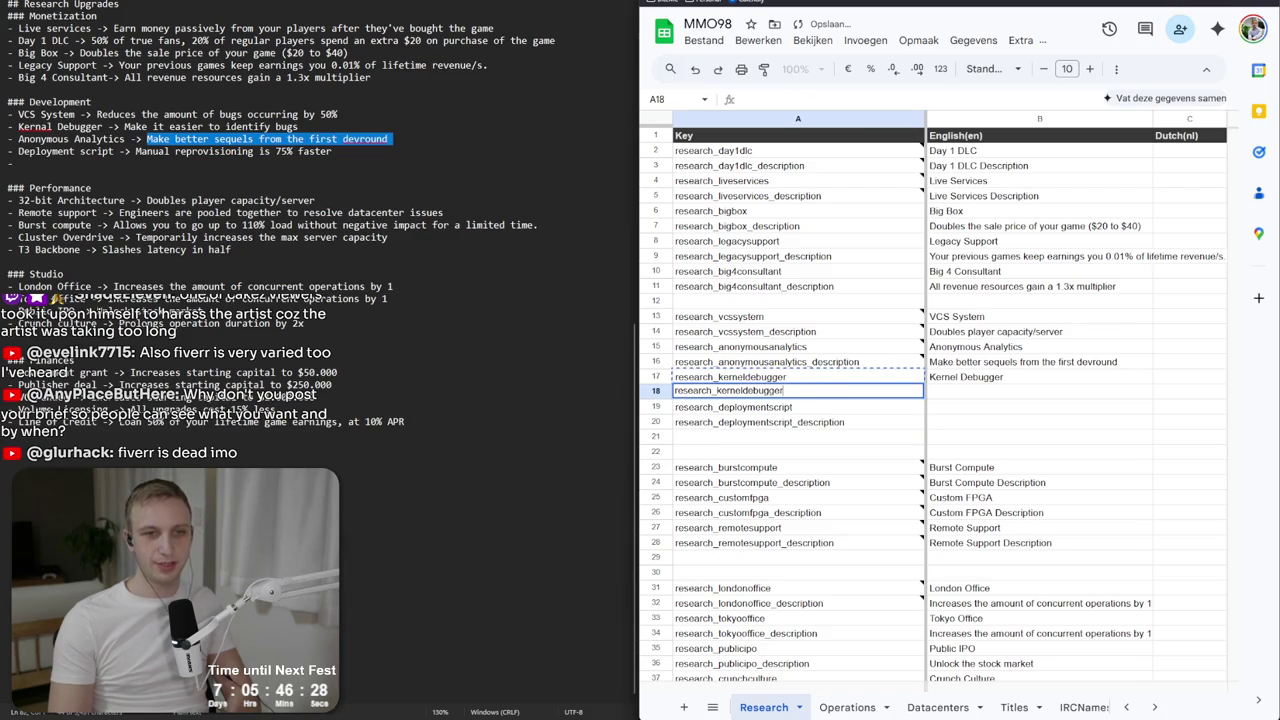
type("_description")
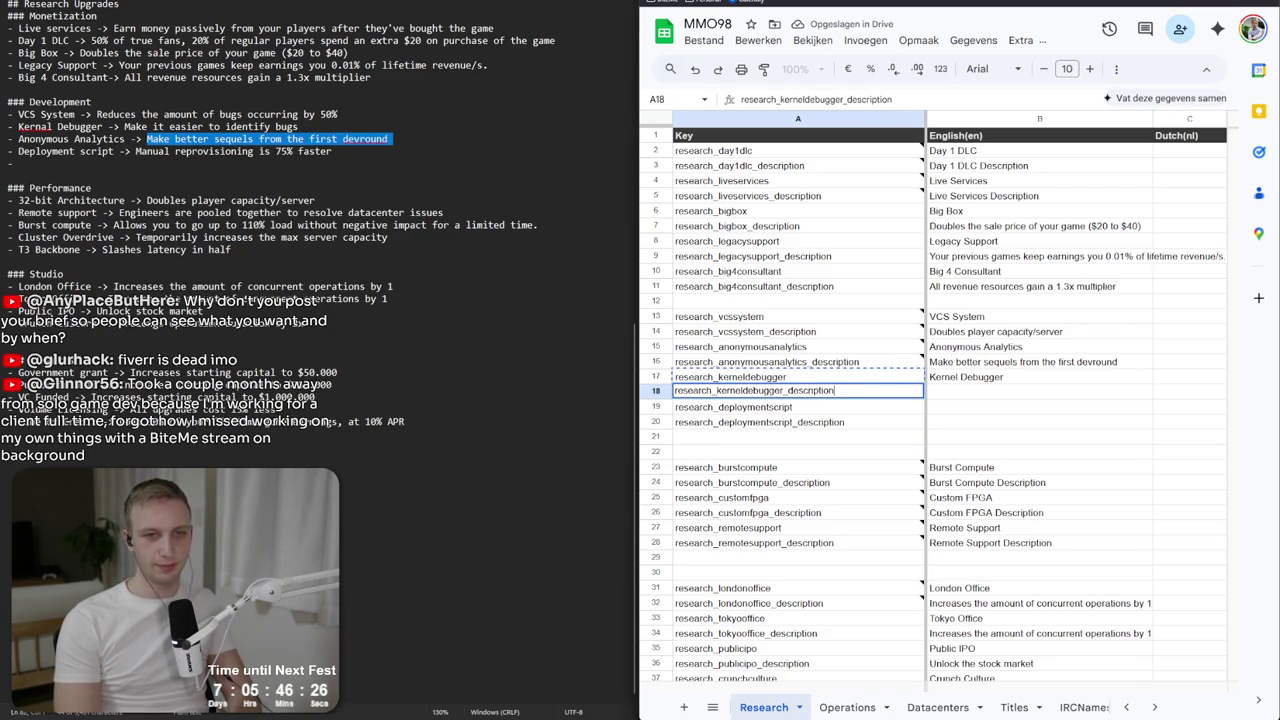
key("Return")
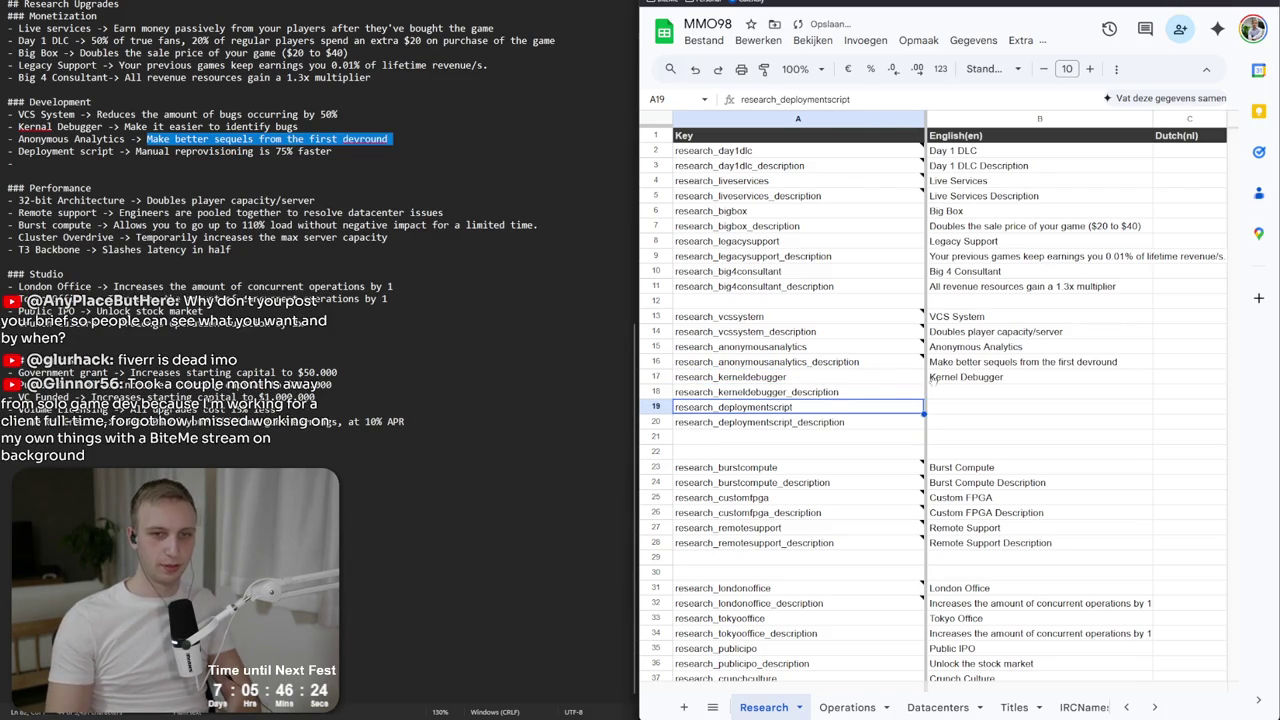
left_click(950, 400)
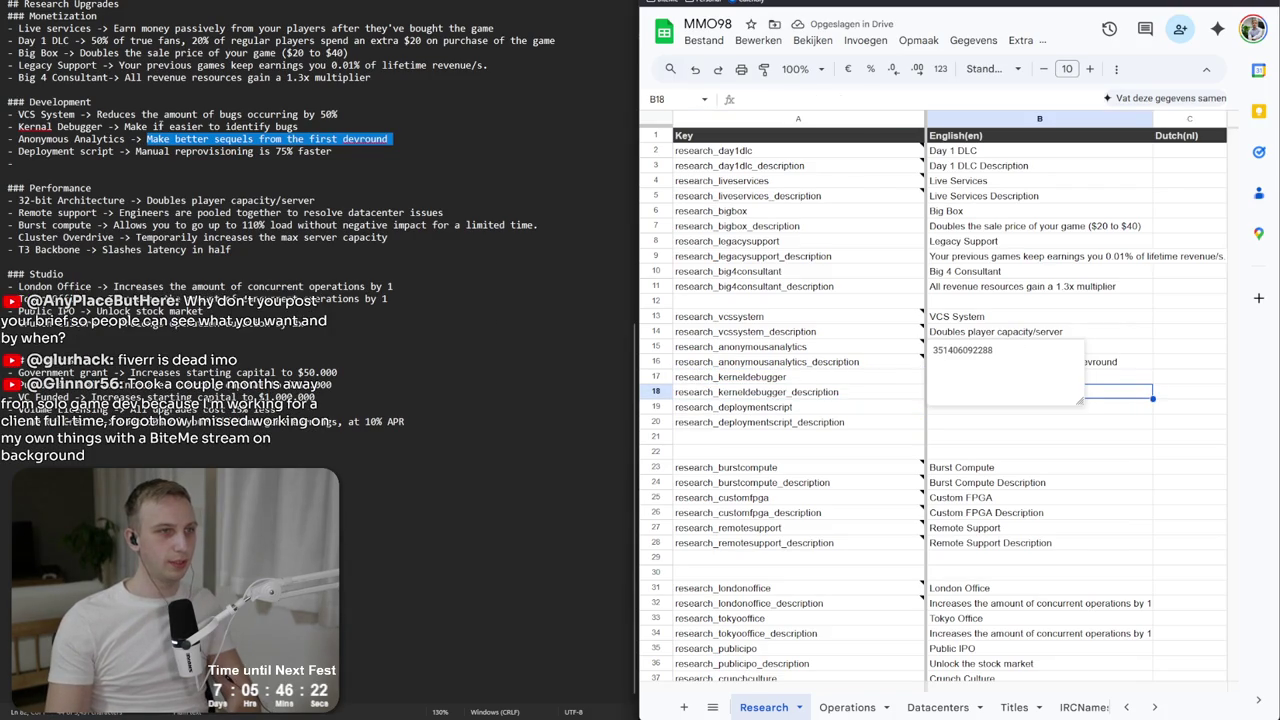
Paste the kernel debugger and deployment script descriptions from the notes, and title B19 'Deployment scripts'.
left_click_drag(125, 127, 316, 127)
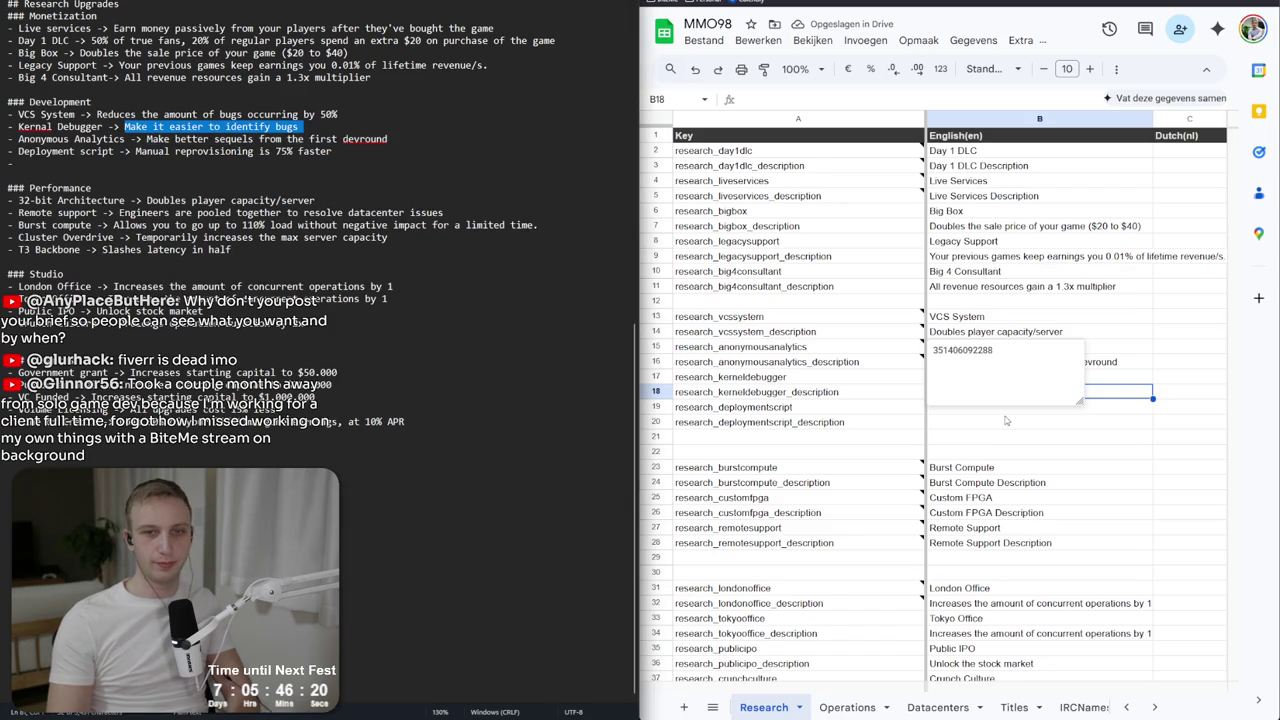
key("ctrl+v")
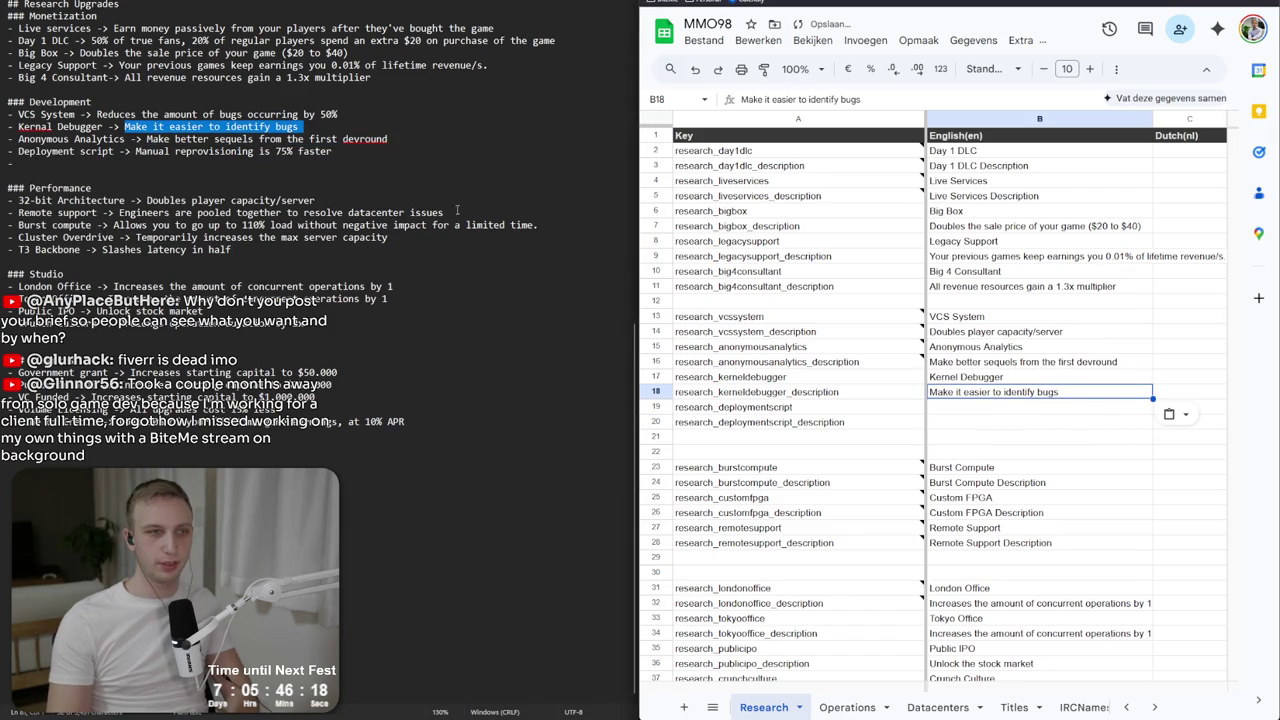
left_click_drag(135, 151, 408, 156)
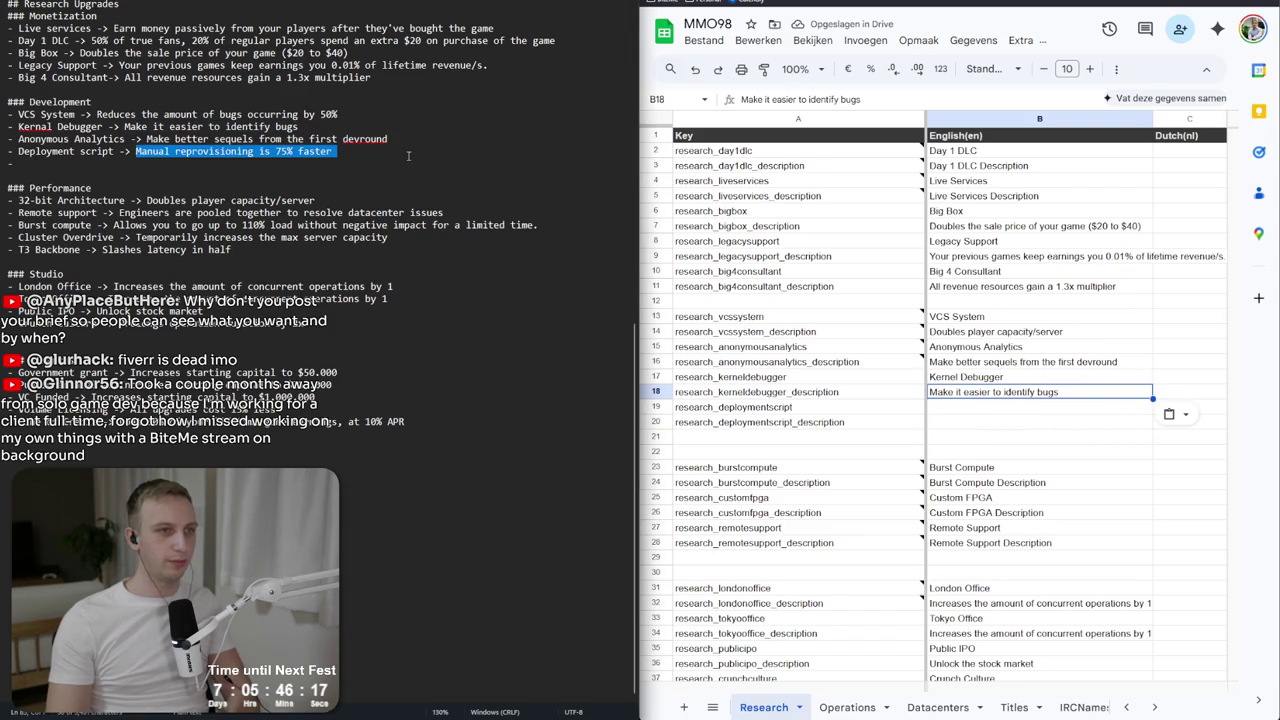
left_click(966, 421)
key("ctrl+v")
key("Up")
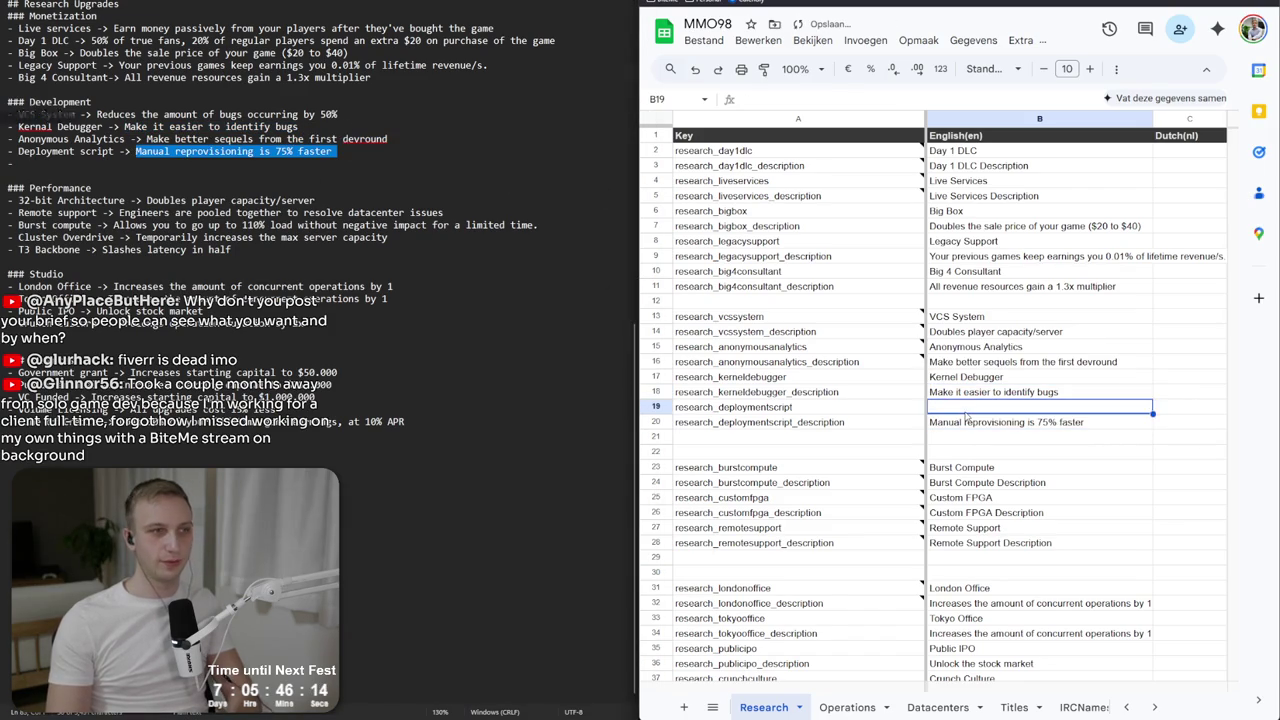
type("Deployment scripts")
key("Return")
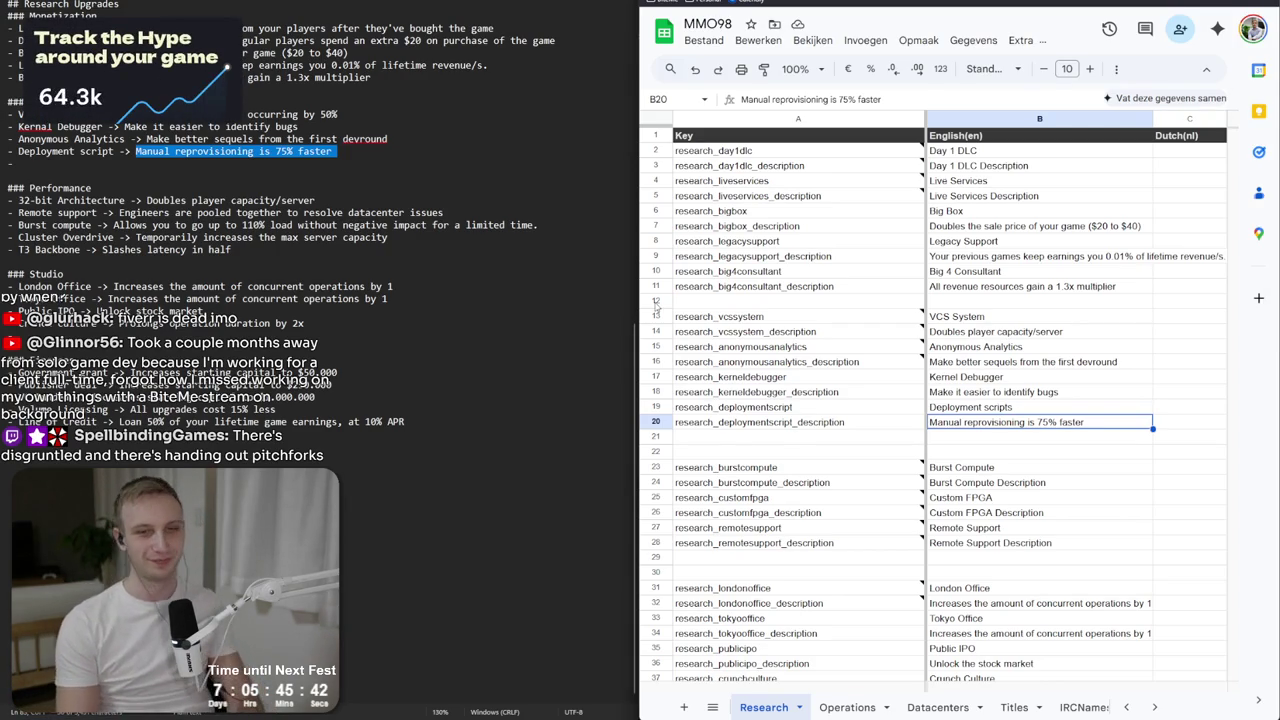
key("Left")
key("Down")
key("Down")
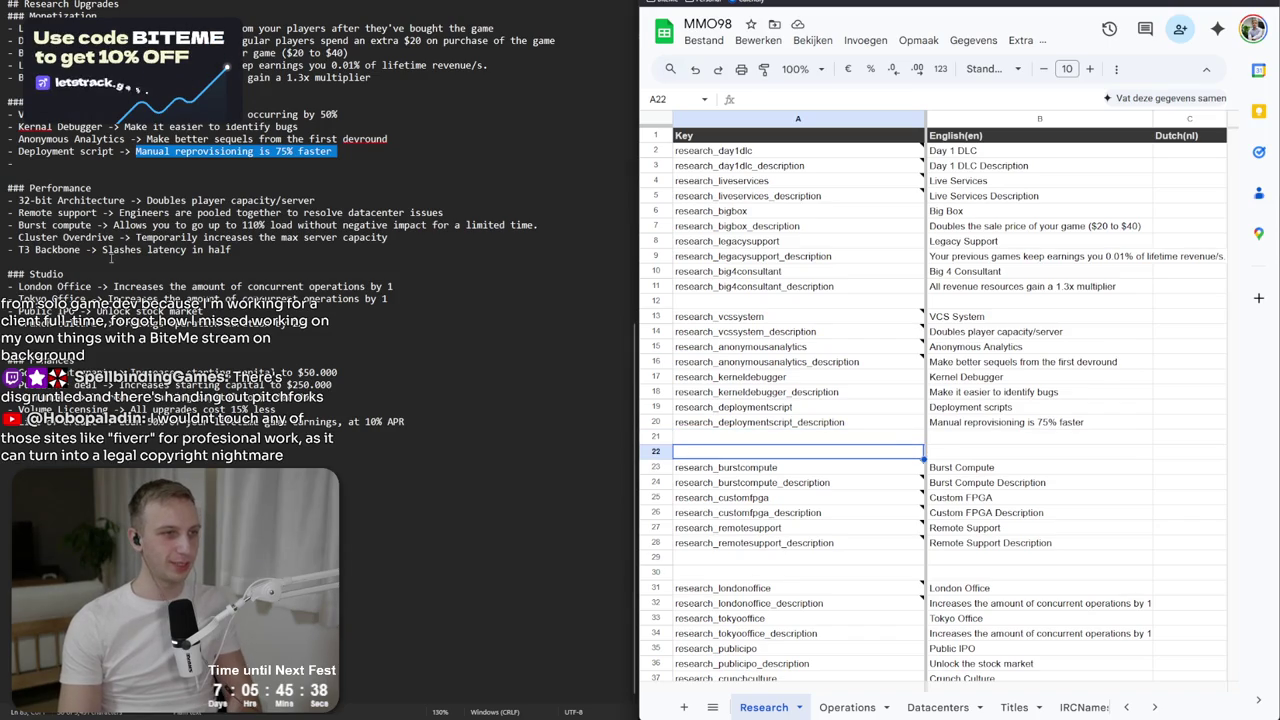
left_click_drag(865, 451, 866, 528)
left_click_drag(840, 467, 842, 545)
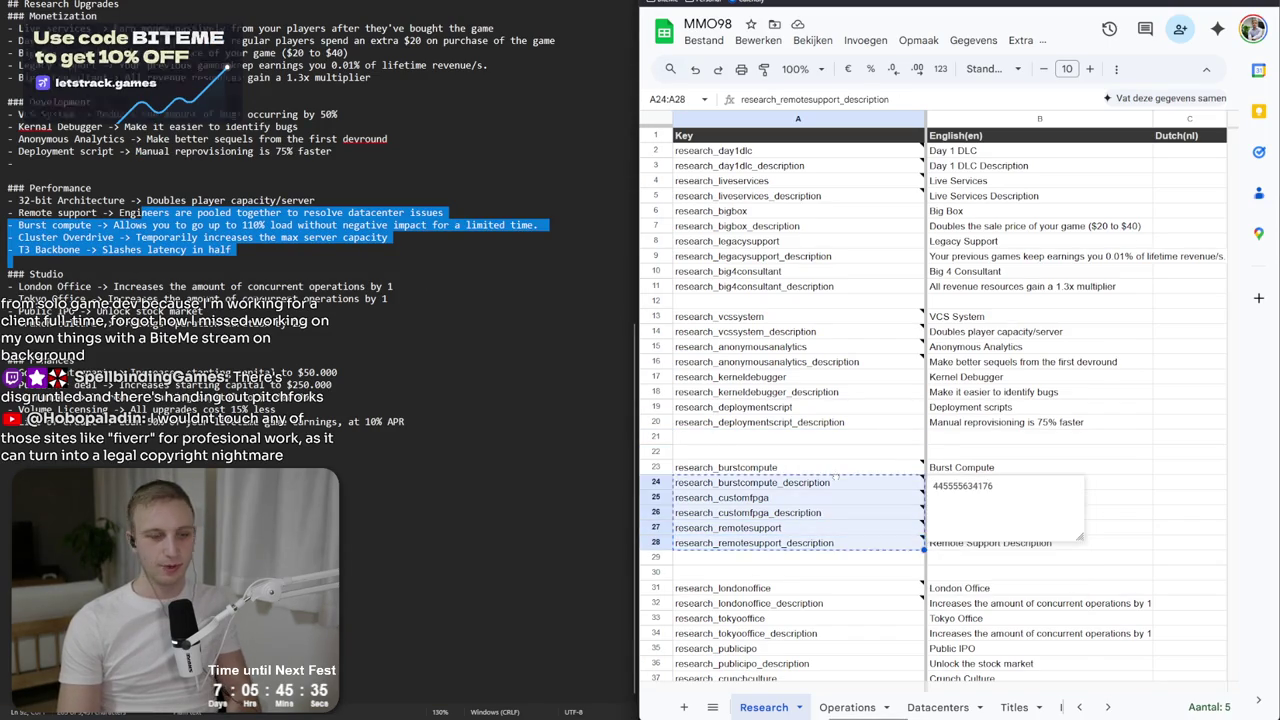
left_click(842, 545)
mouse_move(830, 482)
left_mouse_down()
mouse_move(828, 528)
mouse_move(830, 470)
mouse_move(835, 573)
mouse_move(835, 543)
left_mouse_up()
left_click(828, 528)
left_click(835, 543)
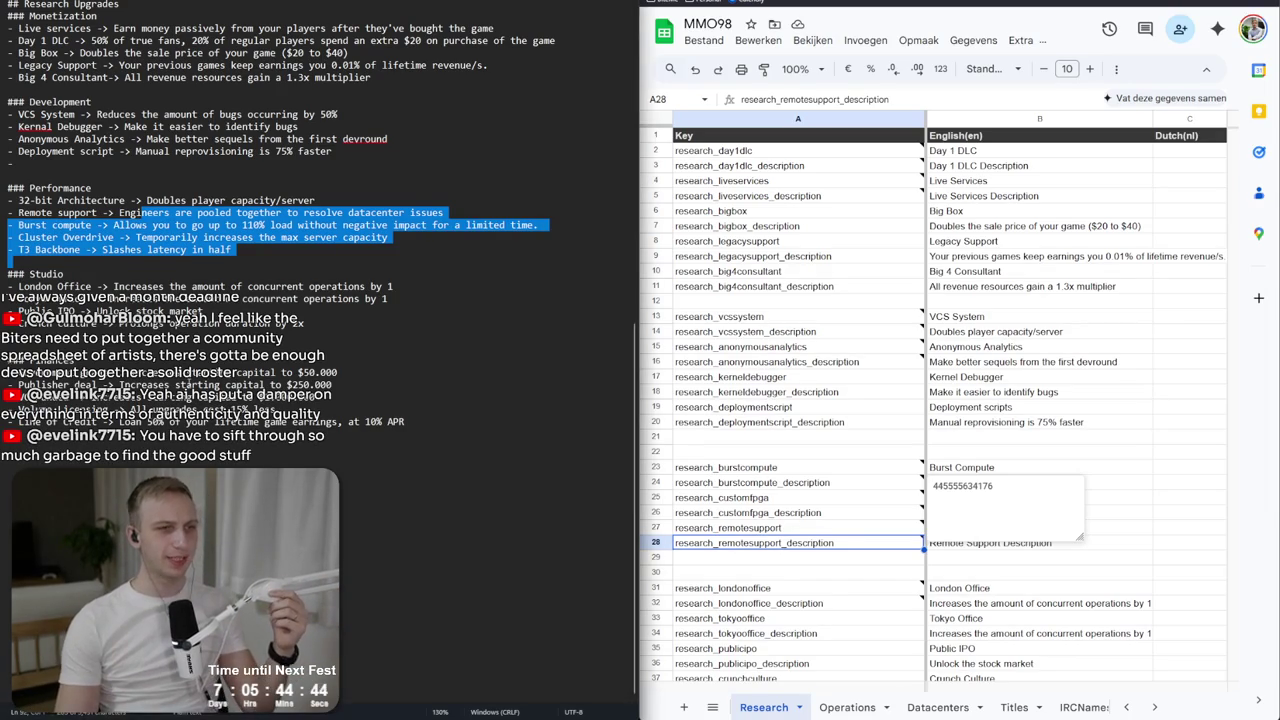
left_click(318, 331)
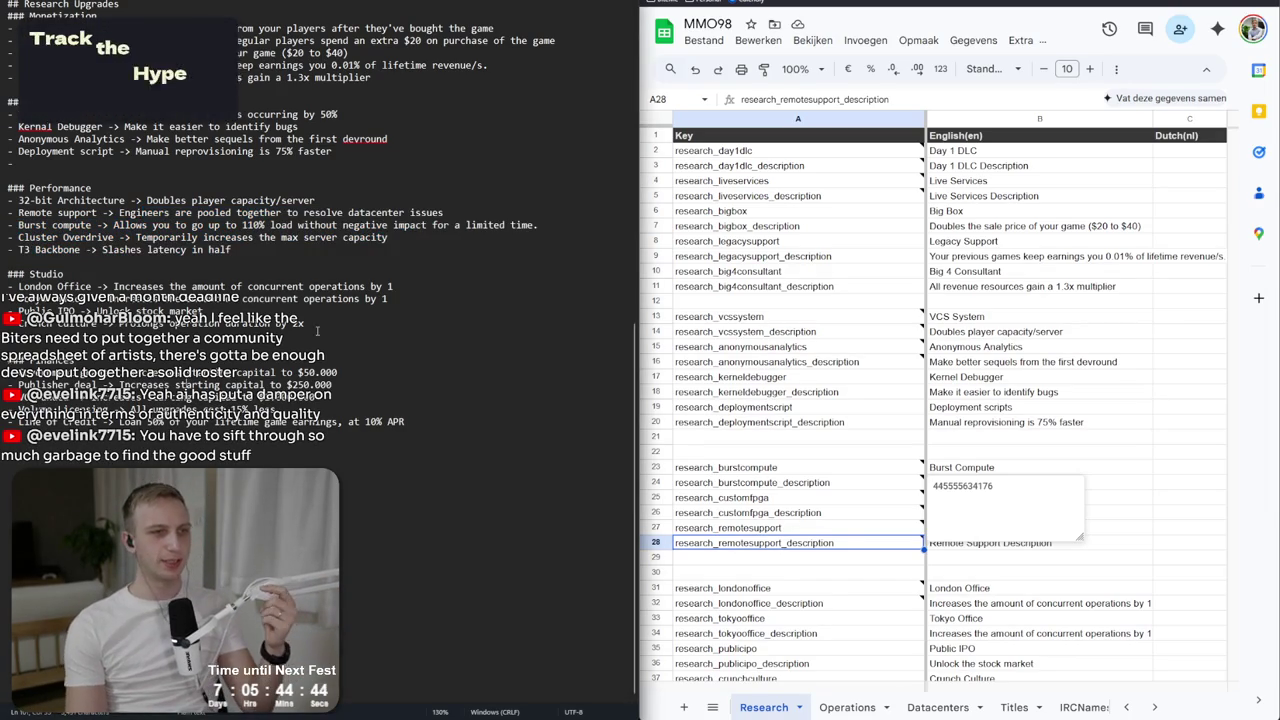
left_click(773, 532)
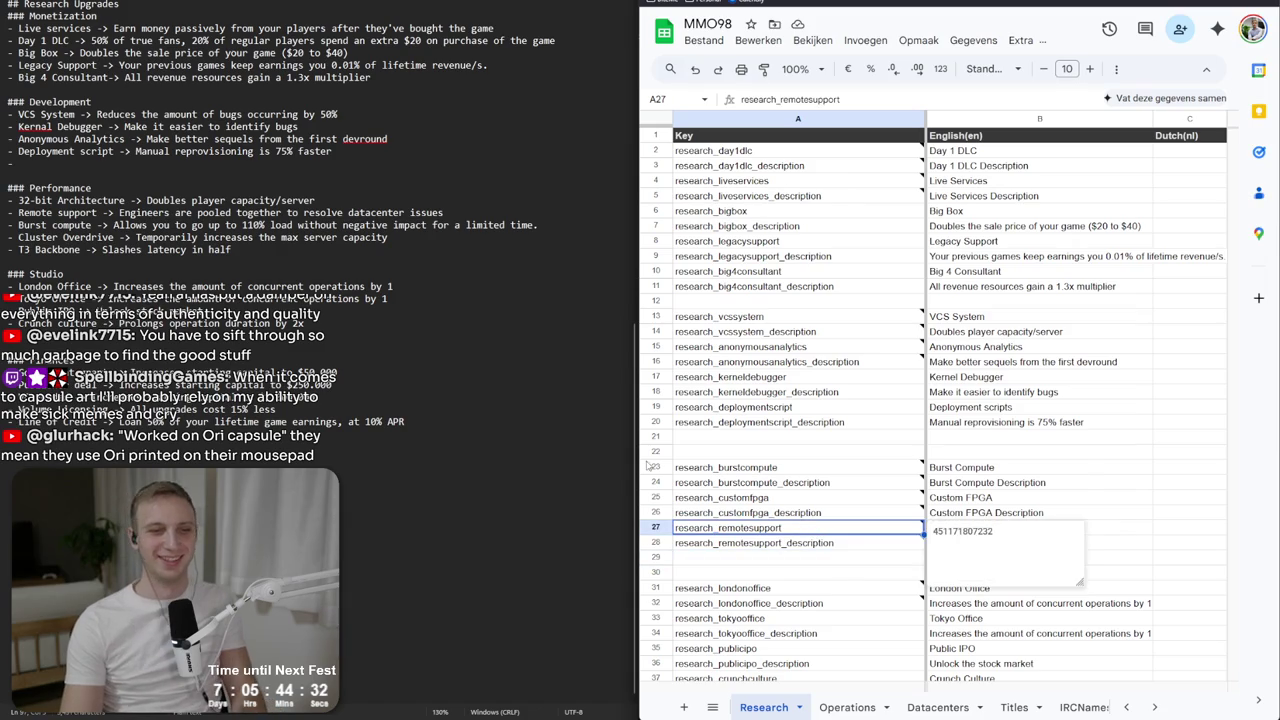
left_click(700, 467)
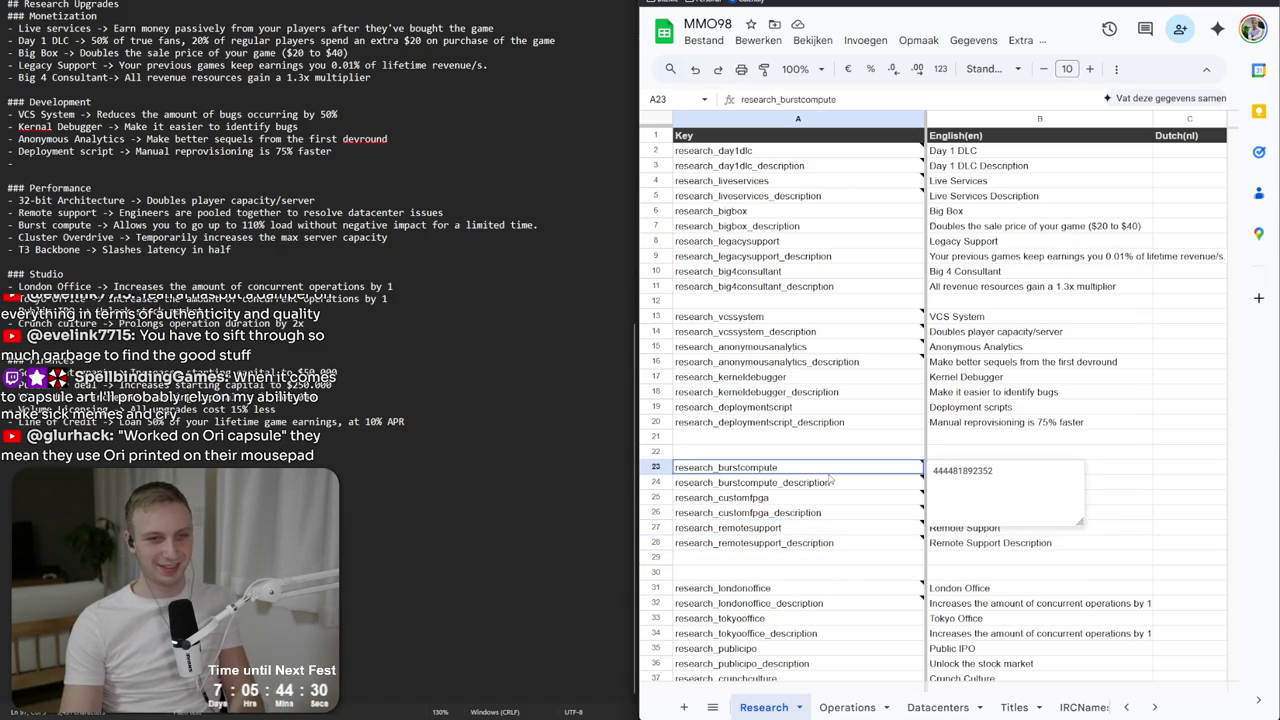
Rename A25 to research_32bitarchitecture and A26 to research_32bitarchitecture_description.
left_click(785, 499)
double_click(789, 497)
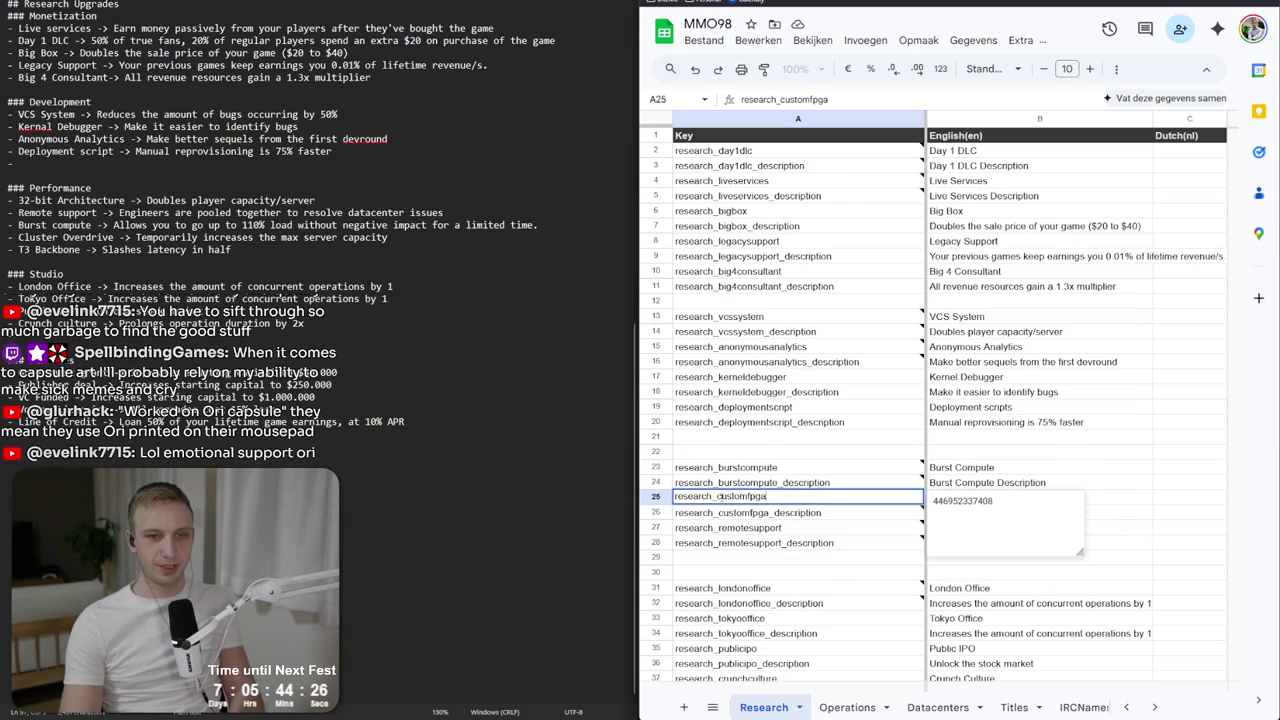
key("shift+End")
type("cluster")
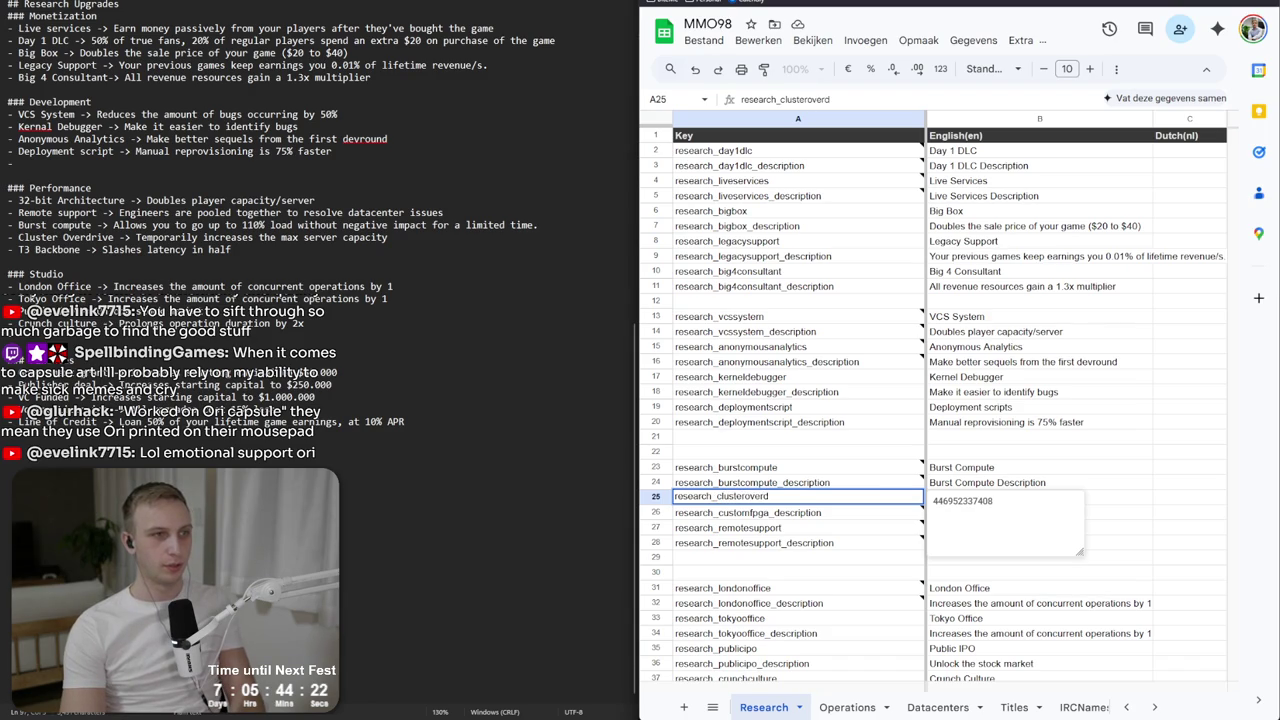
key("BackSpace")
key("BackSpace")
key("BackSpace")
type("research_32bitarch")
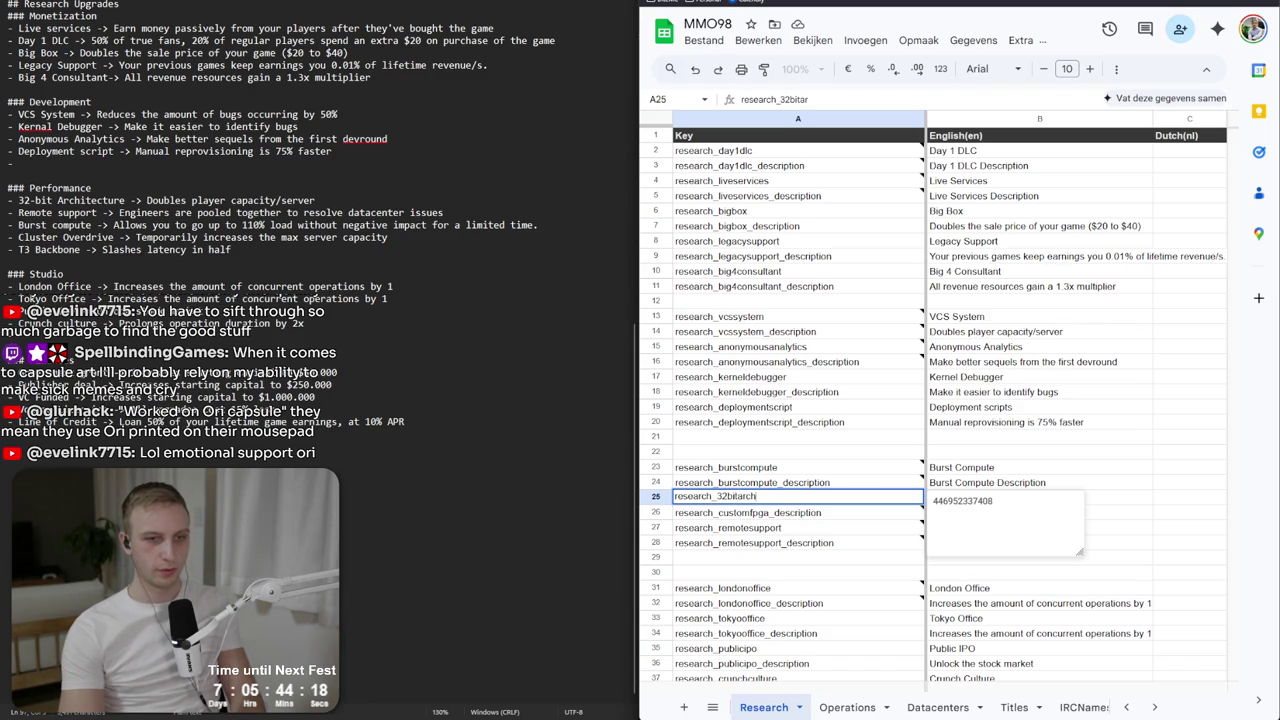
type("itecture")
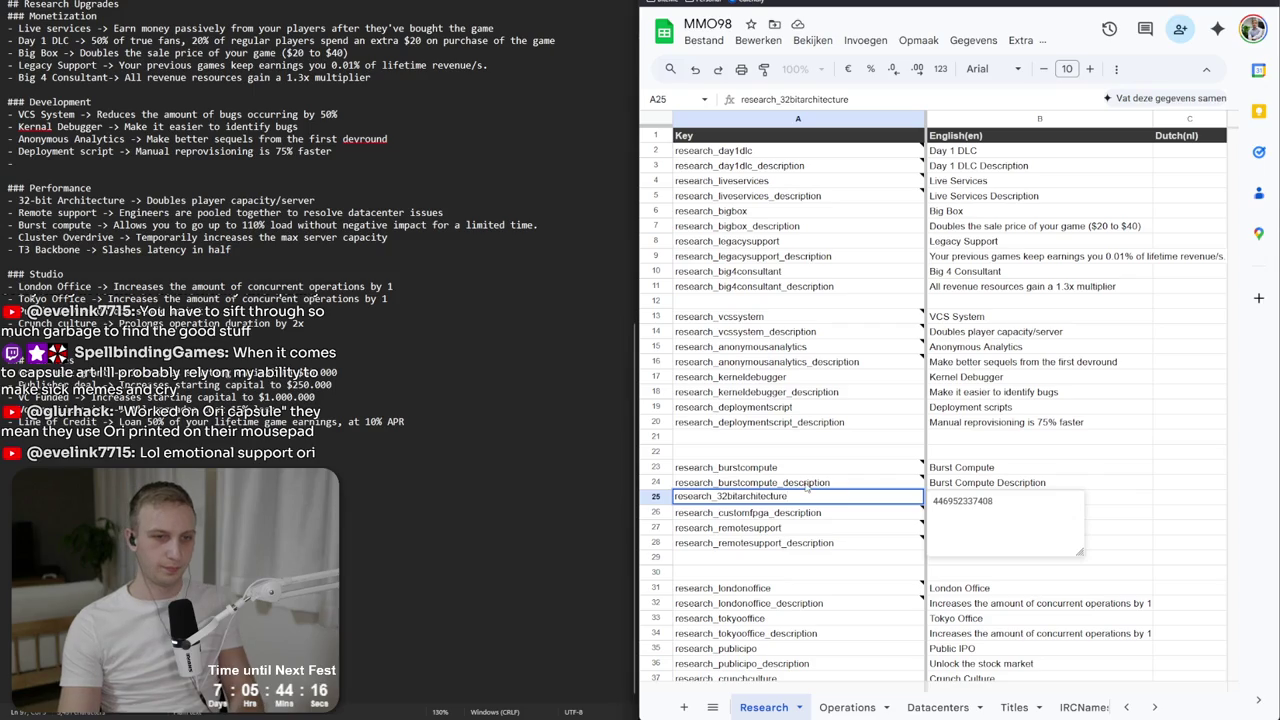
key("Return")
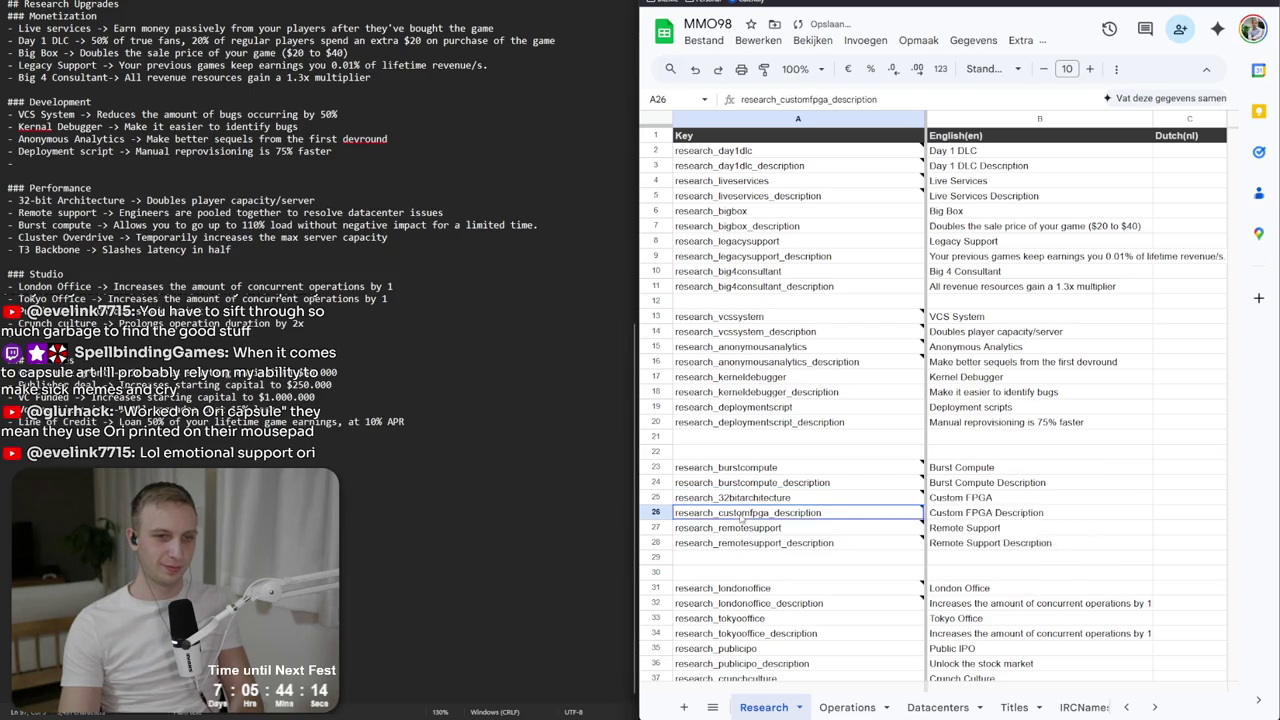
type("research_32bitarchitecture_description")
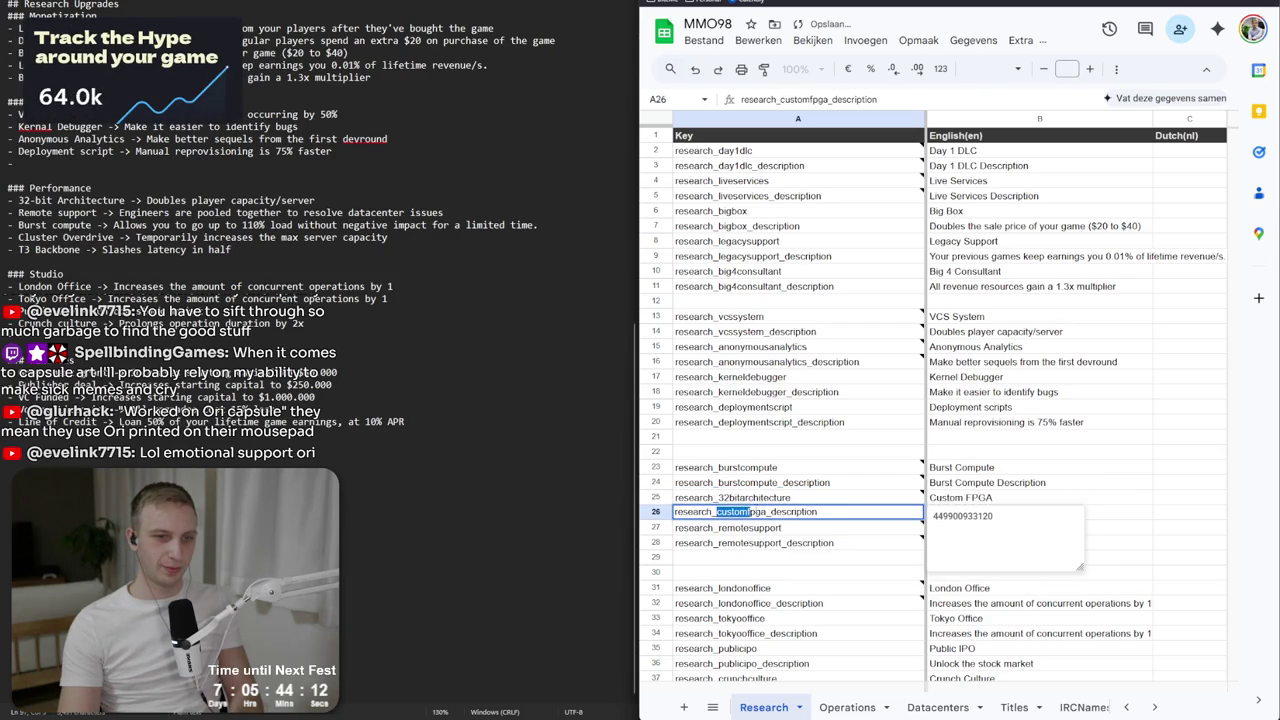
key("Return")
left_click(1018, 500)
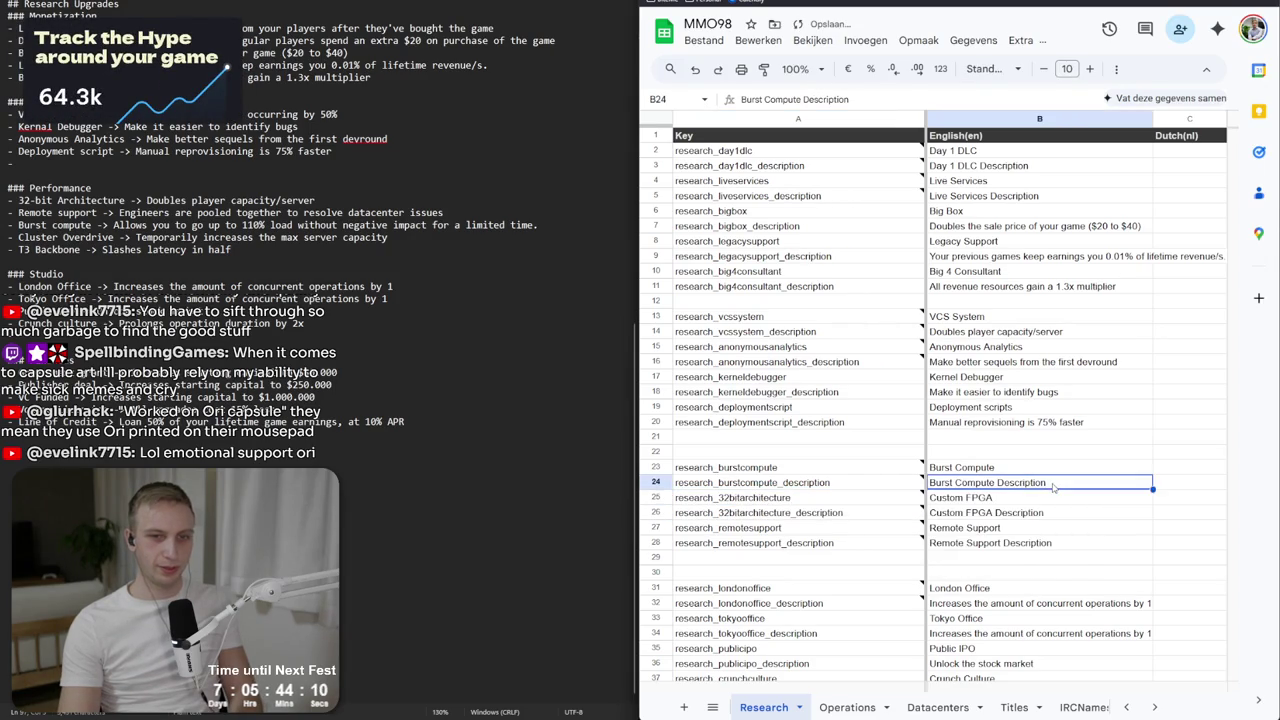
Enter '32-bit Architecture' as the English title in B25.
type("32 Bit A")
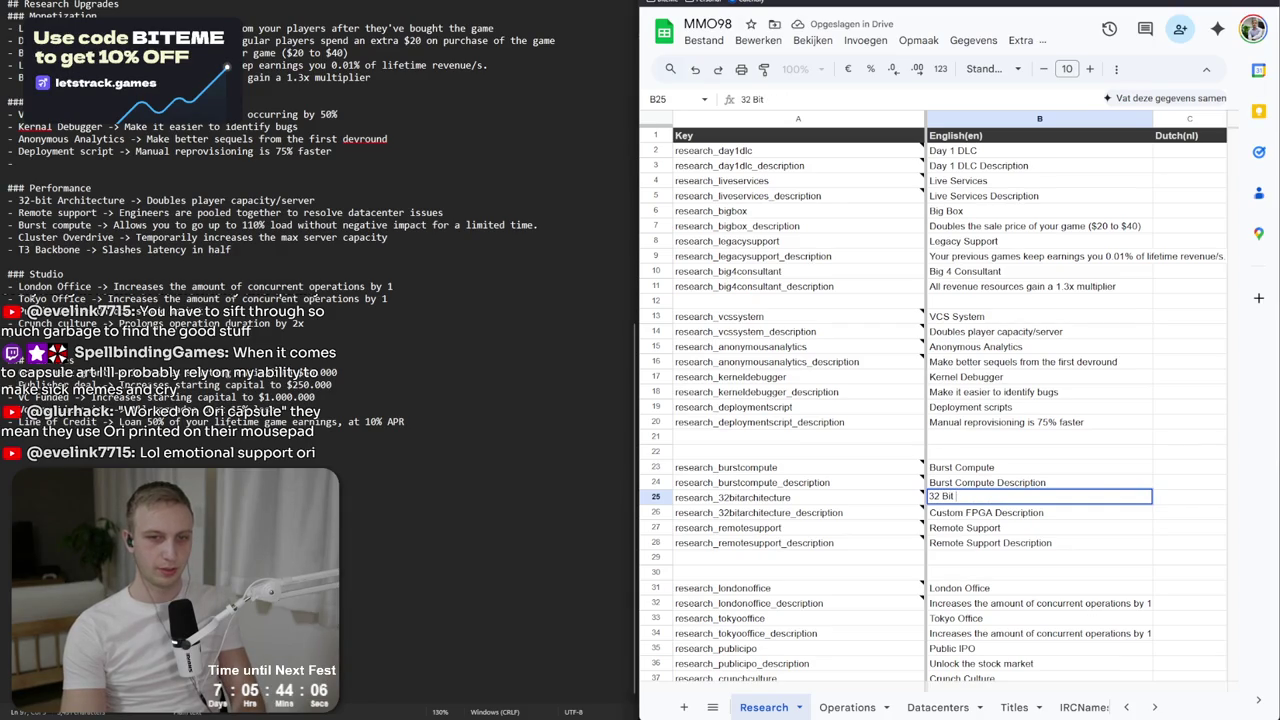
key("BackSpace")
key("BackSpace")
key("BackSpace")
type("-bit A")
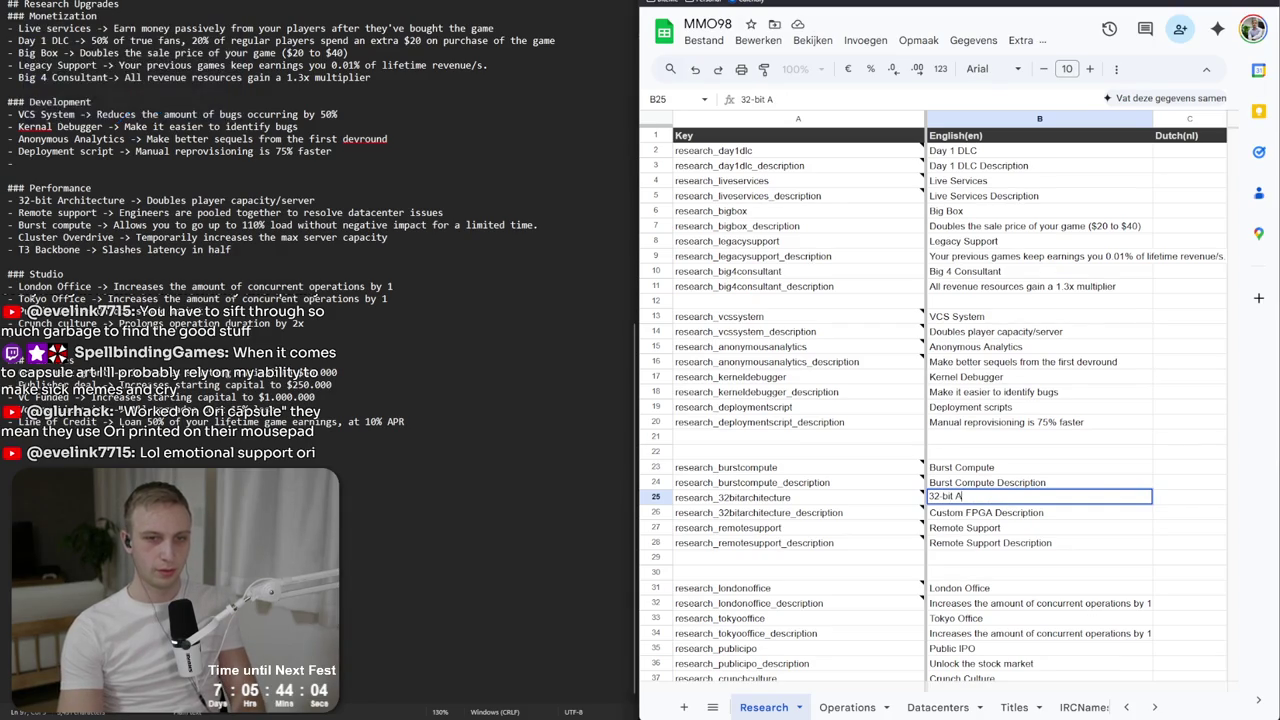
key("Return")
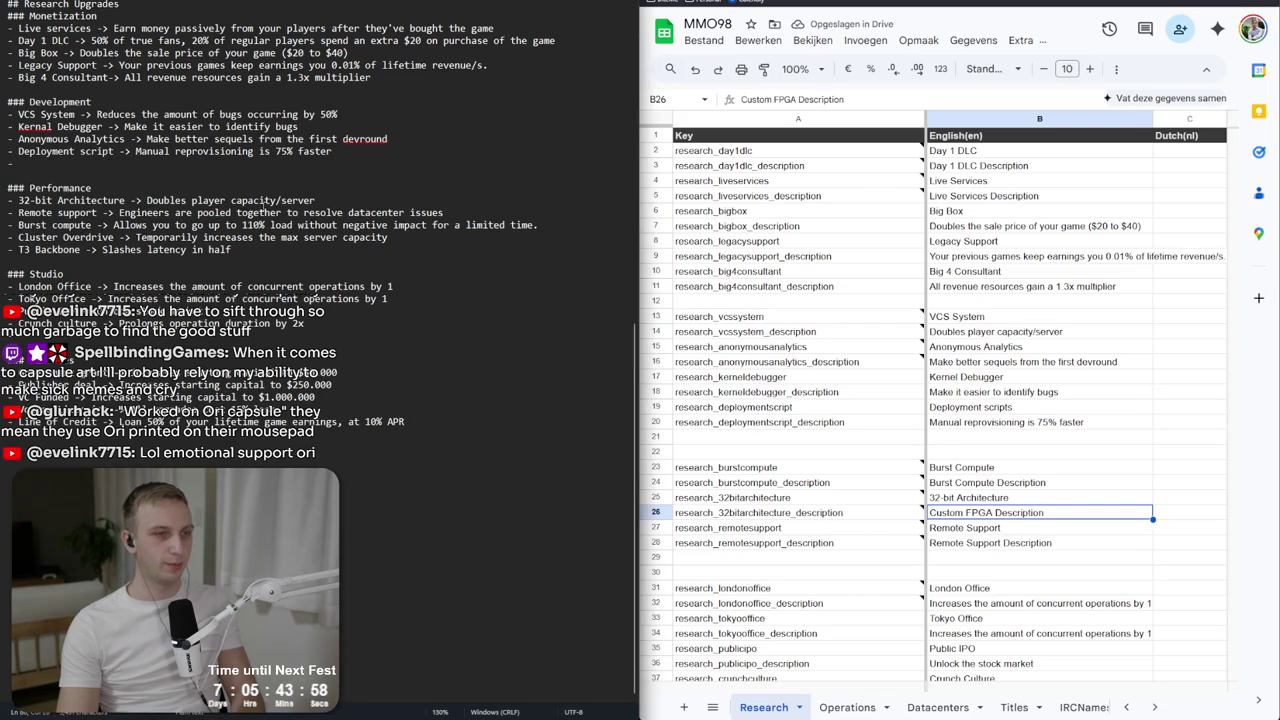
Paste the 'Doubles player capacity/server' description from the notes into B26.
left_click_drag(147, 200, 563, 198)
key("ctrl+c")
left_click(976, 548)
left_click(984, 518)
key("ctrl+v")
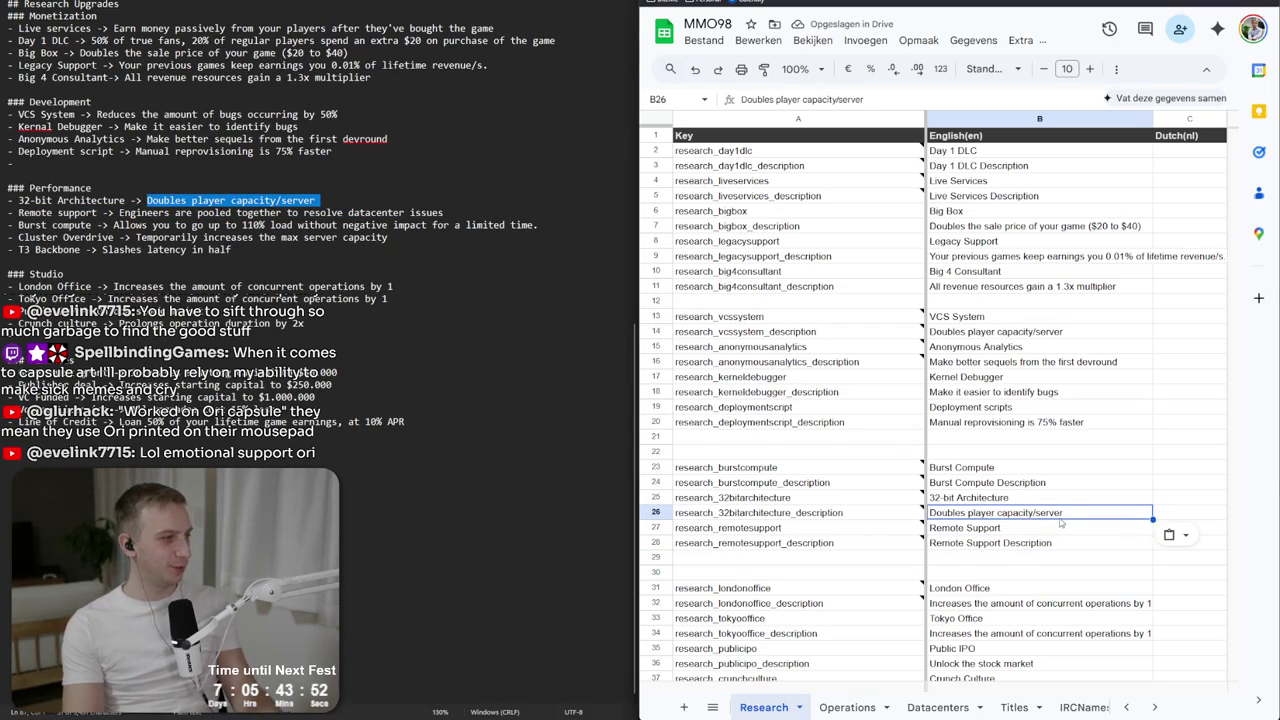
Paste the Remote Support description from the notes into its English cell.
left_click(1034, 524)
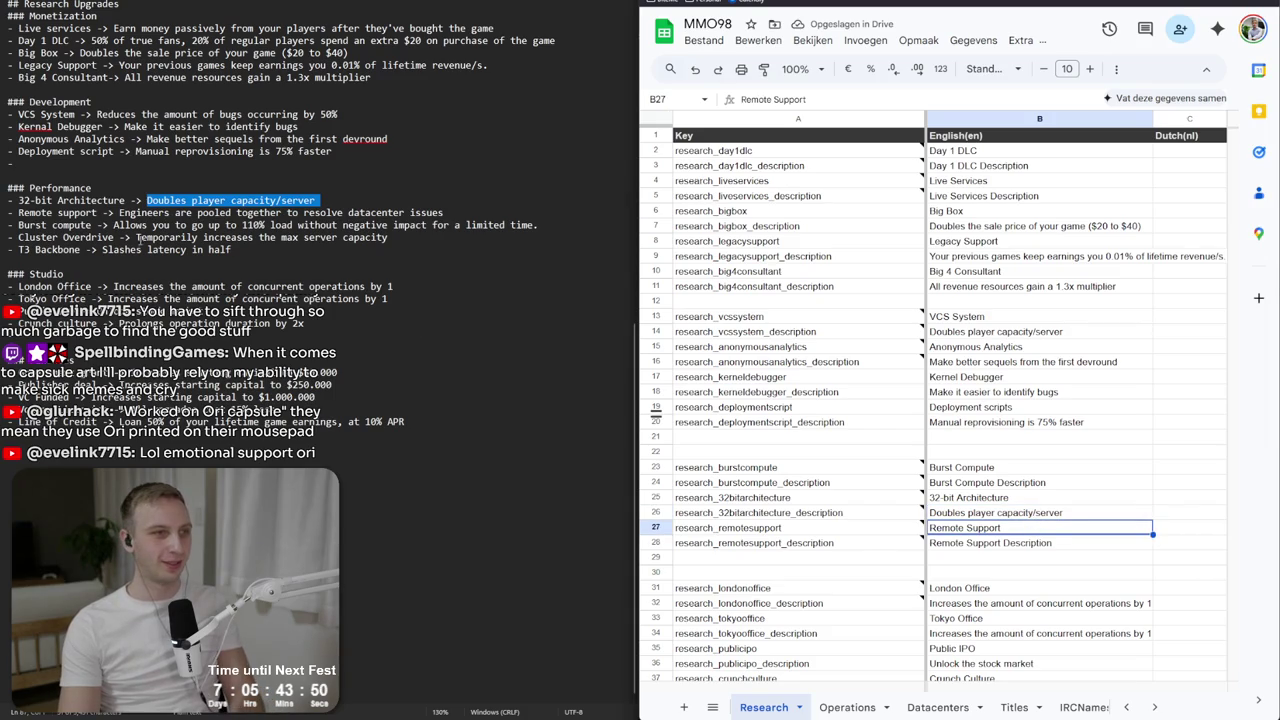
left_click_drag(120, 213, 504, 213)
key("ctrl+c")
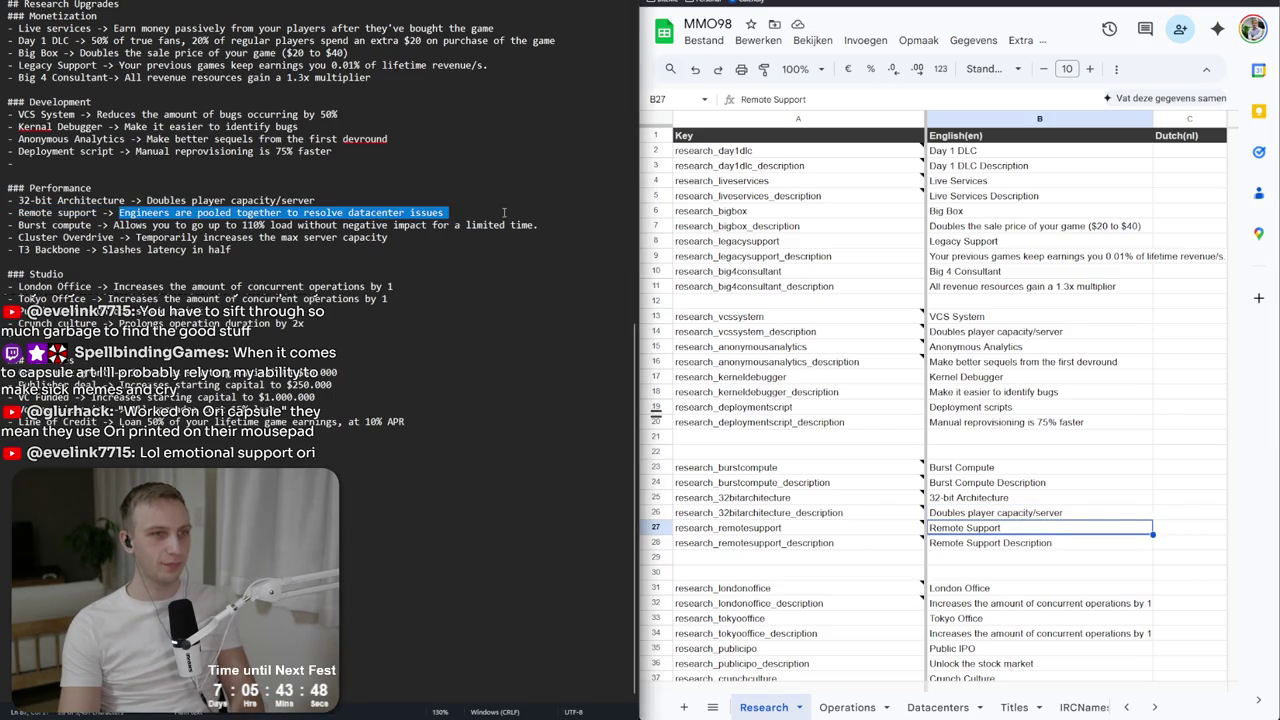
left_click(1006, 547)
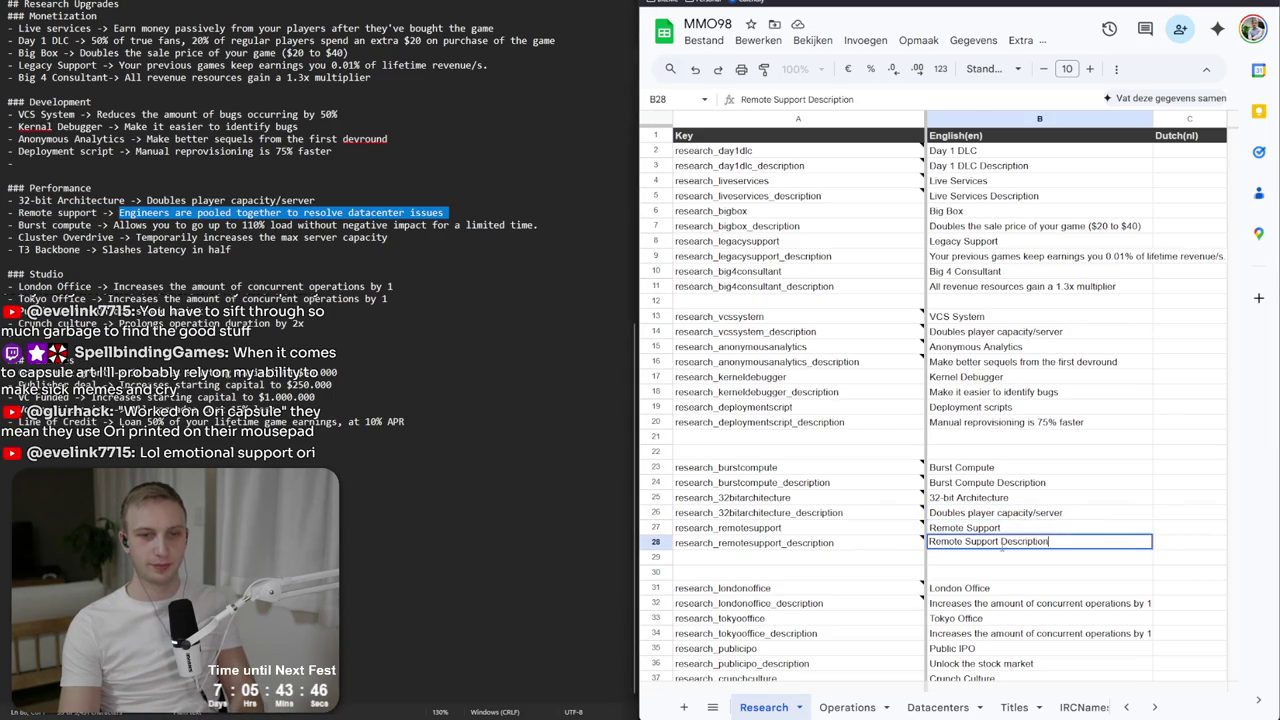
key("ctrl+v")
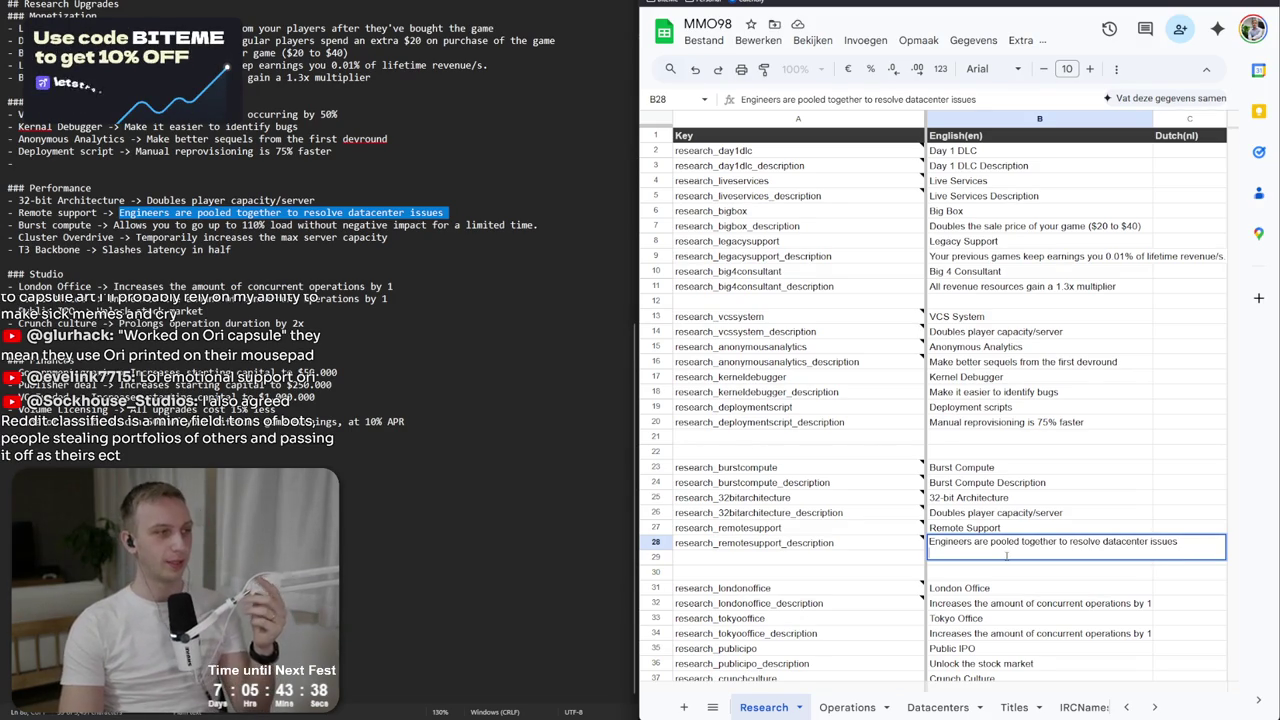
key("Return")
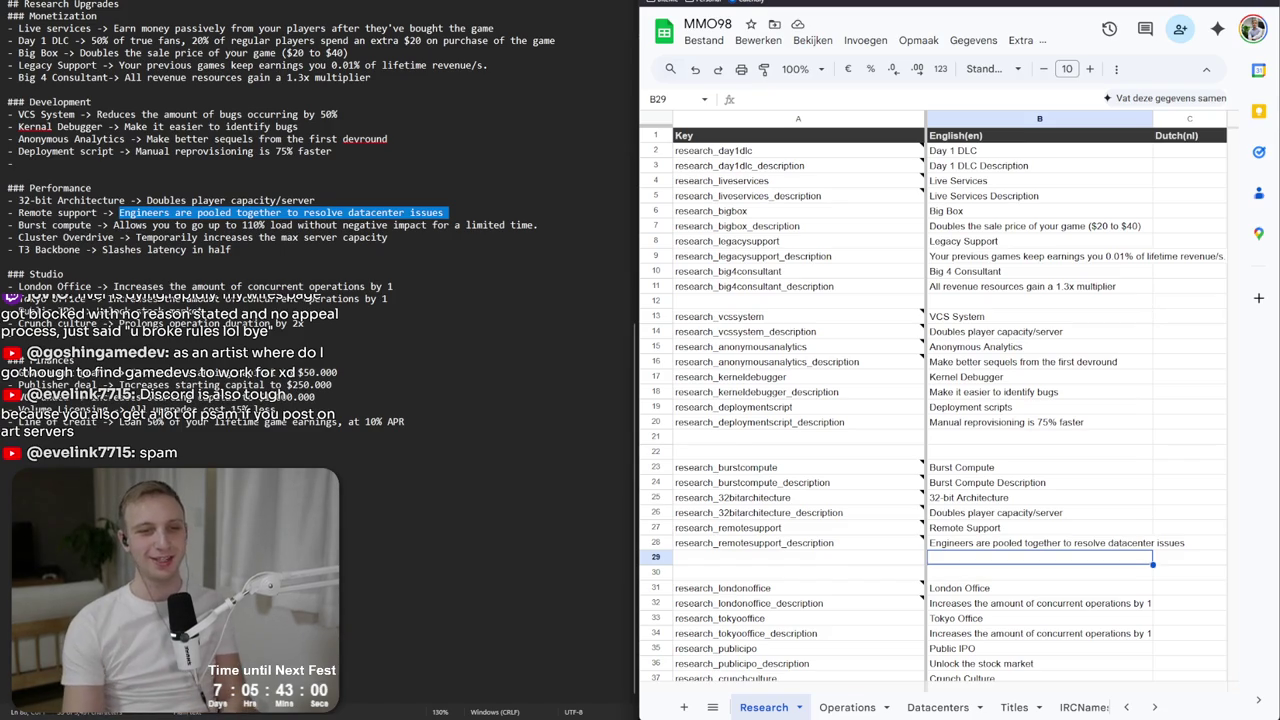
left_click(155, 225)
Select the Cluster Overdrive description and name in the upgrade notes.
left_click(232, 249)
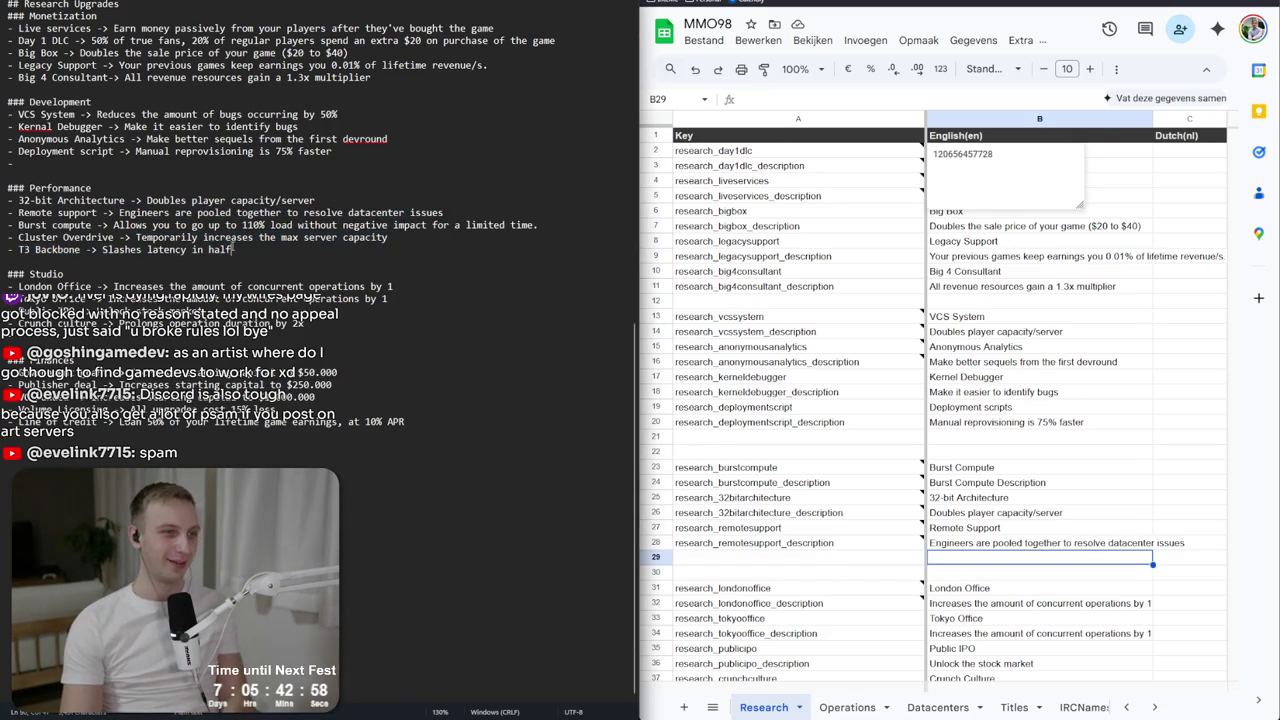
left_click_drag(137, 237, 246, 253)
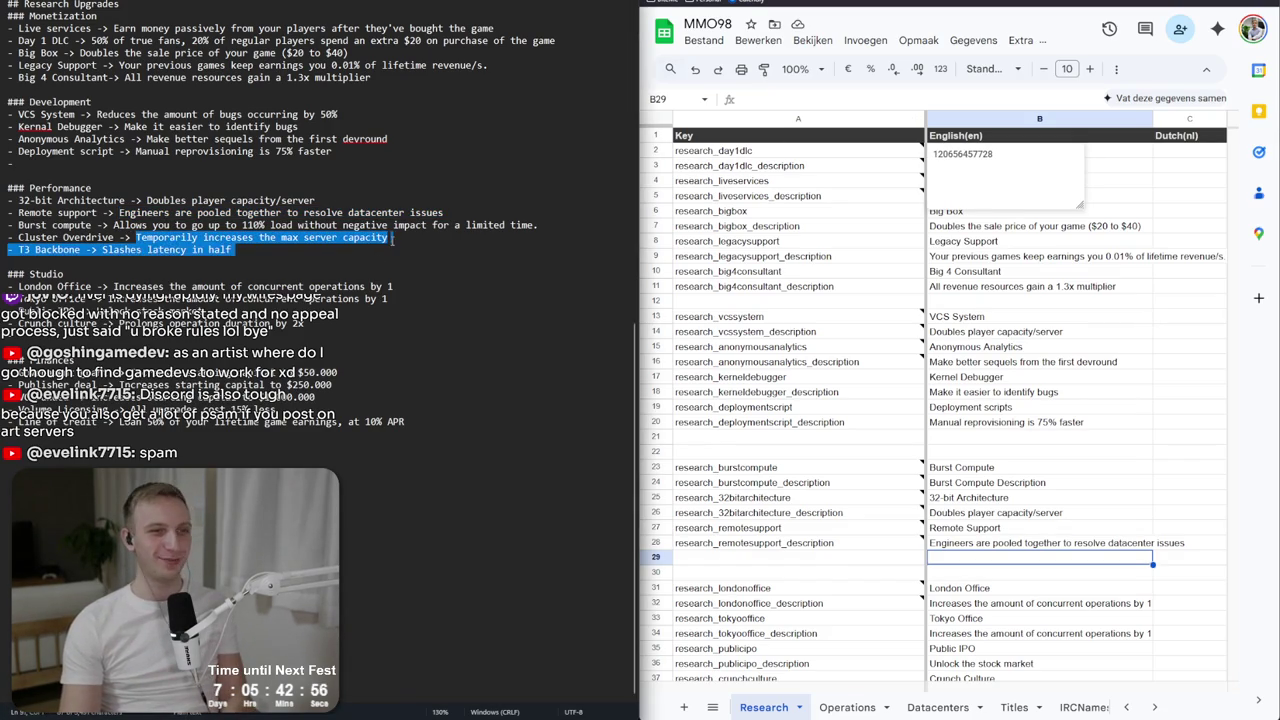
left_click_drag(390, 238, 163, 238)
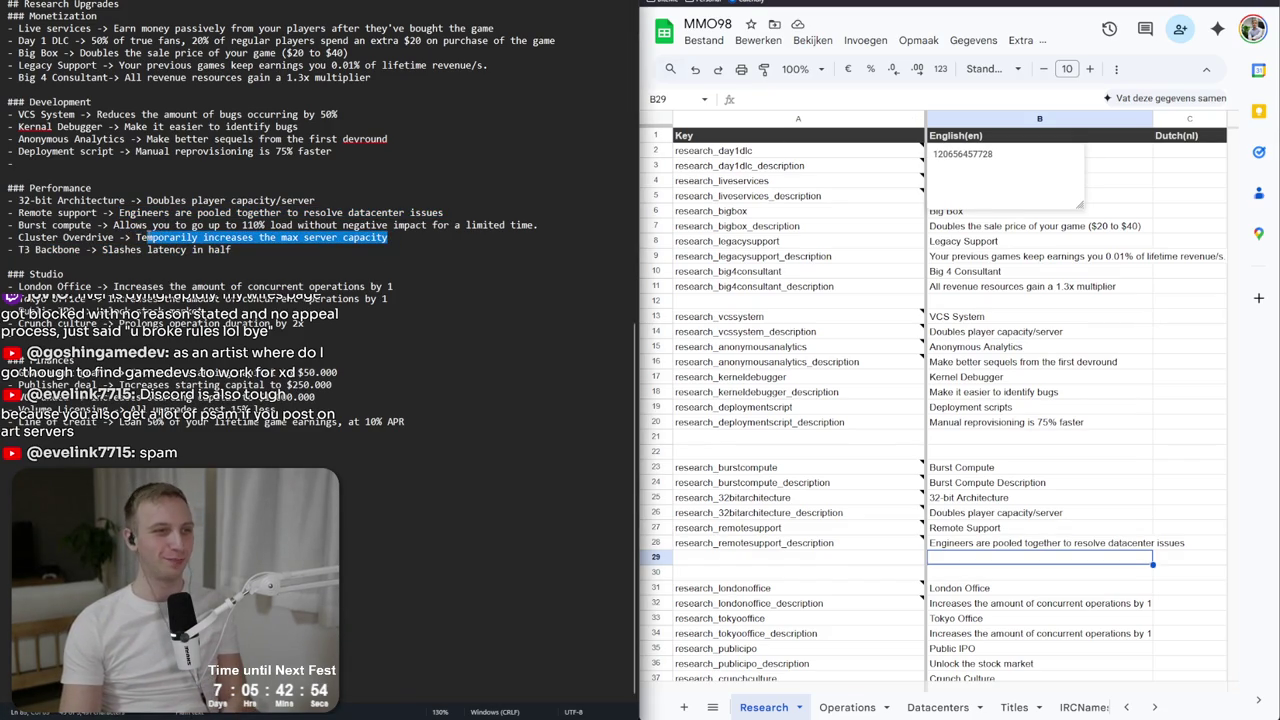
left_click(137, 237)
left_click_drag(137, 237, 396, 240)
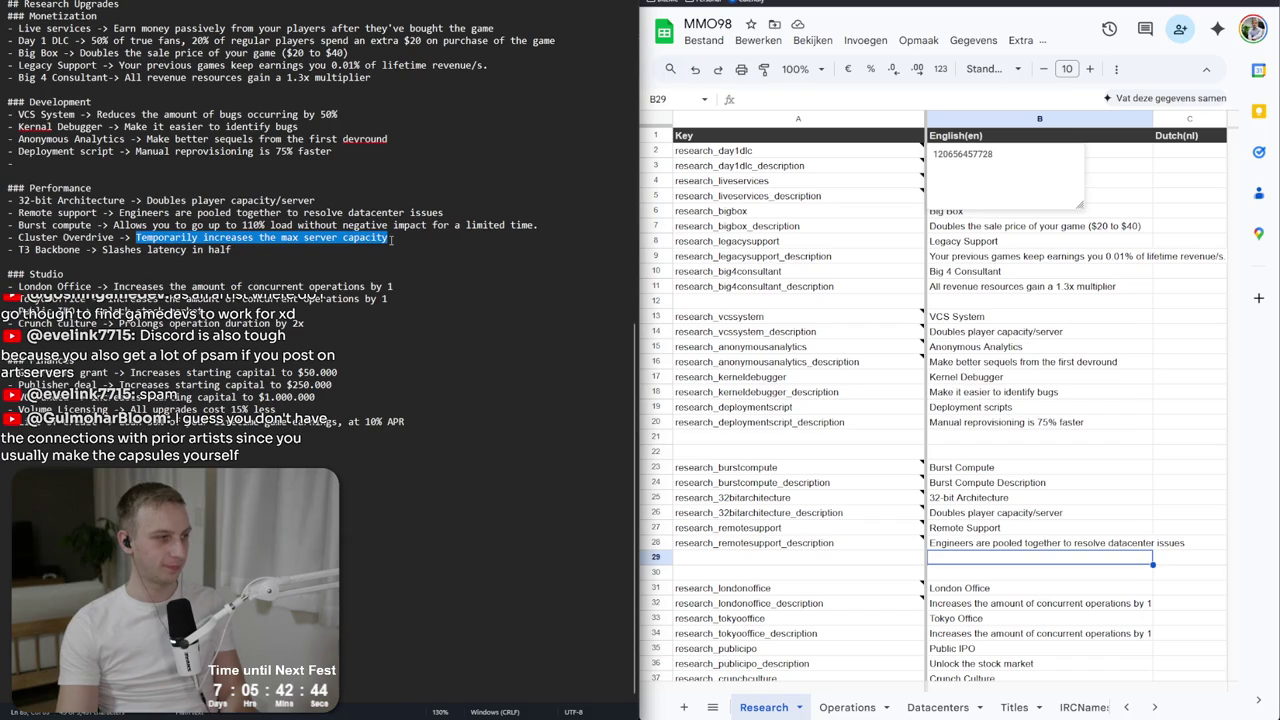
left_click_drag(18, 238, 114, 238)
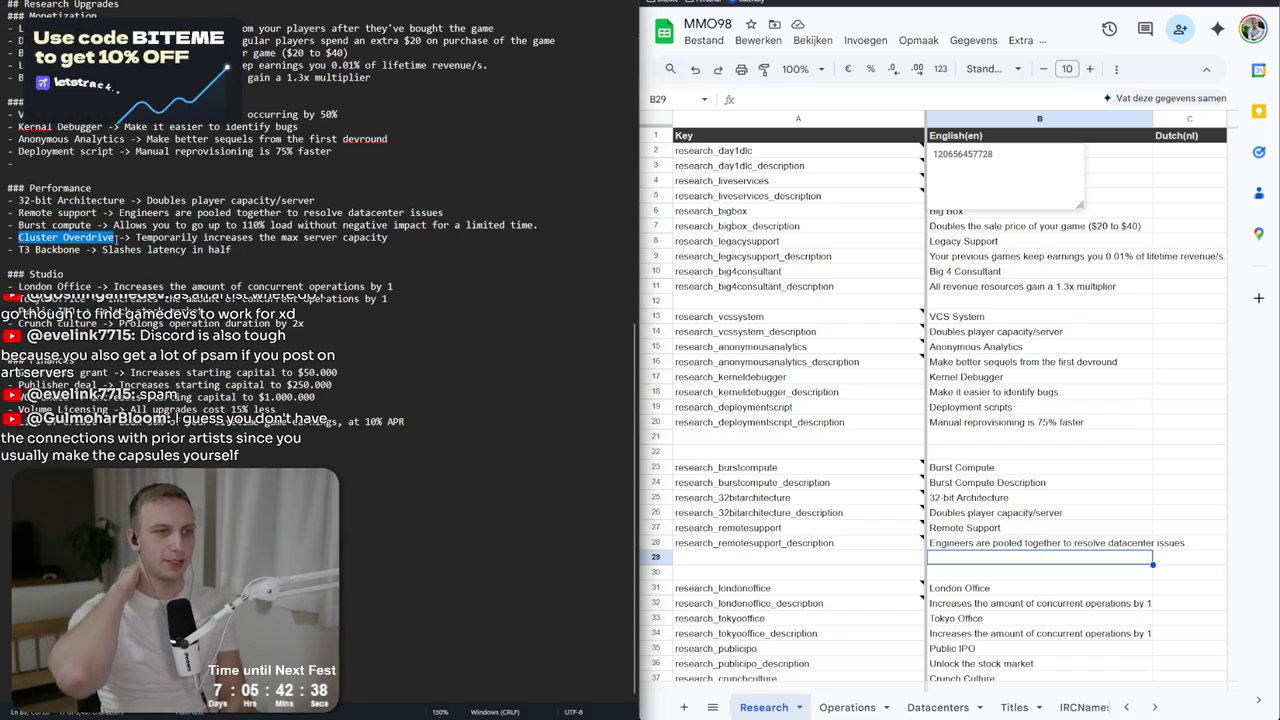
Insert four blank rows (30–33) above the research_londonoffice entries.
left_click(697, 560)
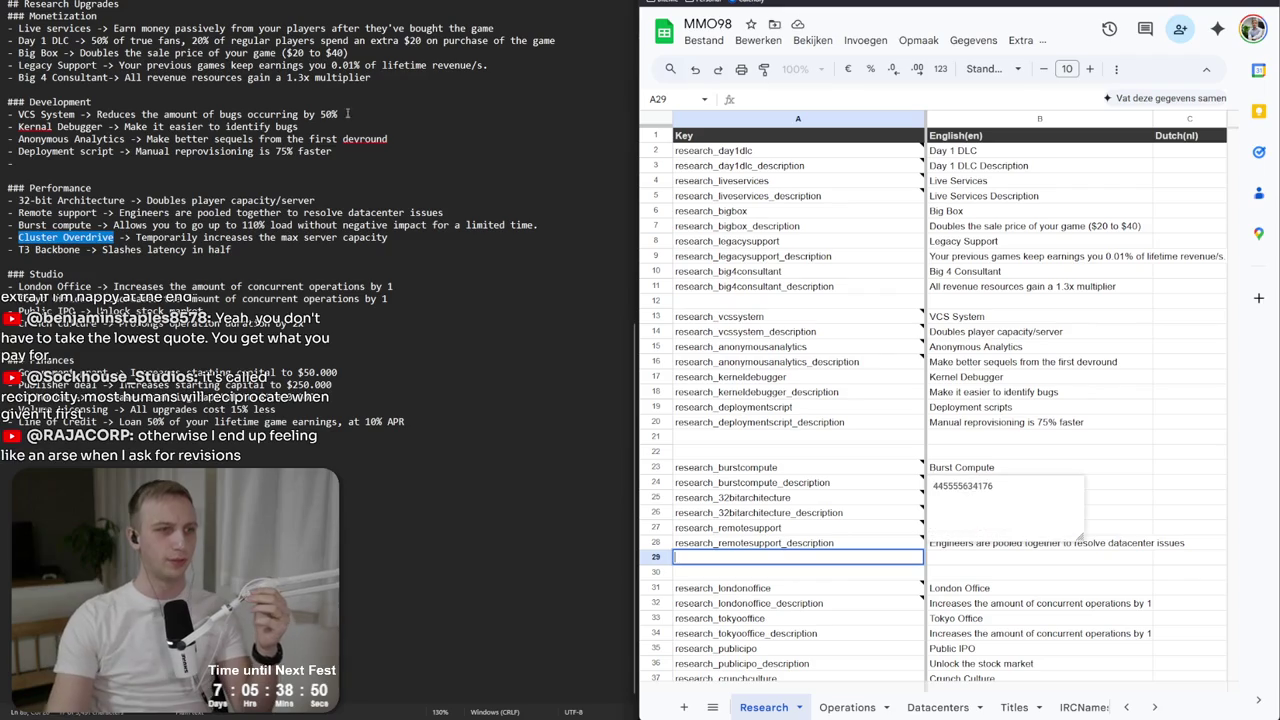
left_click(763, 527)
left_click(758, 558)
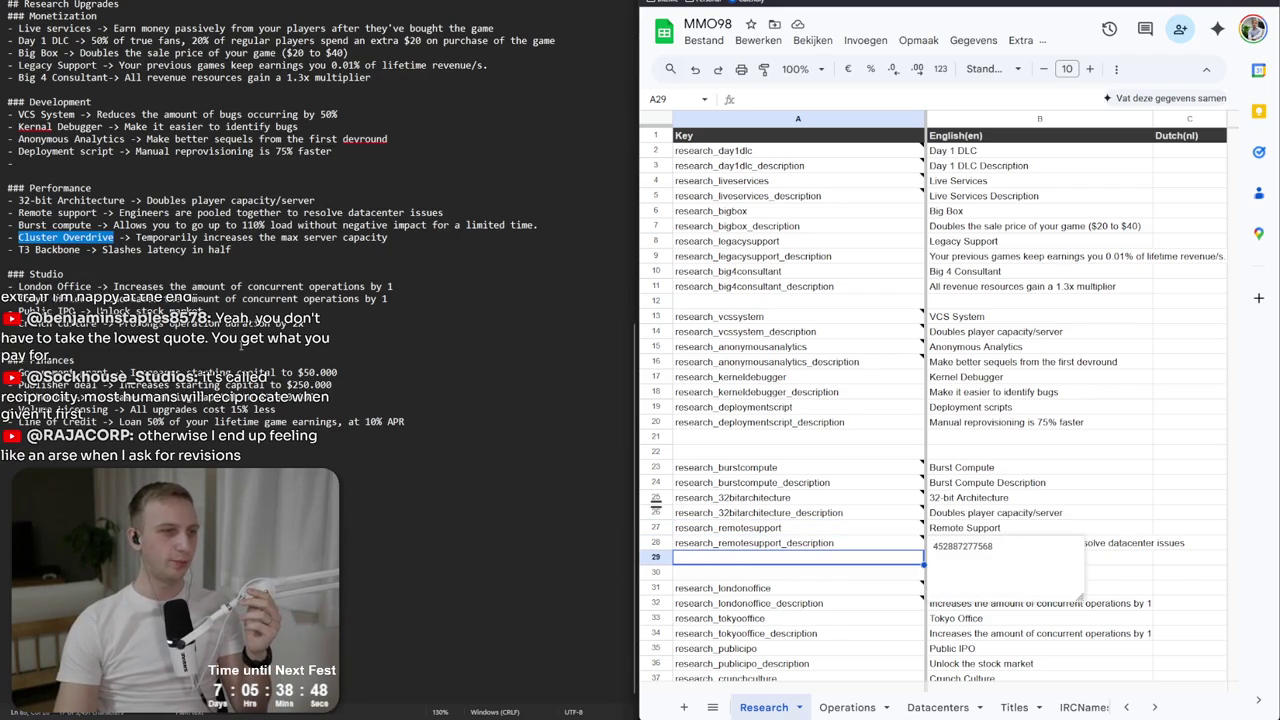
mouse_move(718, 576)
left_mouse_down()
mouse_move(733, 630)
mouse_move(730, 620)
left_mouse_up()
right_click(730, 620)
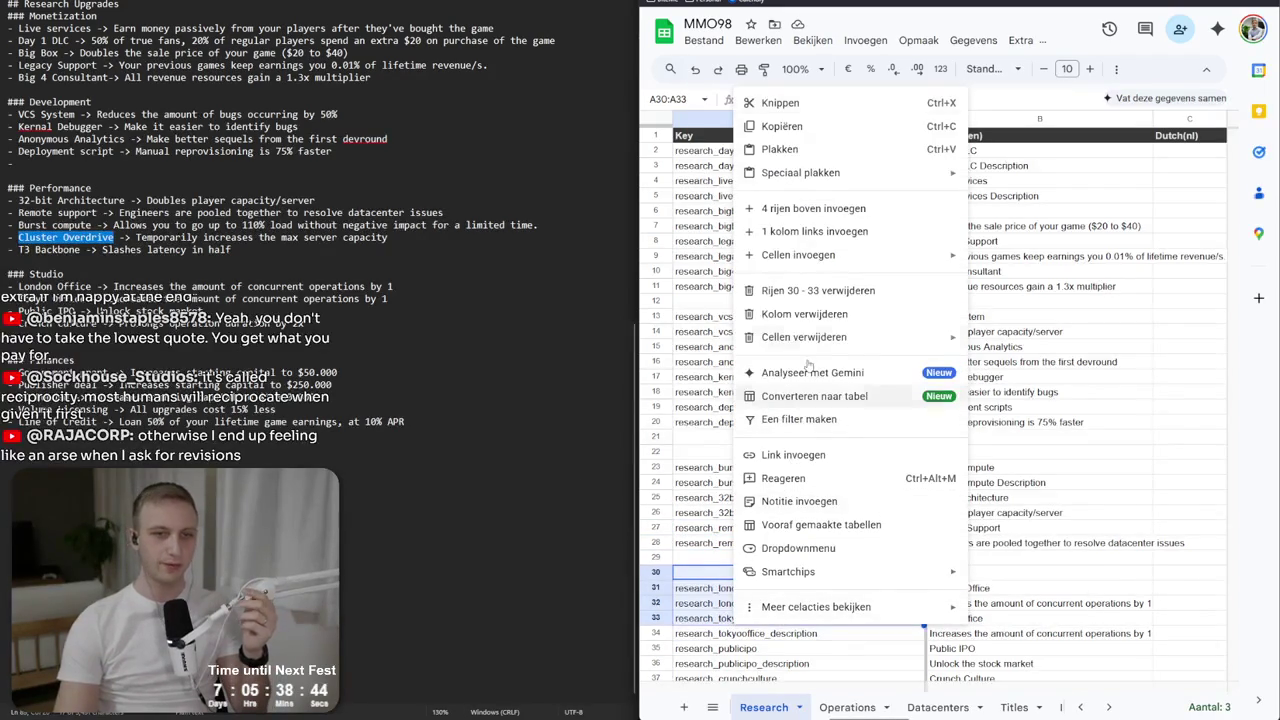
left_click(813, 208)
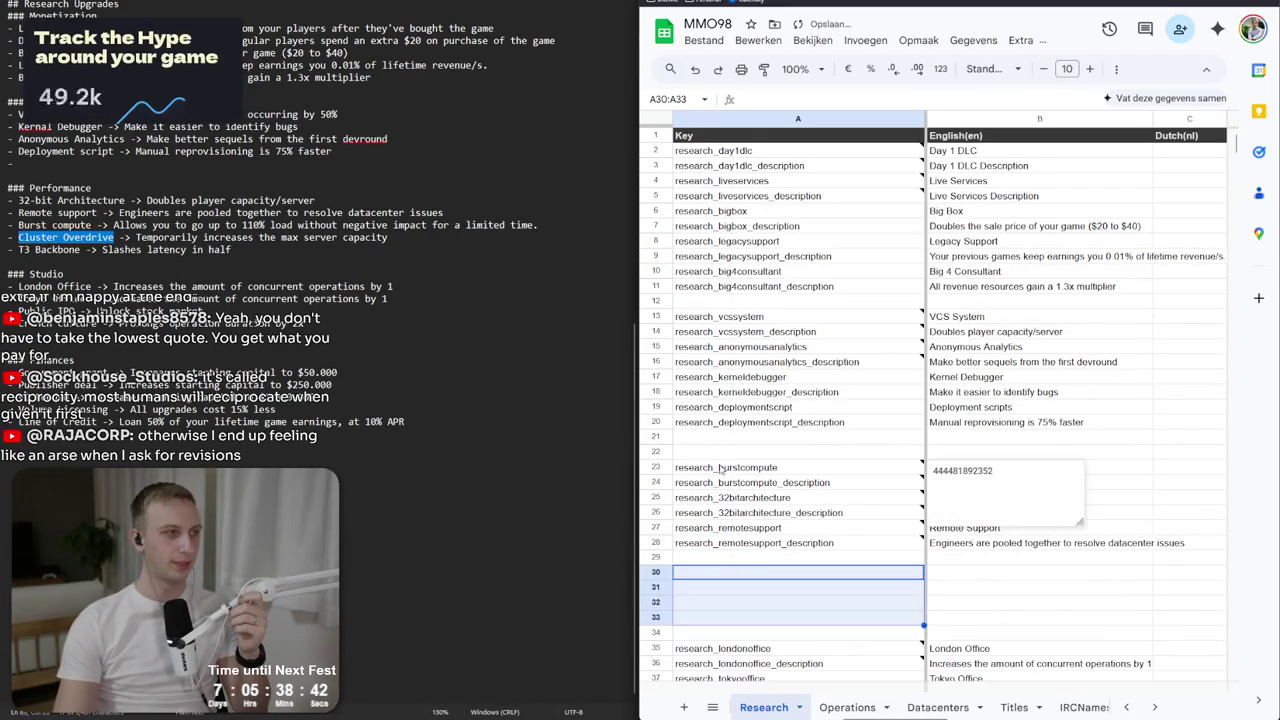
Enter research_clusteroverdrive in A29 with English 'Temporarily increases the max server capacity'.
left_click(716, 547)
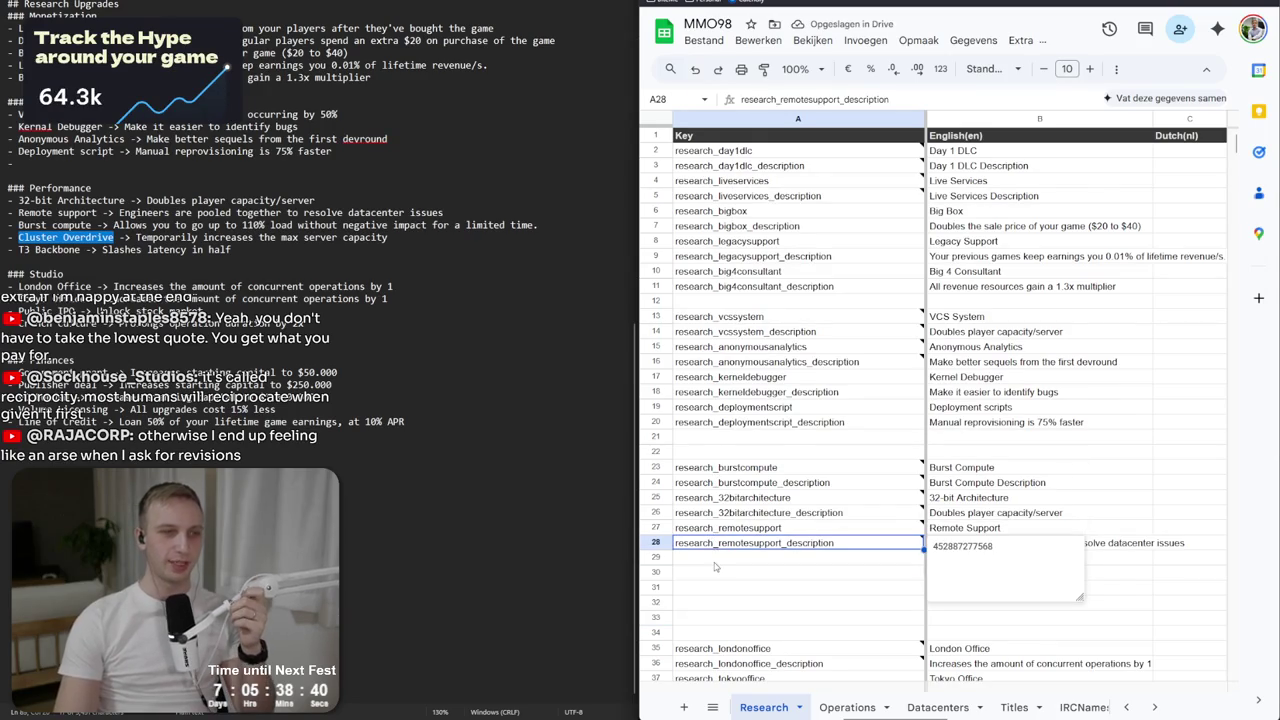
left_click(716, 560)
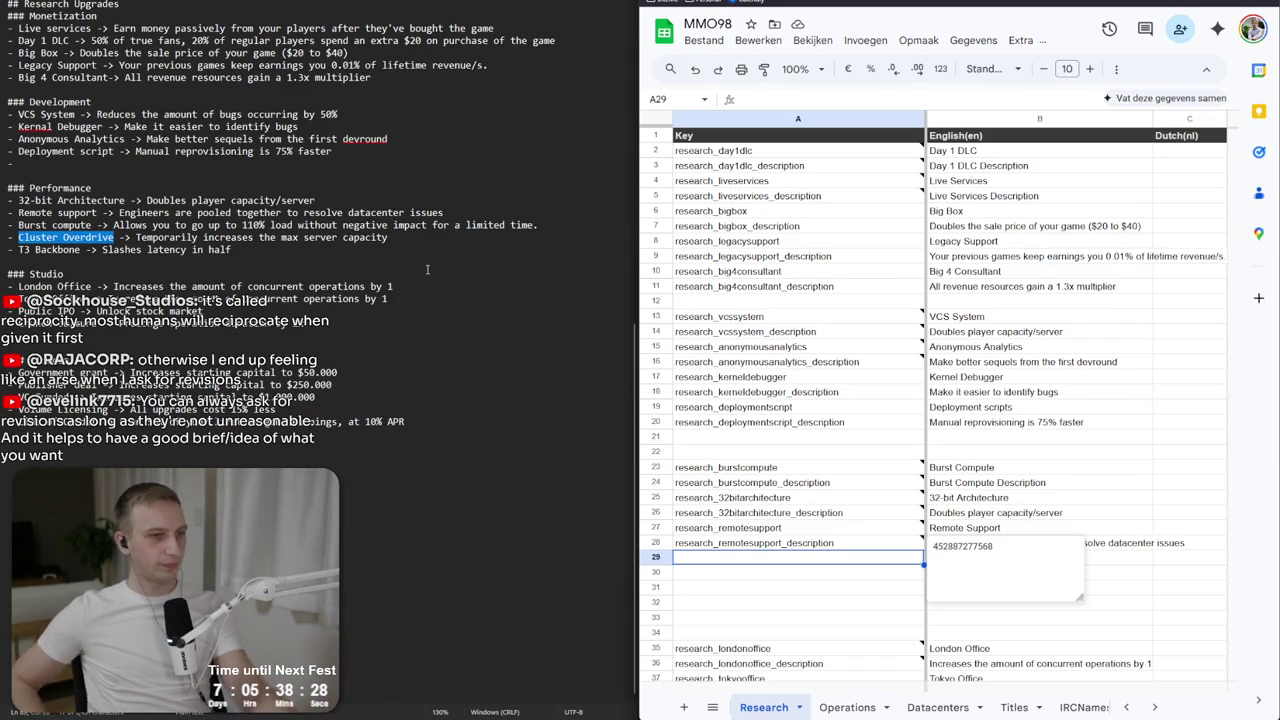
double_click(772, 561)
type("research_")
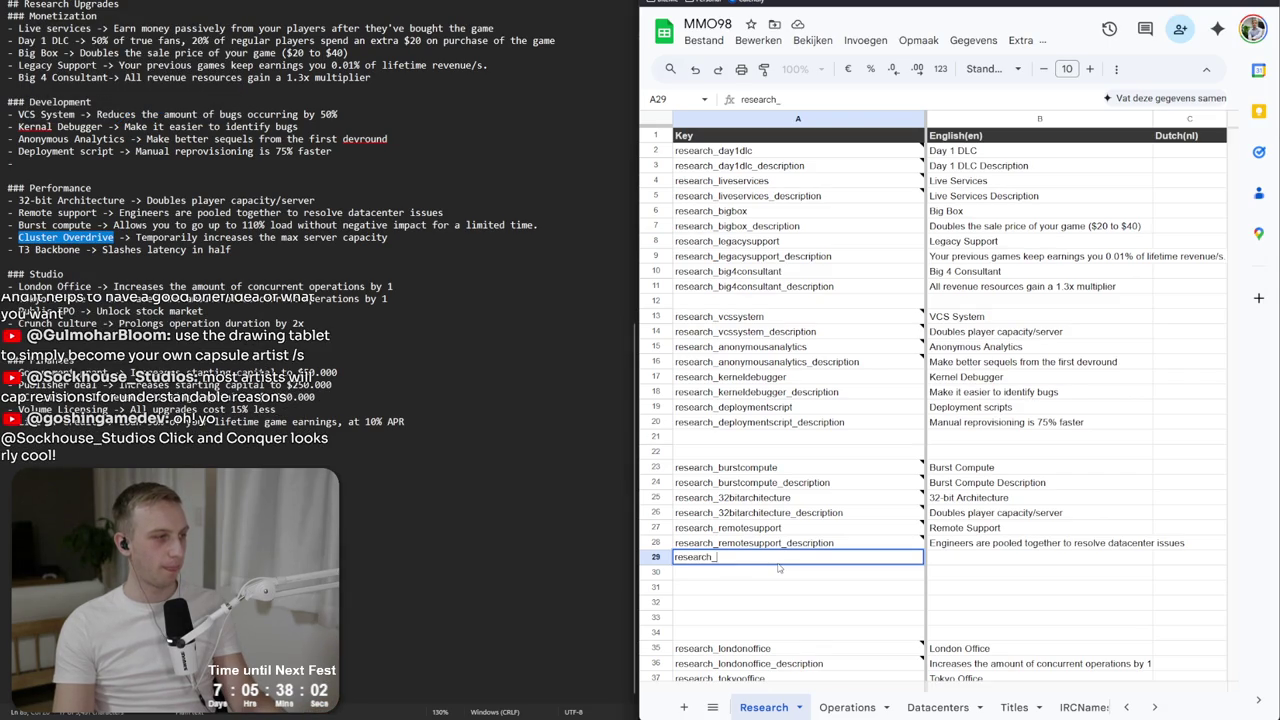
mouse_move(775, 551)
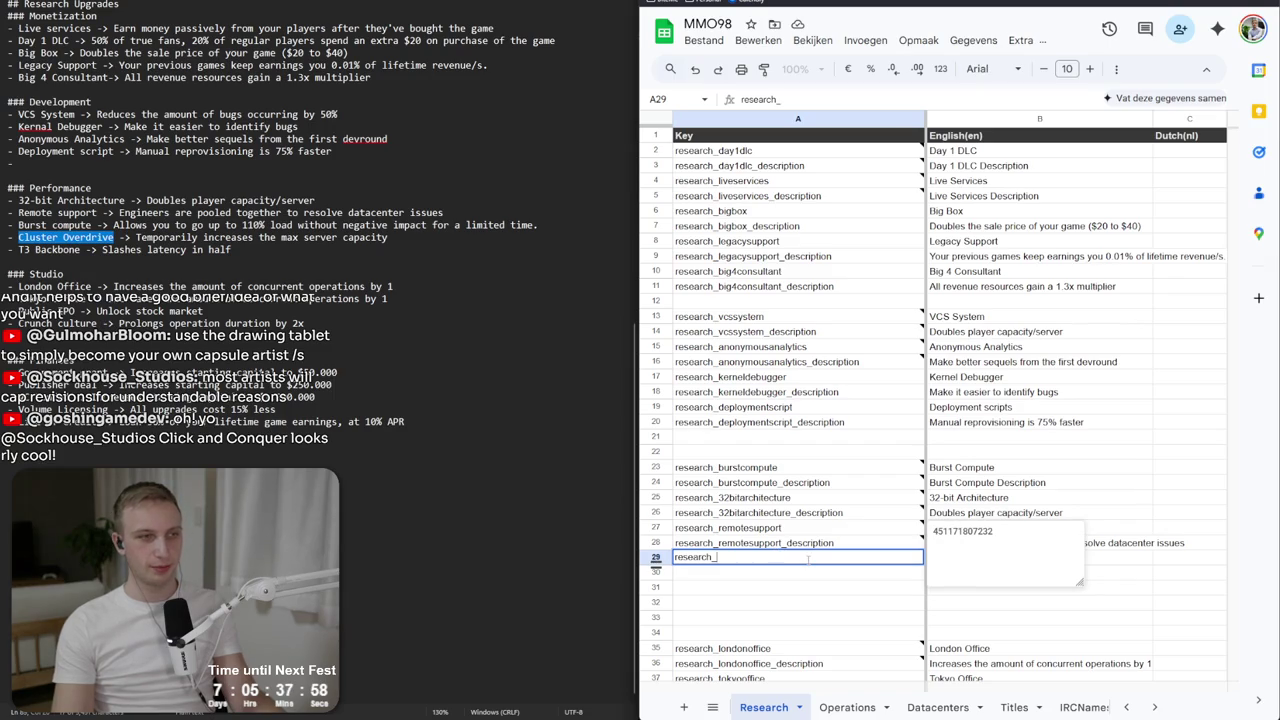
type("vclusteroverdrive")
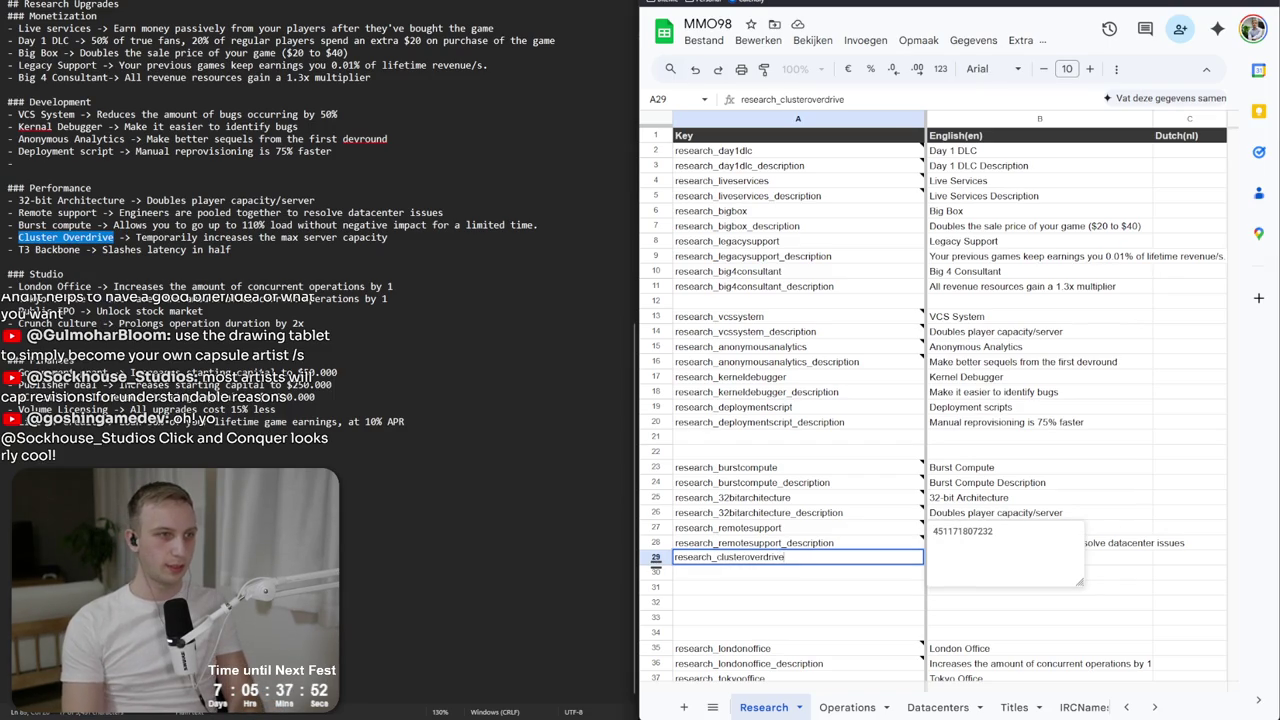
key("Tab")
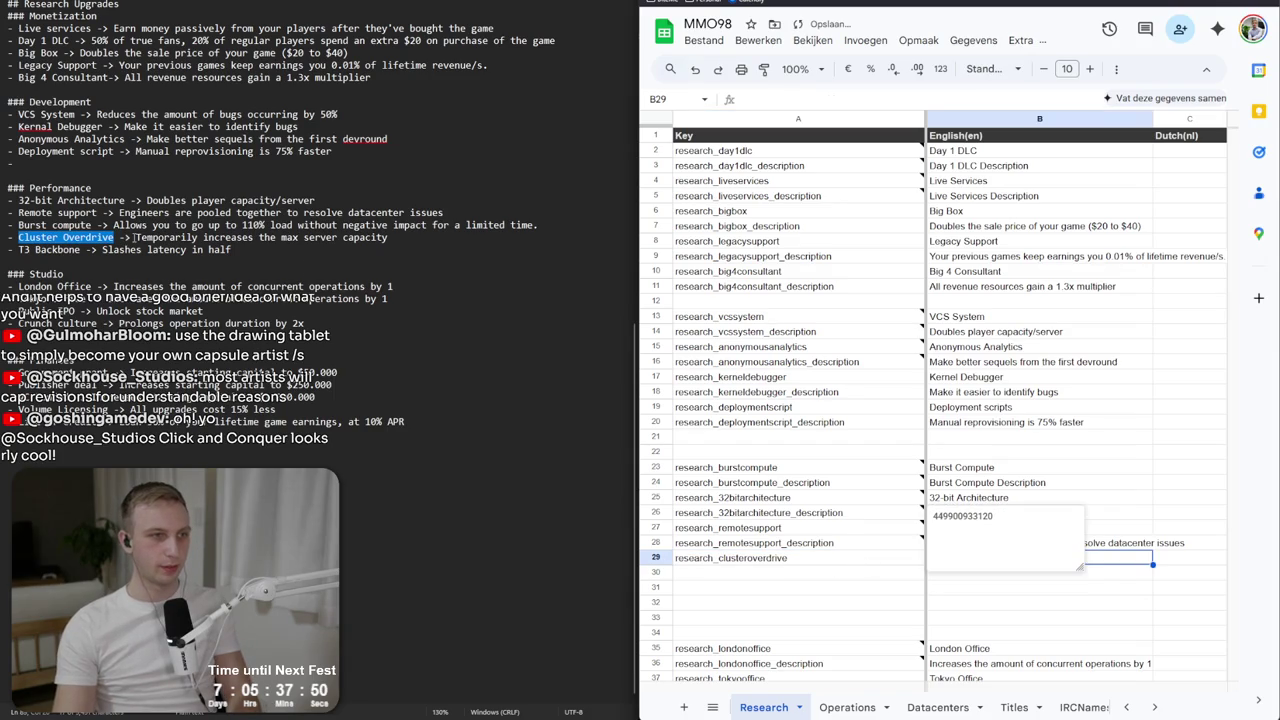
left_click_drag(136, 237, 388, 237)
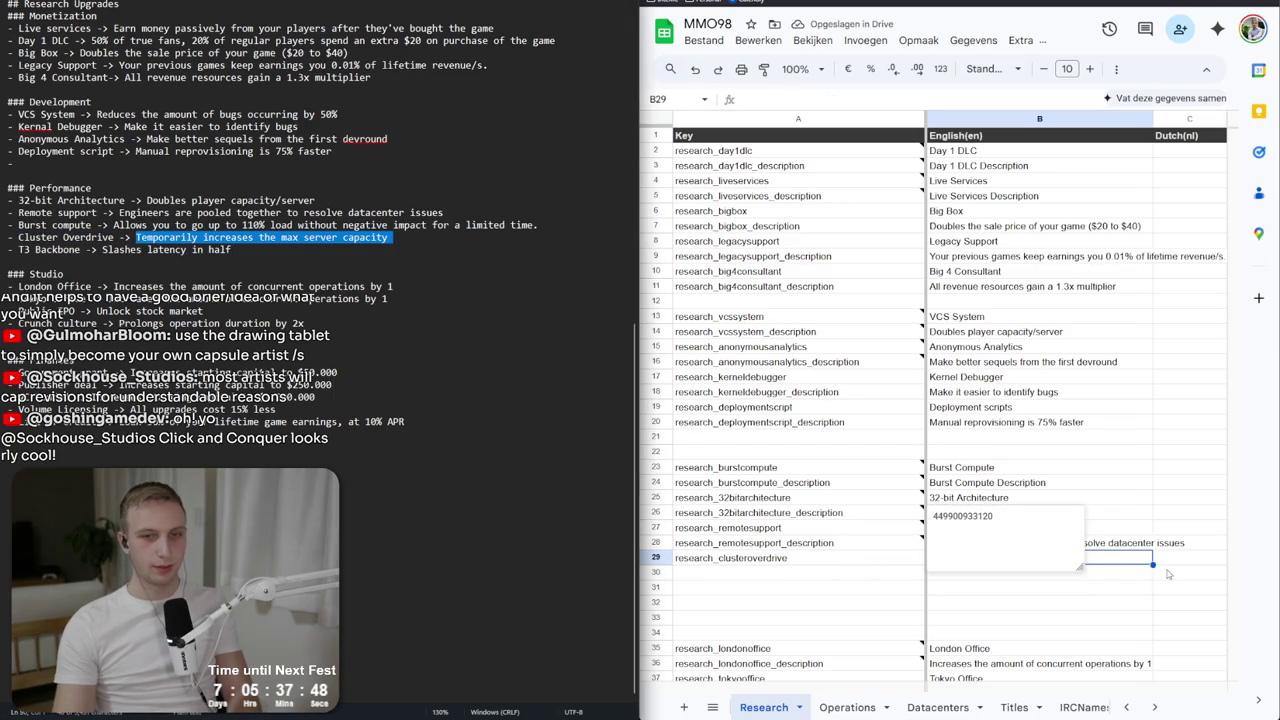
type("Temporarily increases the max server capacity")
key("Return")
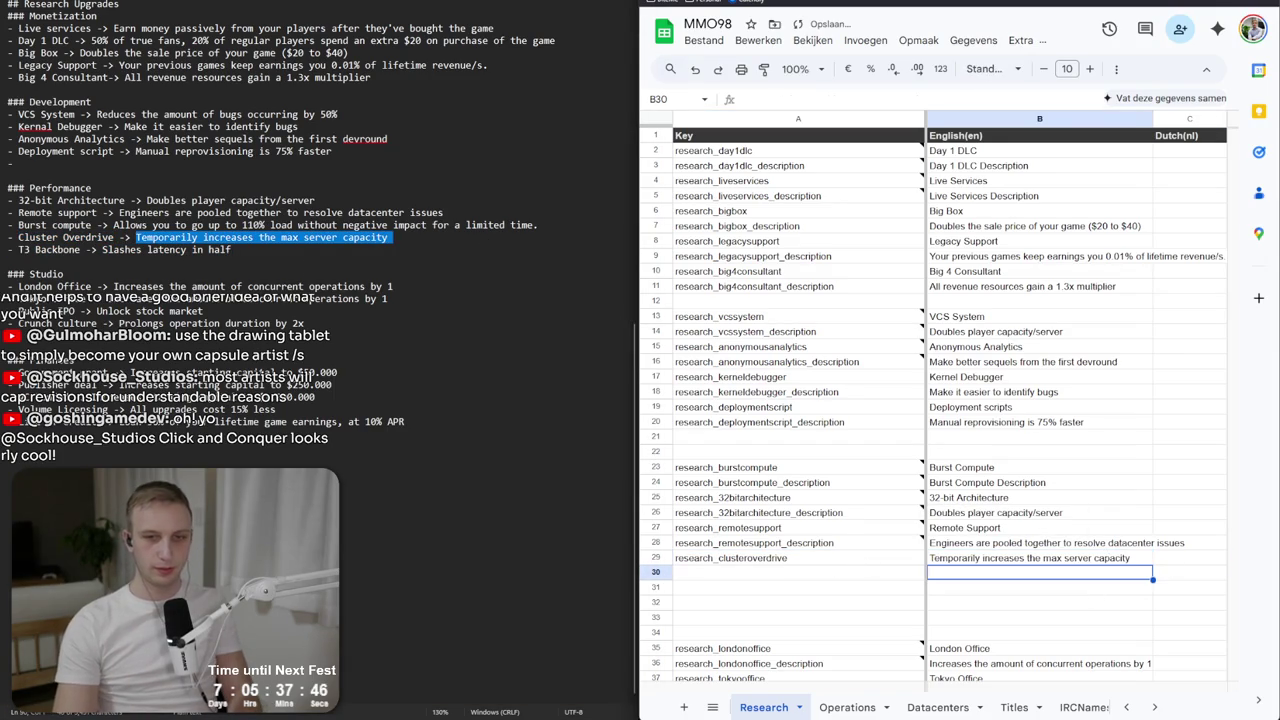
left_click(748, 572)
Add the research_t3backbone key in A31 titled 'T3 Backbone'.
type("researc")
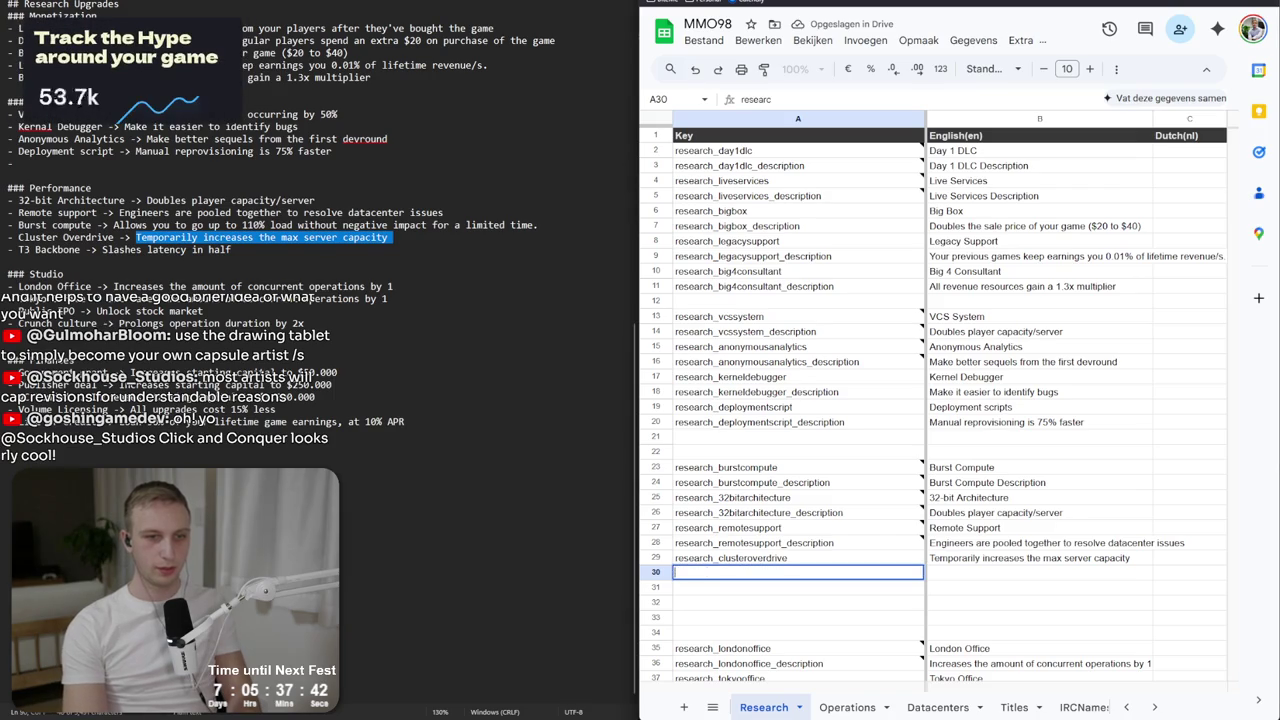
left_click(797, 587)
type("research_")
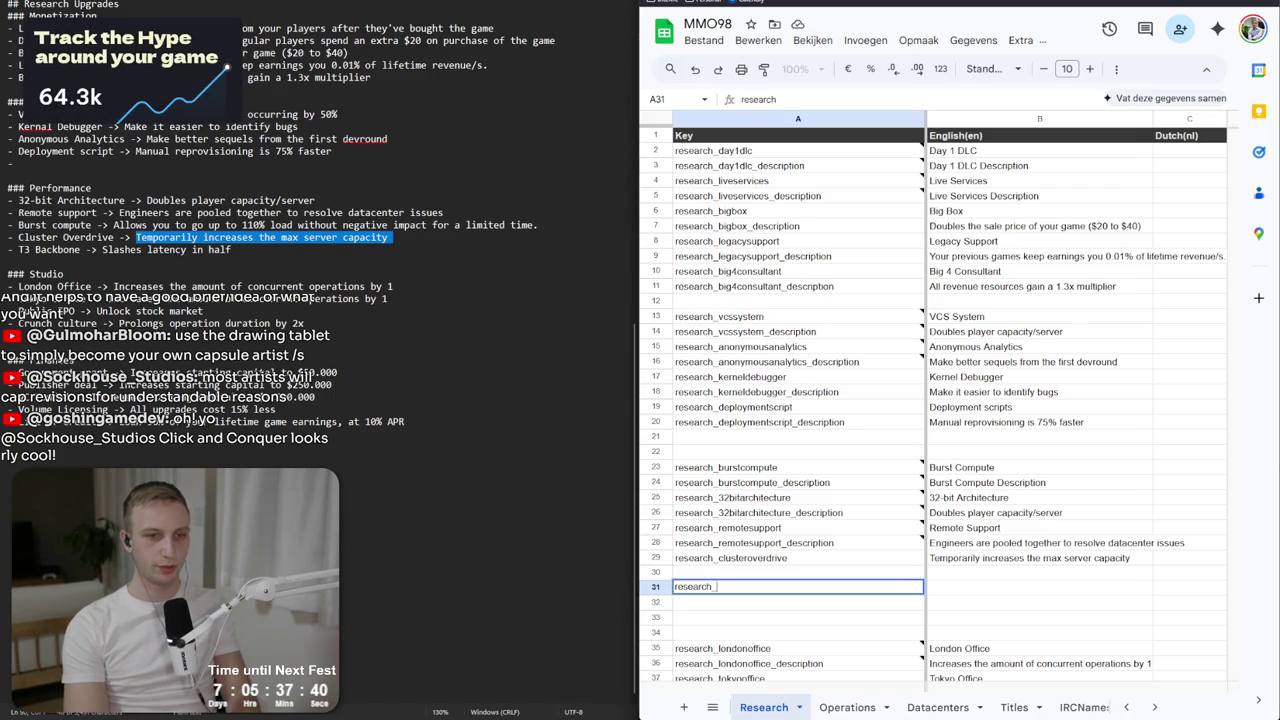
type("t3backbone")
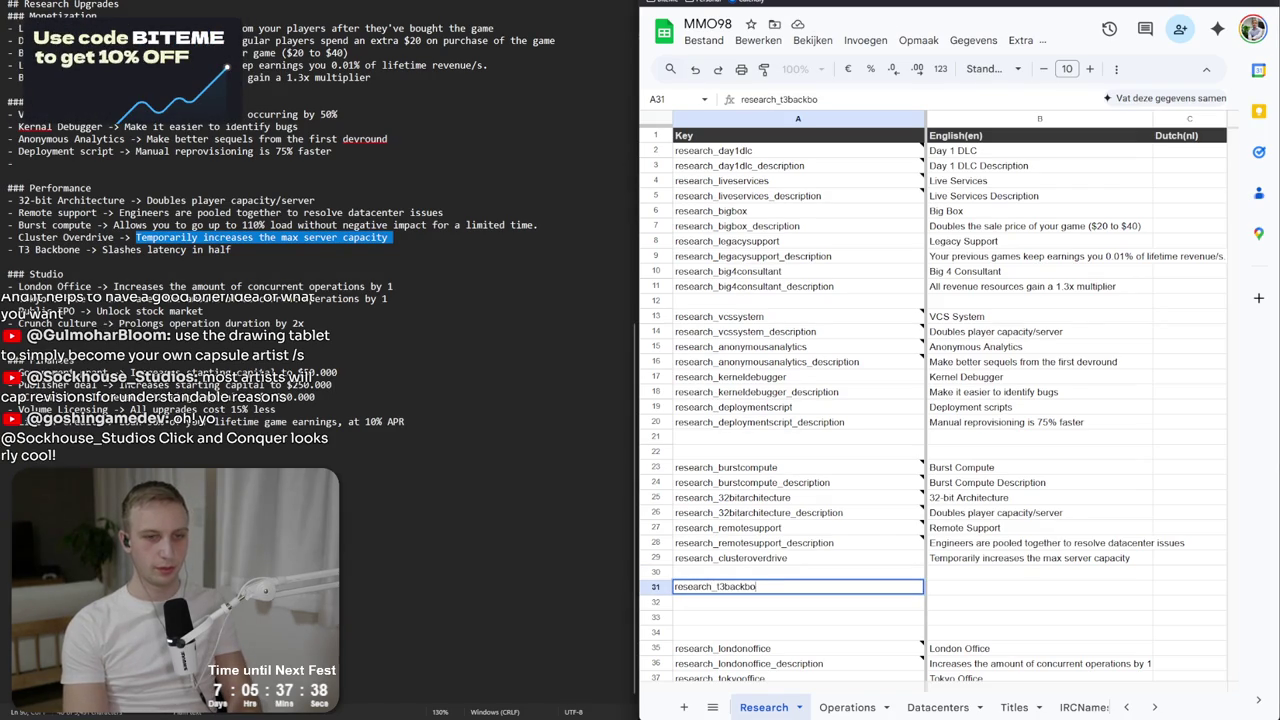
key("Tab")
type("T")
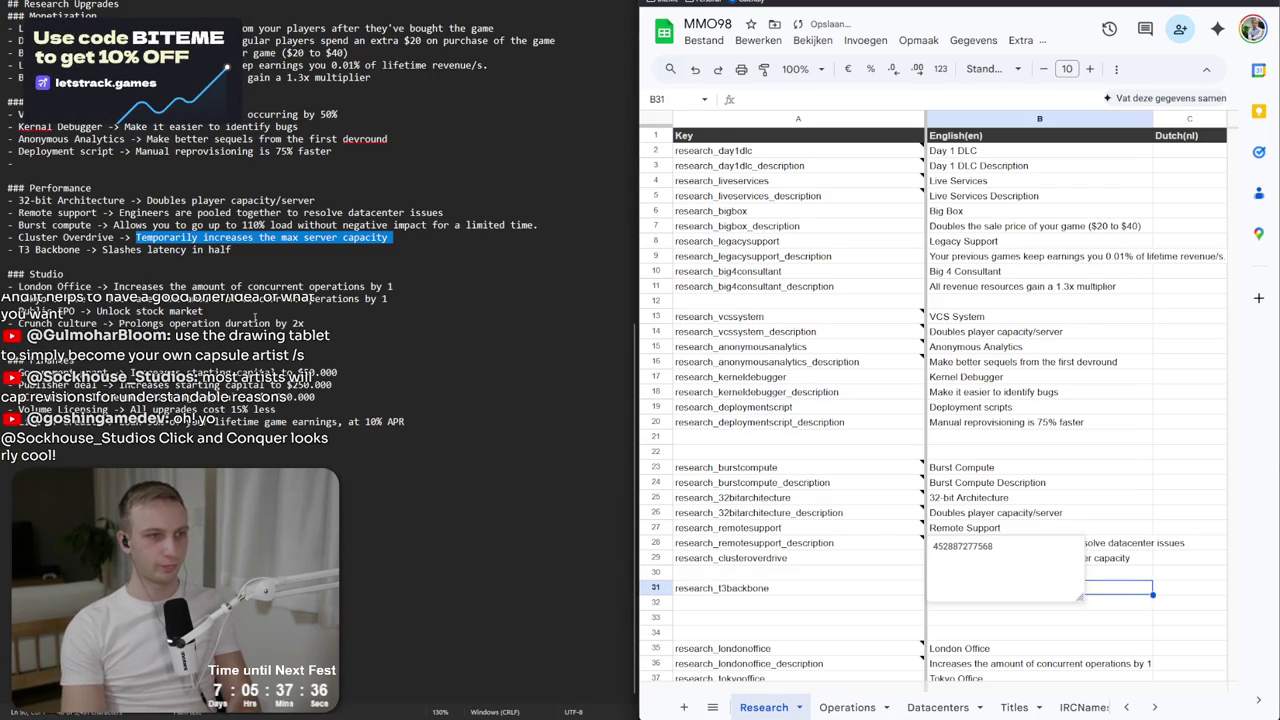
type("3 Backb")
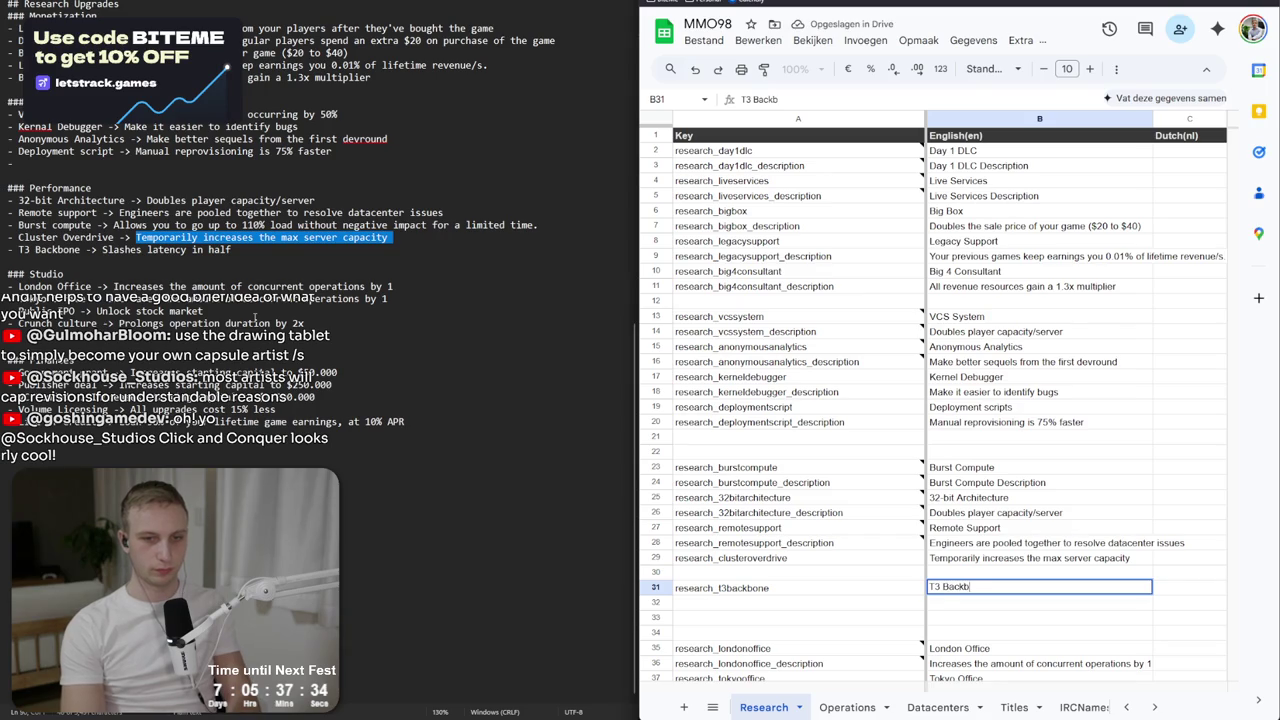
type("one")
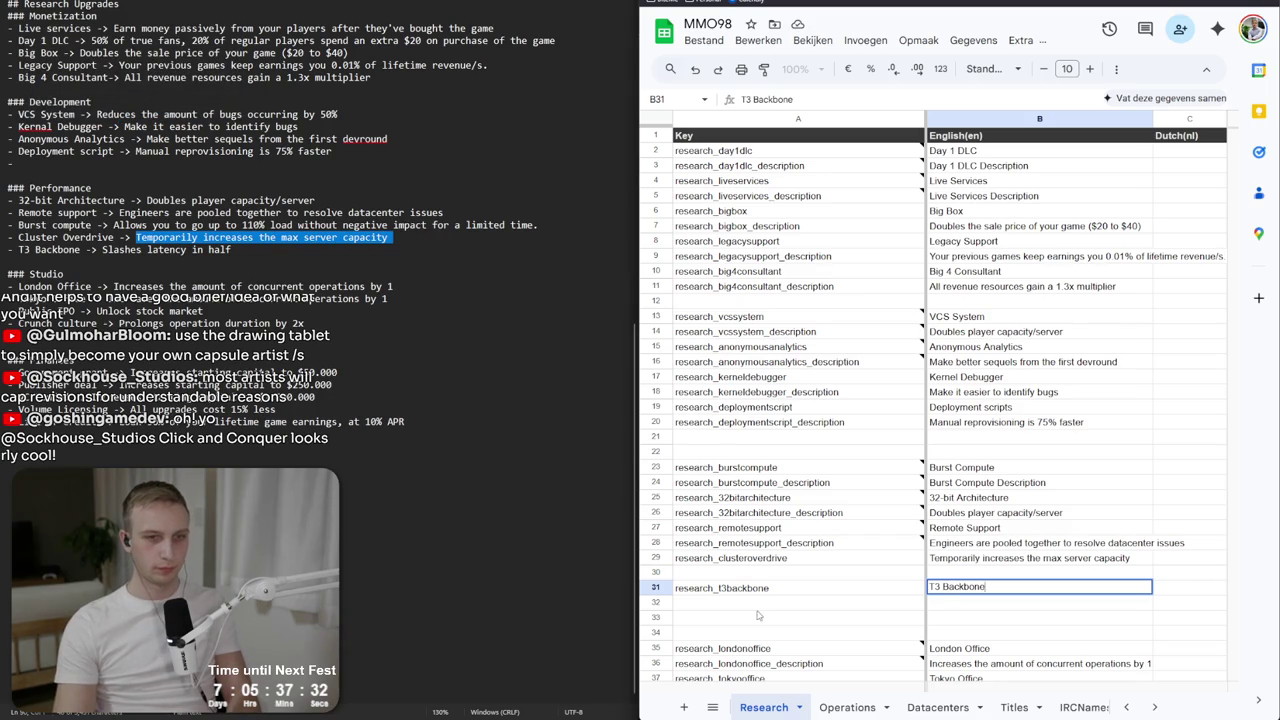
Add research_t3backbone_research in A32 with English 'Slashes latency in half'.
left_click(752, 590)
key("ctrl+c")
left_click(765, 603)
key("ctrl+v")
double_click(780, 607)
type("_rese")
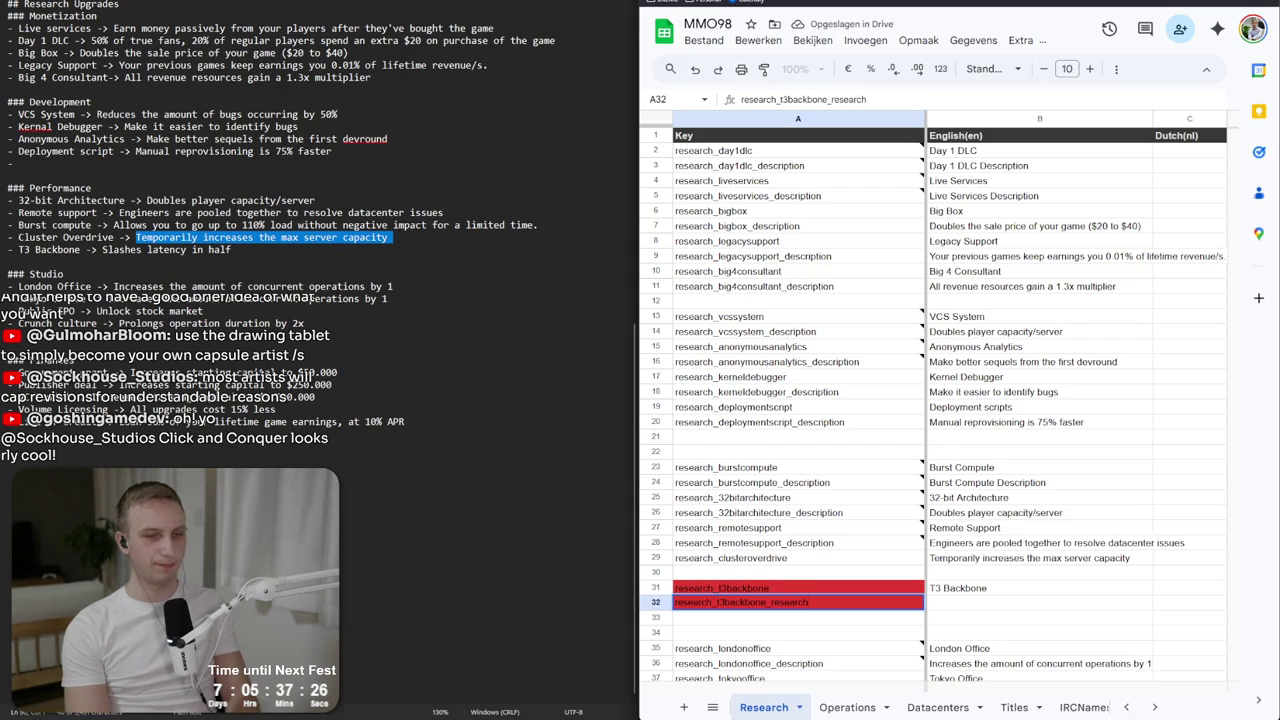
key("Tab")
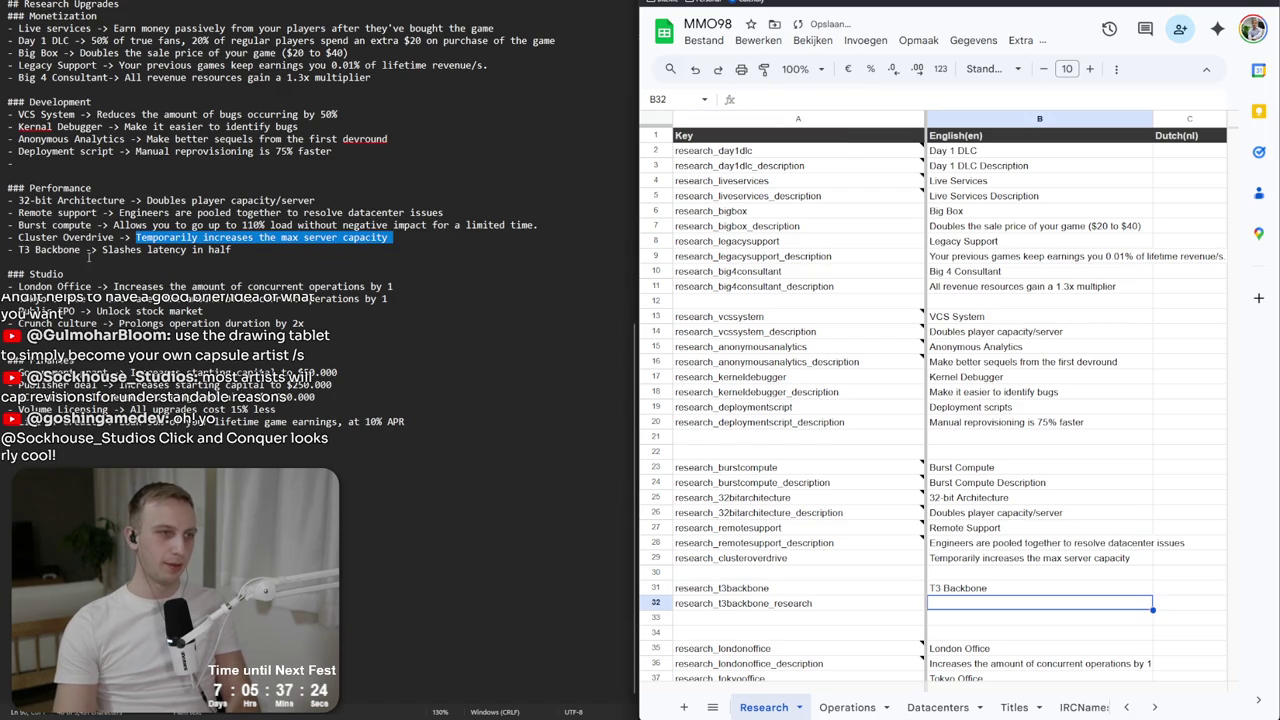
left_click_drag(102, 250, 246, 250)
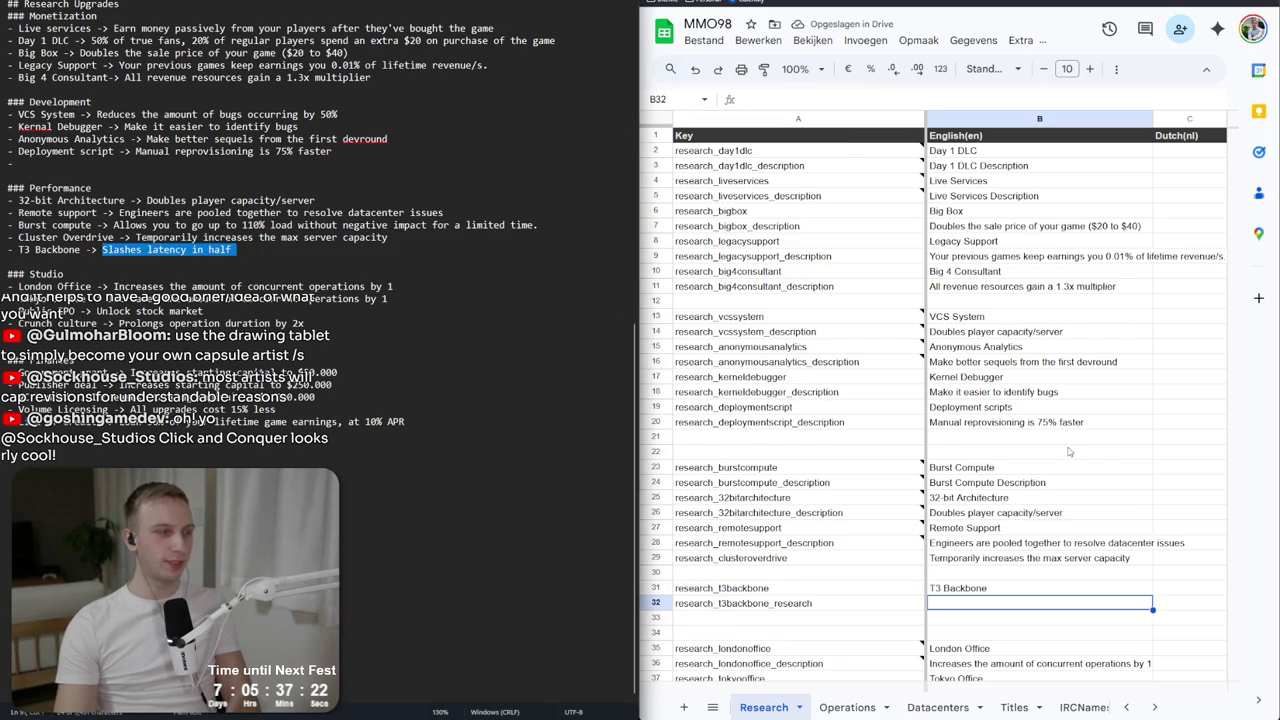
double_click(983, 610)
key("ctrl+v")
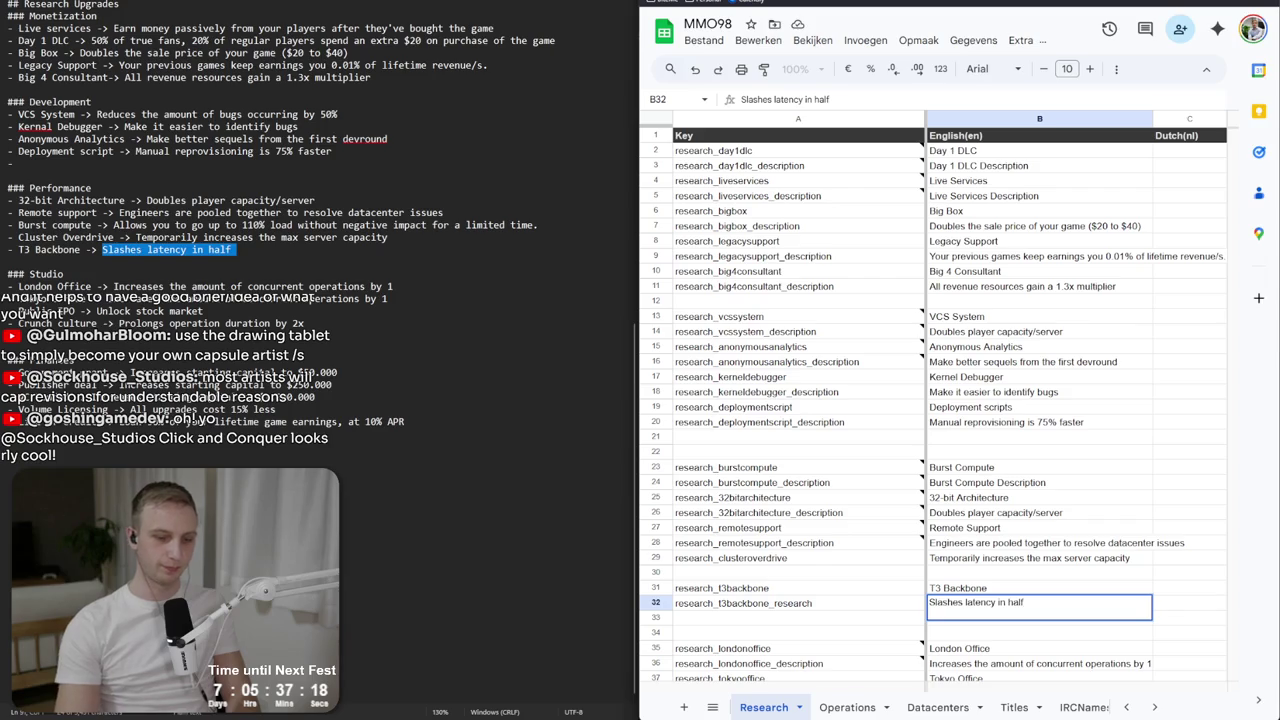
key("Return")
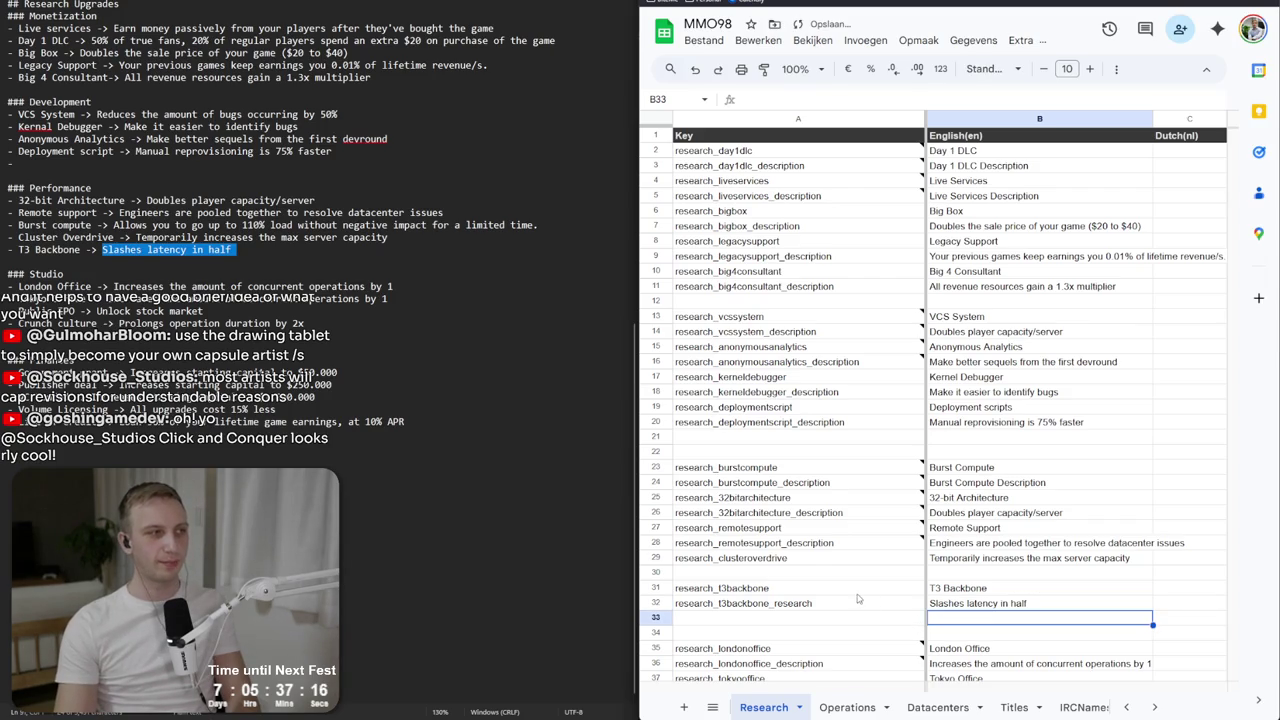
Copy the research_clusteroverdrive key into the empty A30 cell.
left_click(840, 560)
left_click(831, 576)
key("ctrl+v")
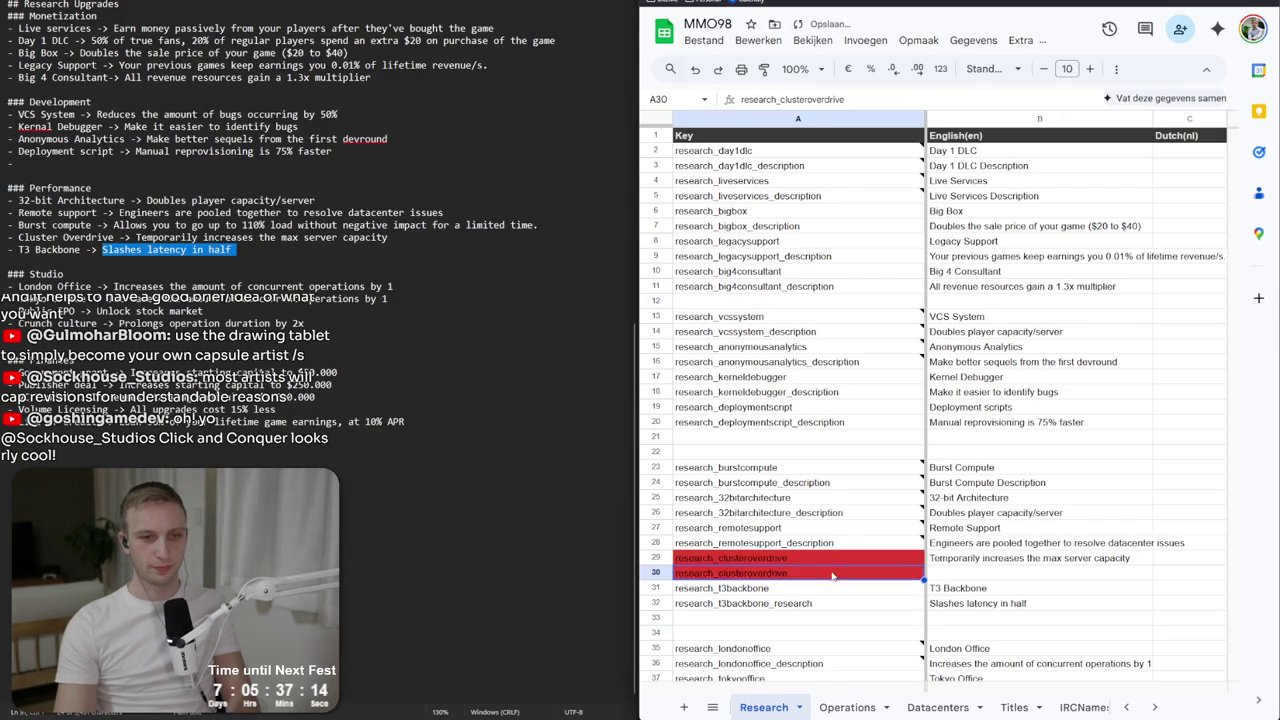
Make A30 research_clusteroverdrive_description, move its description to B30, and title B29 'Cluster Overdrive'.
type("_description")
key("Return")
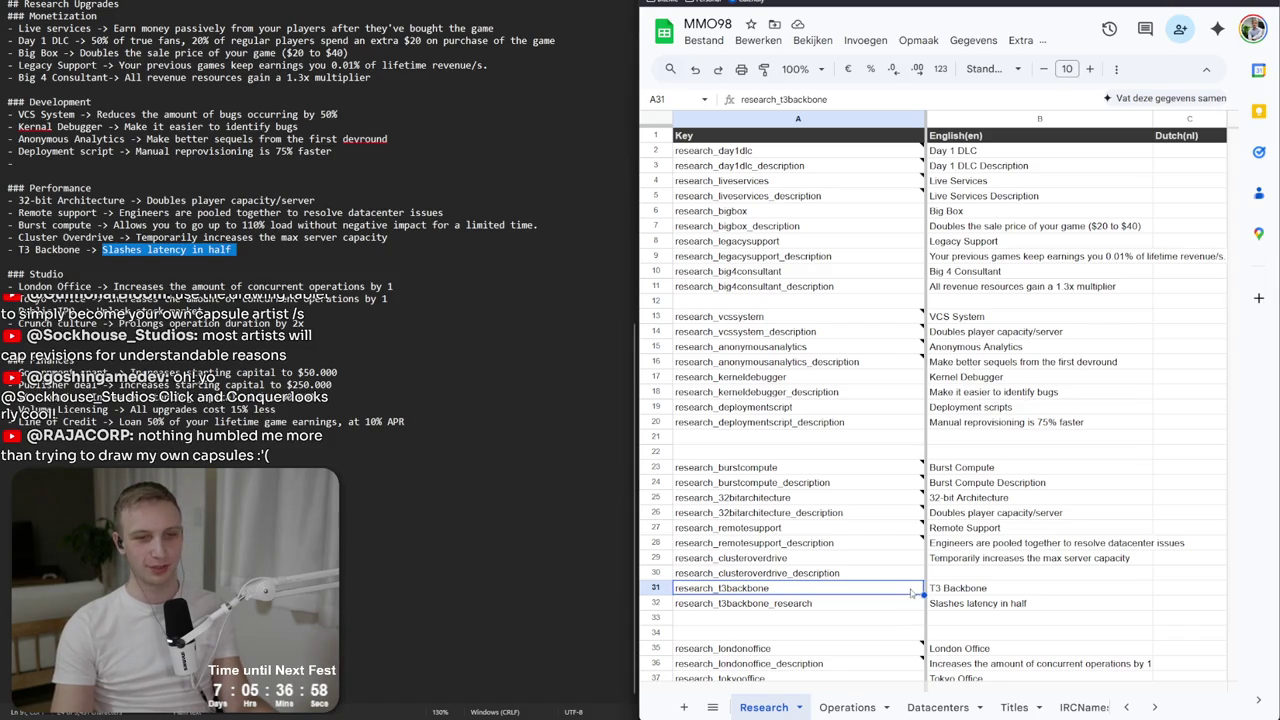
left_click(971, 559)
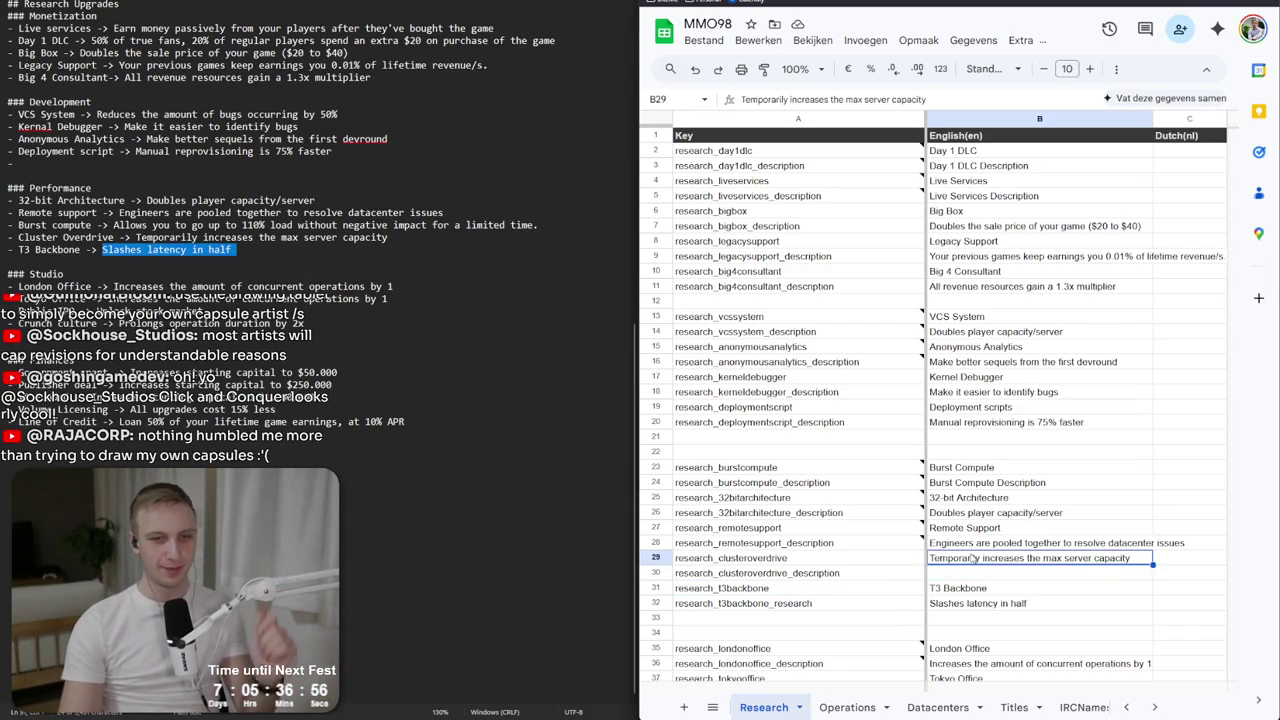
left_click_drag(949, 568, 949, 583)
key("Up")
type("Cluster Overd")
key("Return")
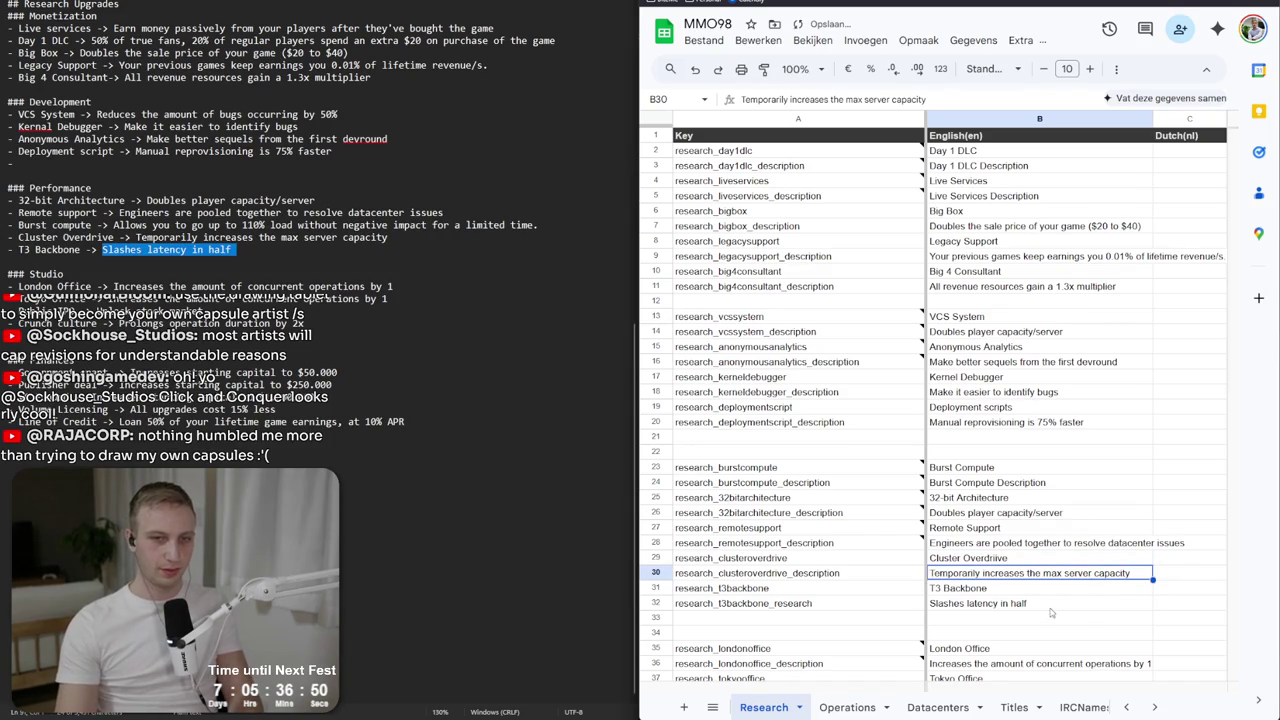
key("Up")
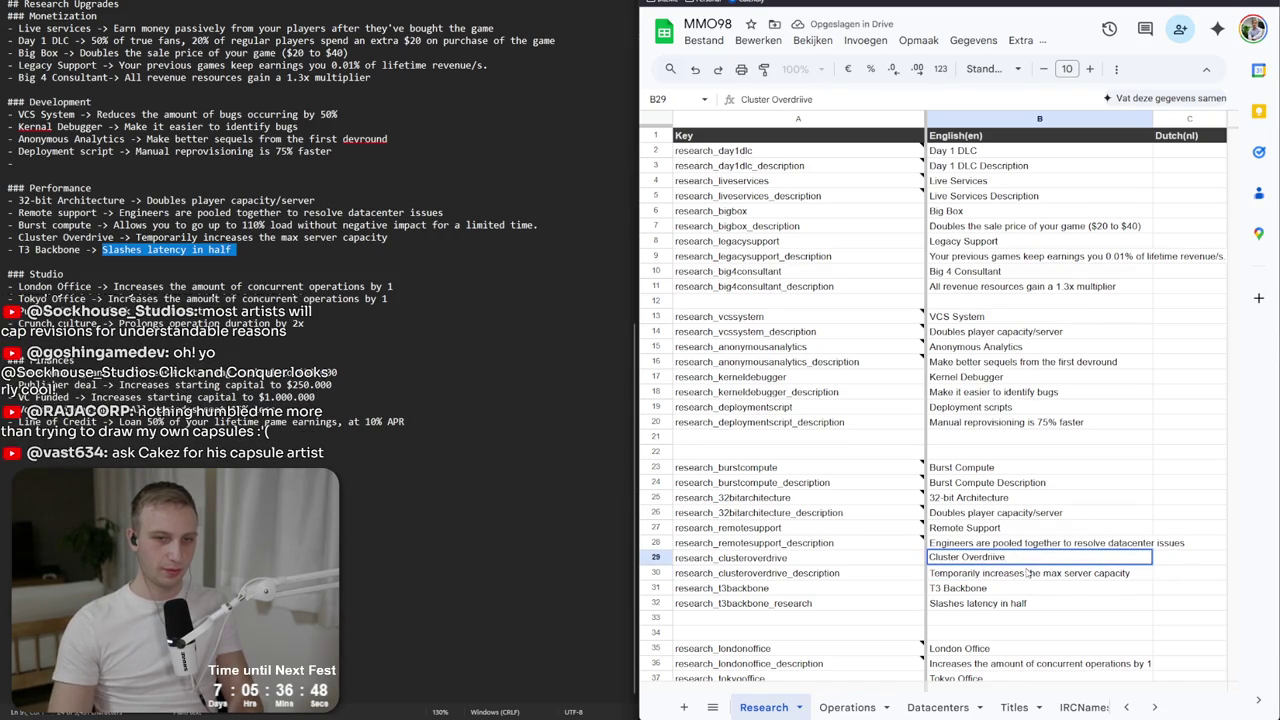
double_click(997, 557)
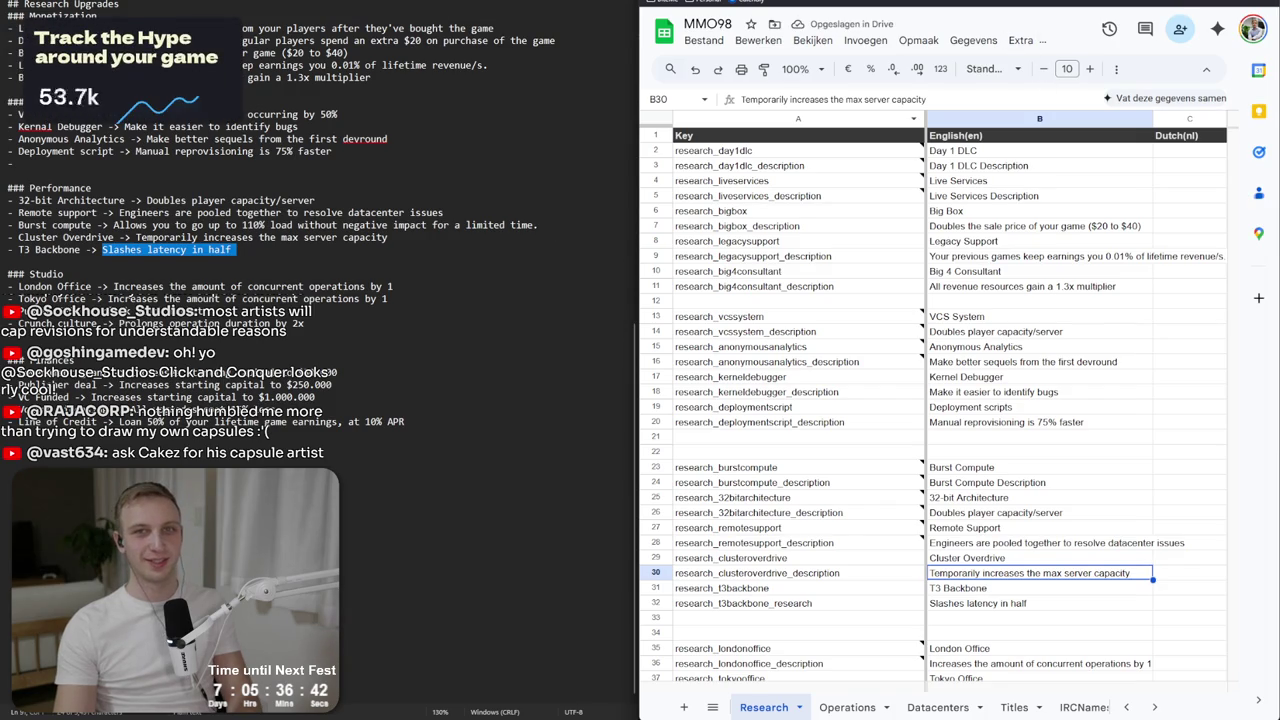
Search the Steam store for 'tangy'.
key("alt+Tab")
left_click(1015, 69)
type("tangy")
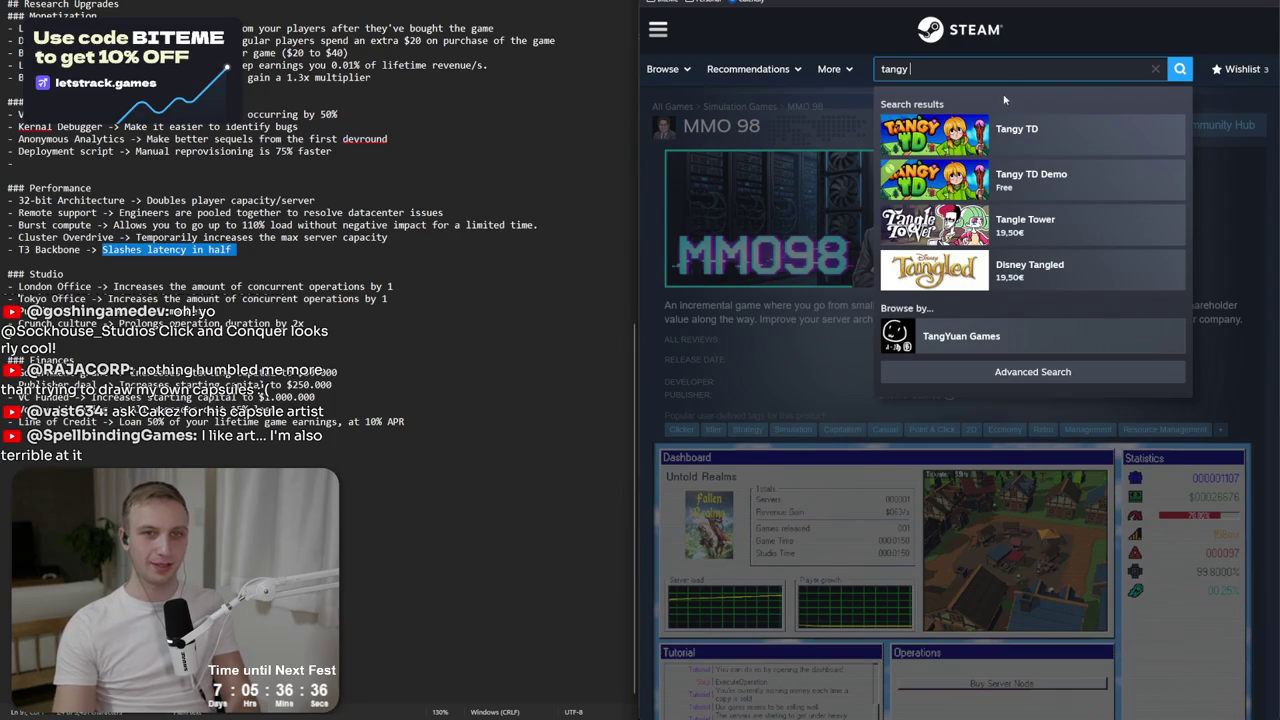
Open the Tangy TD store page from the search results.
left_click(1012, 129)
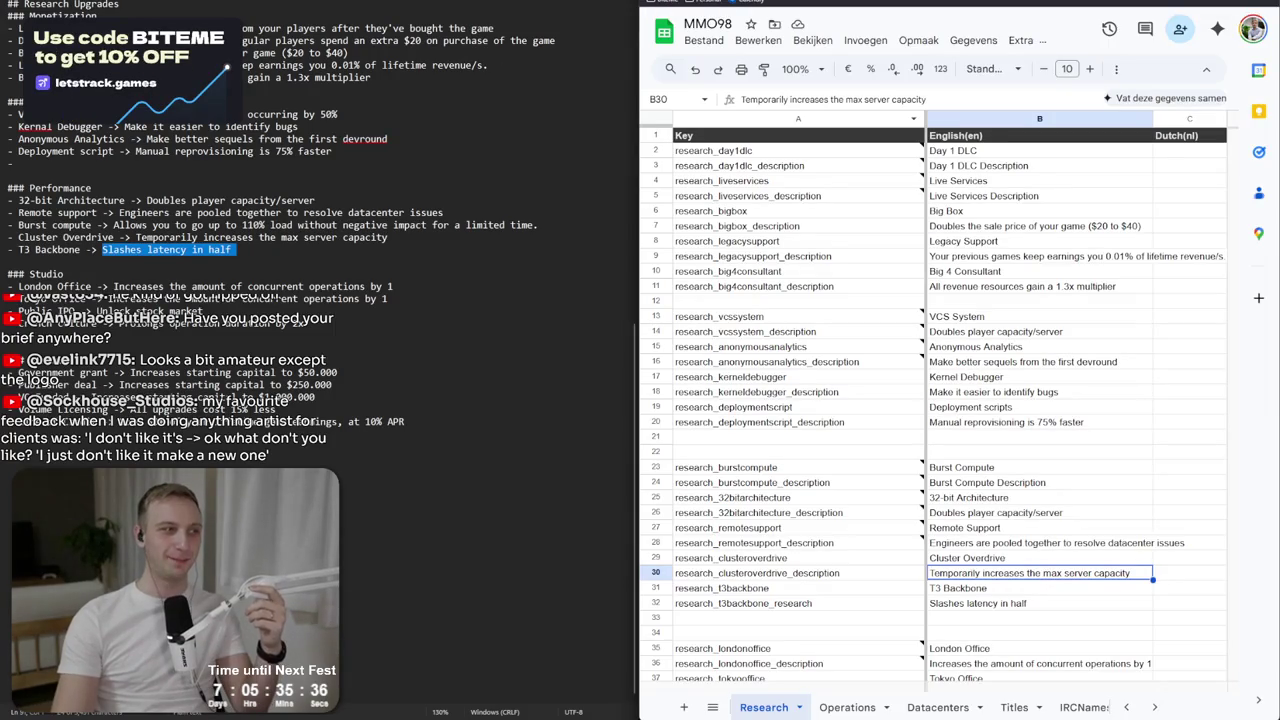
Open fiverr.com in a new browser tab.
key("ctrl+t")
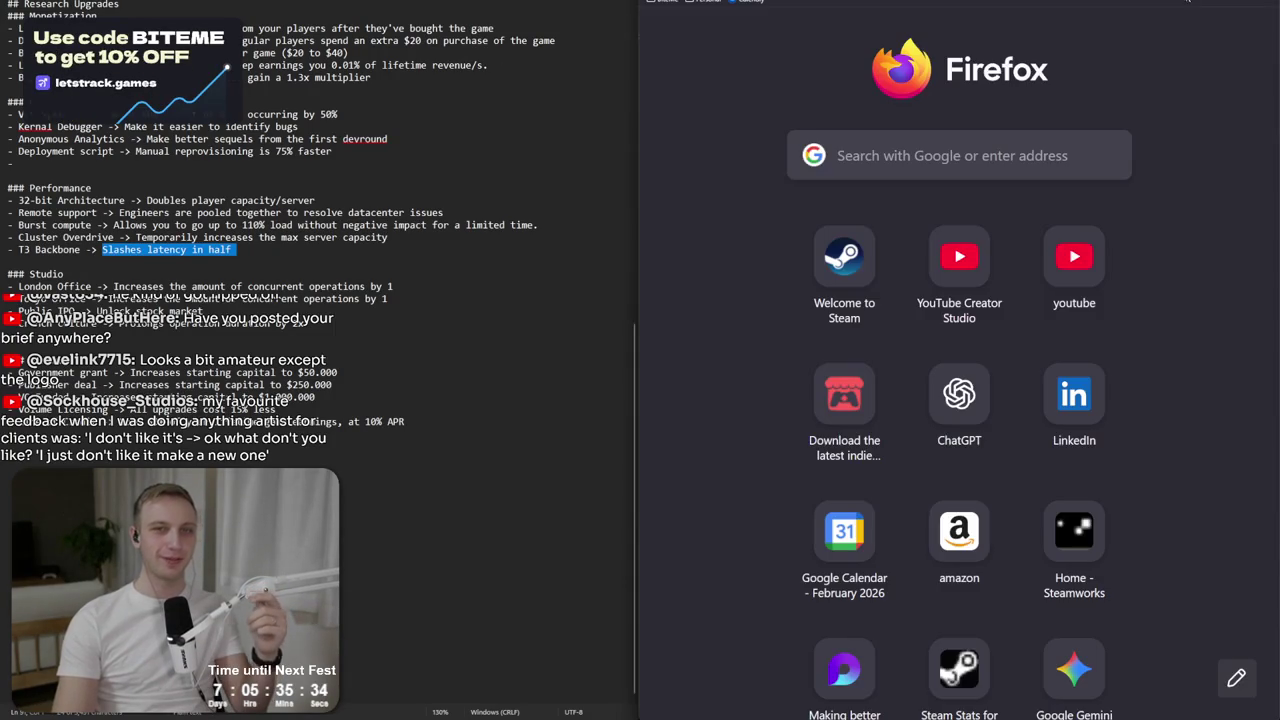
type("fiverr")
key("Return")
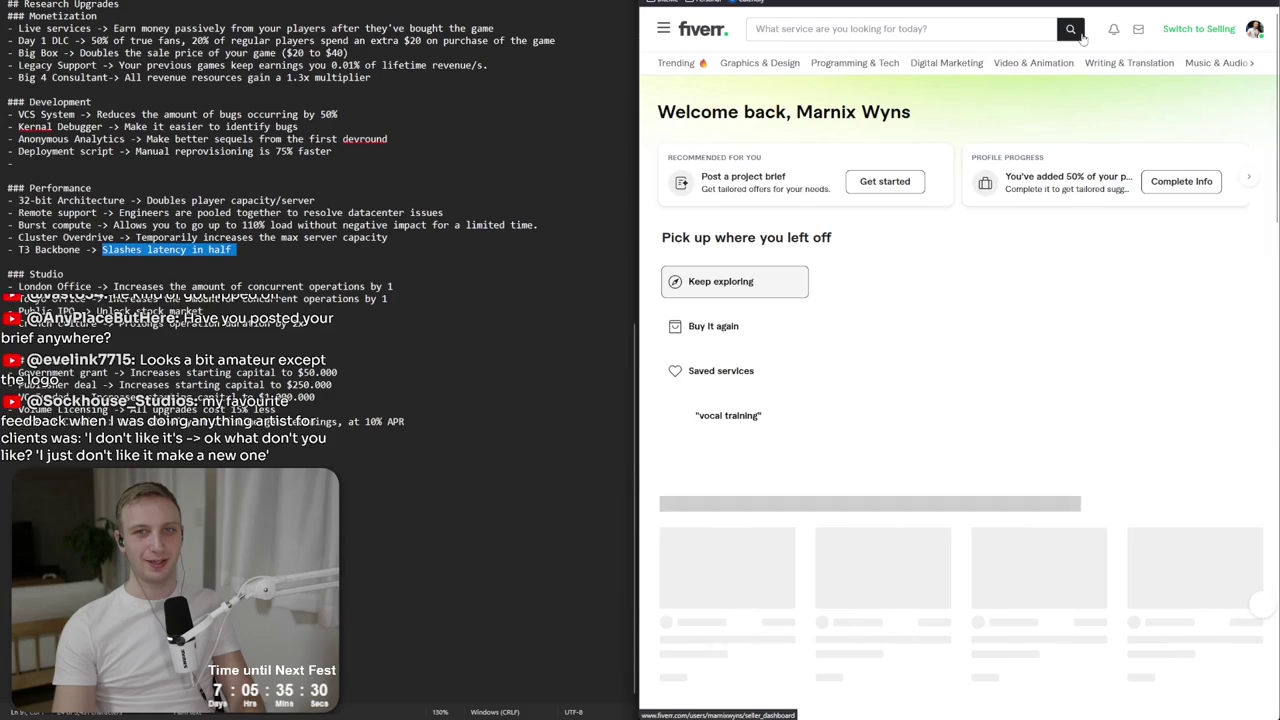
Browse the project briefs, account menu and inbox messages, ending on the account menu.
mouse_move(1138, 30)
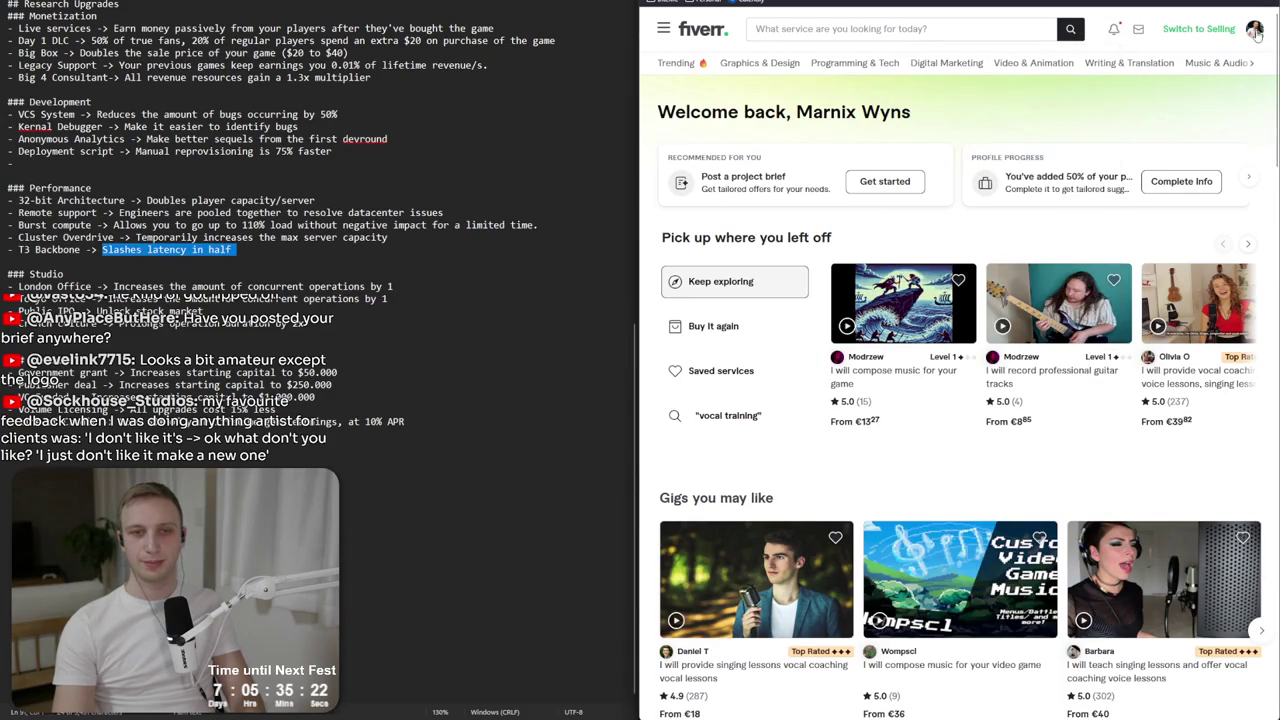
mouse_move(1256, 33)
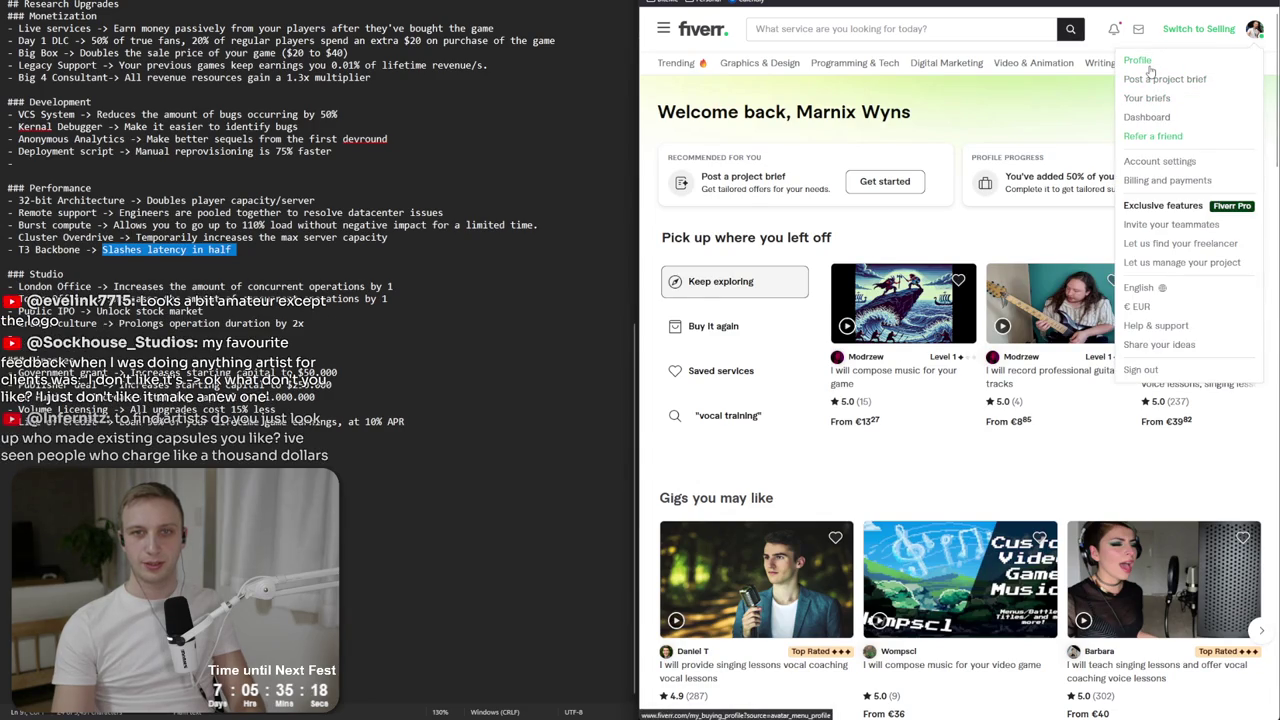
left_click(1150, 104)
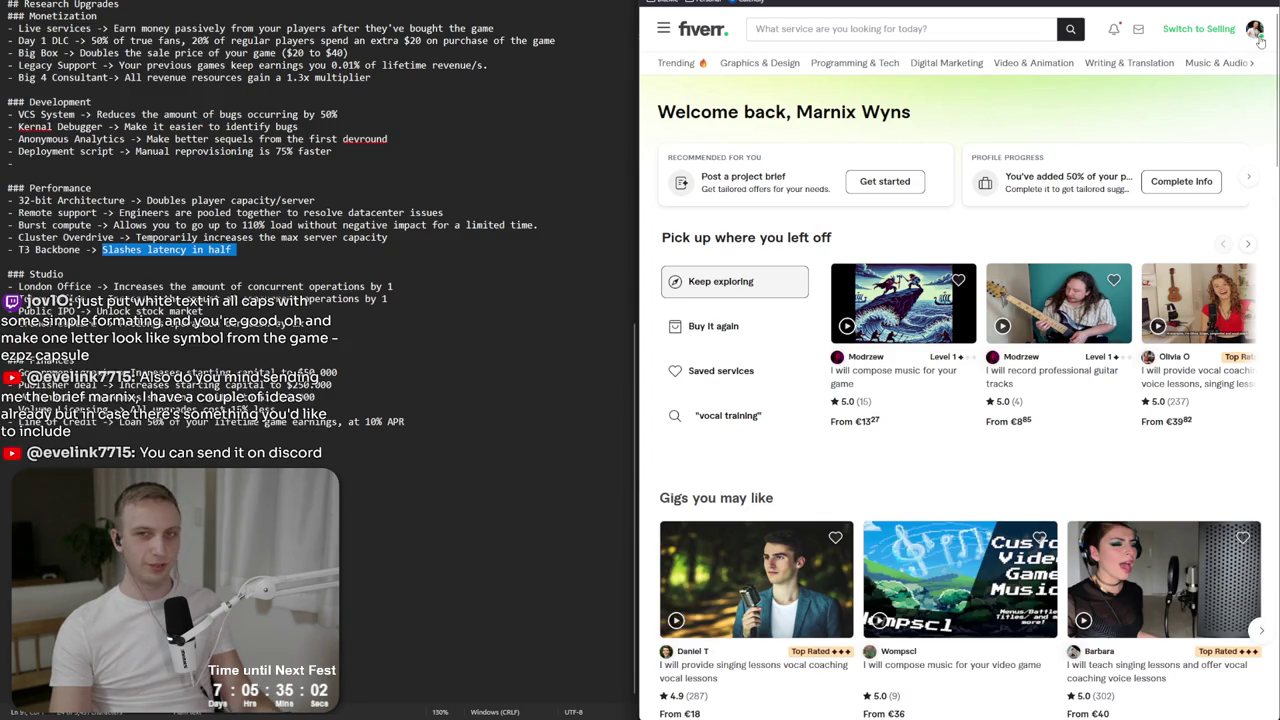
left_click(1256, 34)
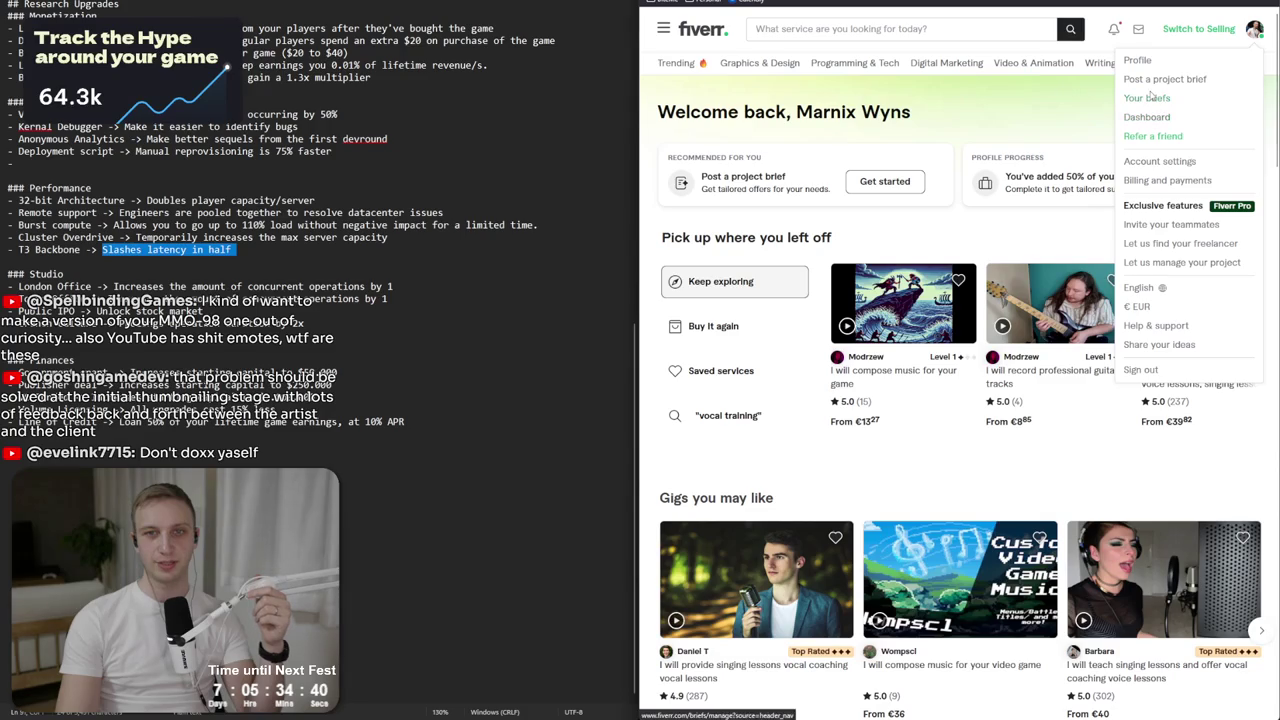
left_click(1108, 43)
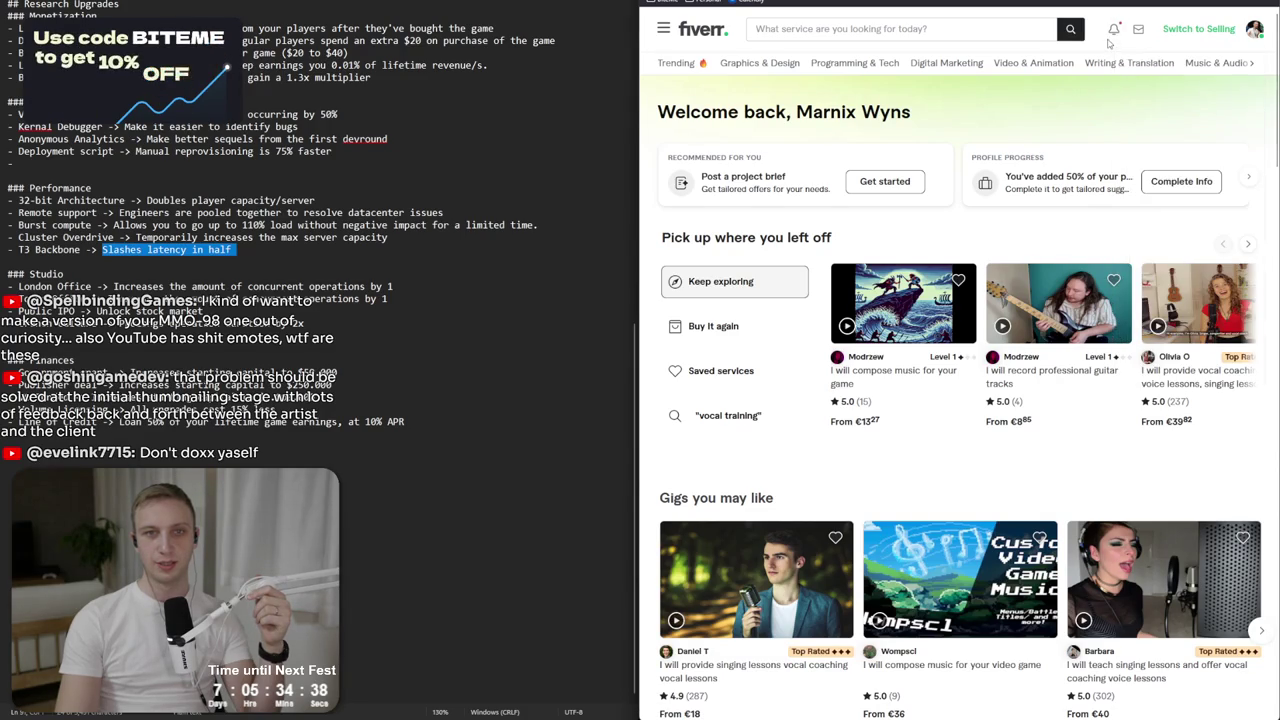
left_click(1138, 30)
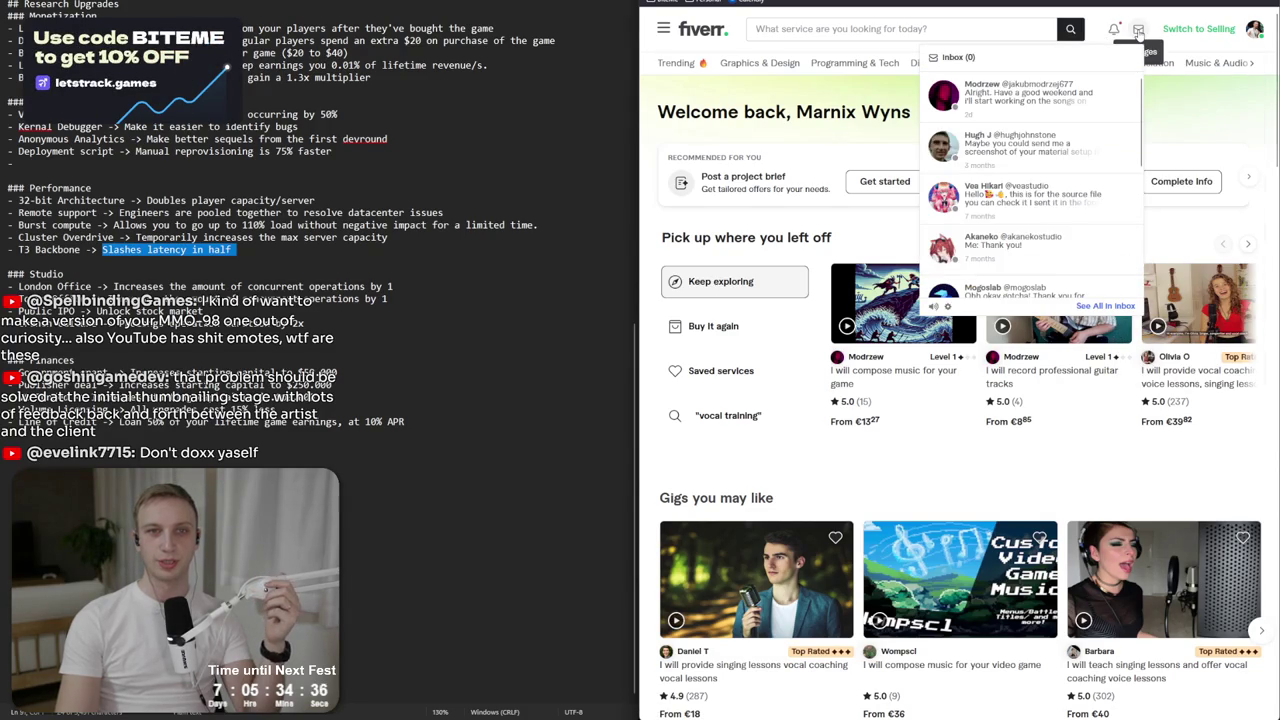
left_click(1253, 37)
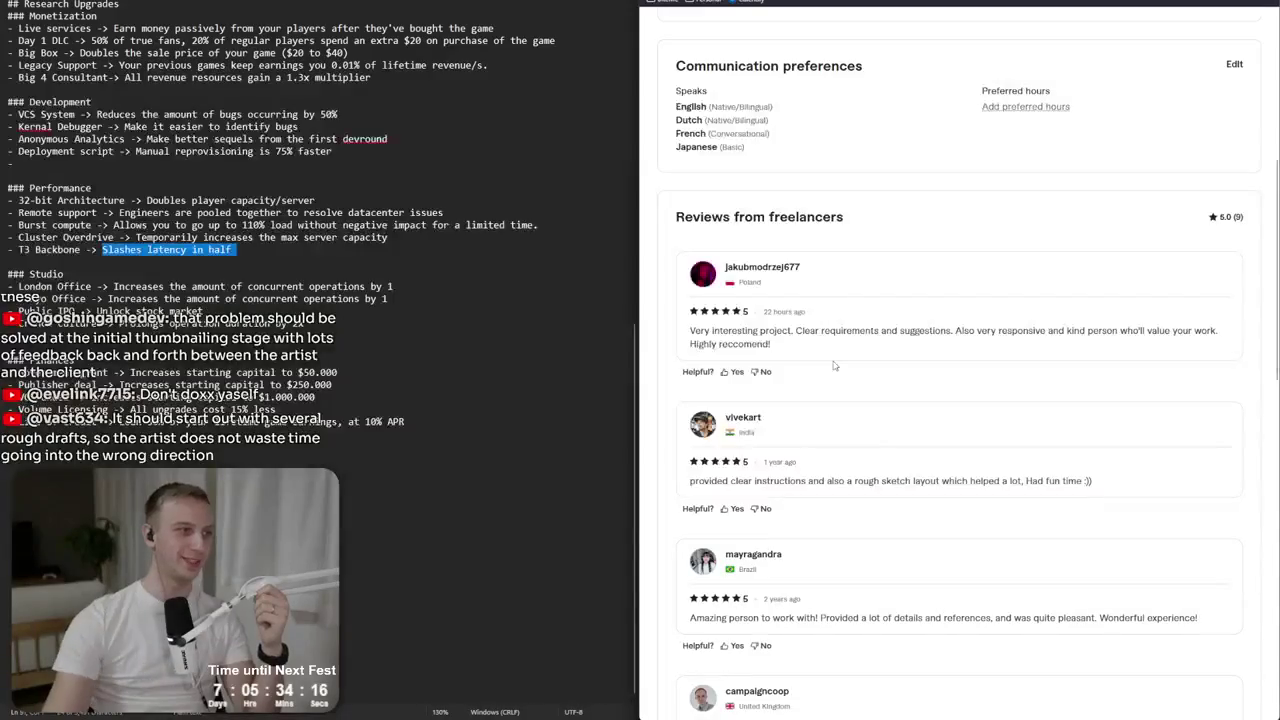
Skim the Fiverr freelancer reviews and 5.0 overall rating, then return to the Unity editor.
mouse_move(771, 344)
left_mouse_down()
mouse_move(814, 330)
mouse_move(689, 330)
mouse_move(1222, 332)
mouse_move(958, 330)
mouse_move(969, 360)
mouse_move(1024, 320)
mouse_move(1020, 350)
mouse_move(1020, 318)
mouse_move(1022, 351)
left_mouse_up()
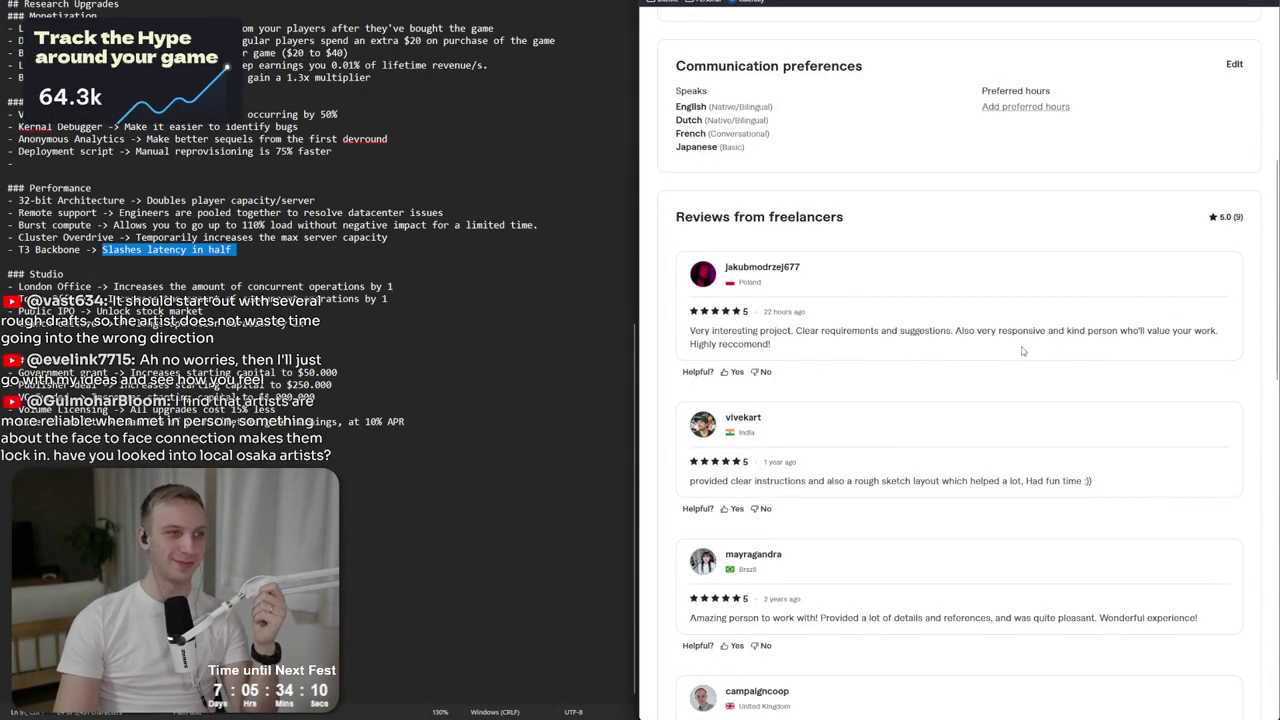
triple_click(1228, 217)
left_click(1185, 234)
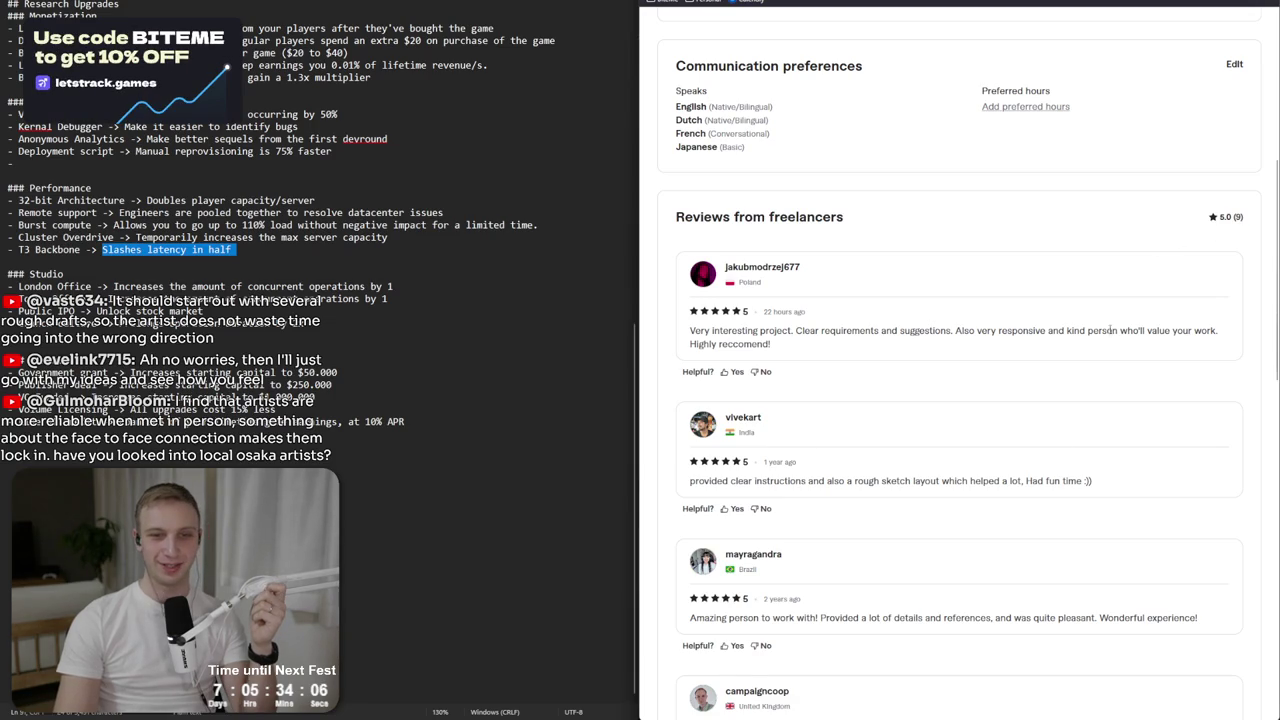
scroll(865, 637, "down", 1)
left_click_drag(933, 503, 690, 503)
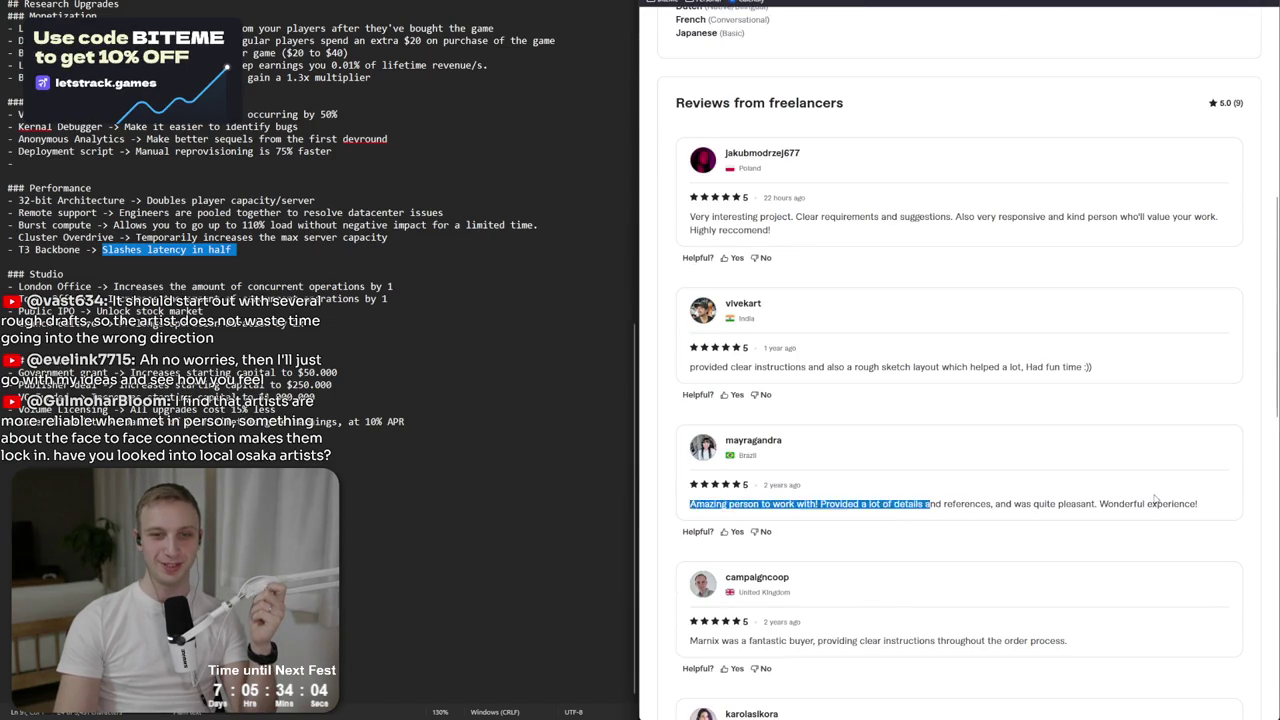
left_click(1041, 530)
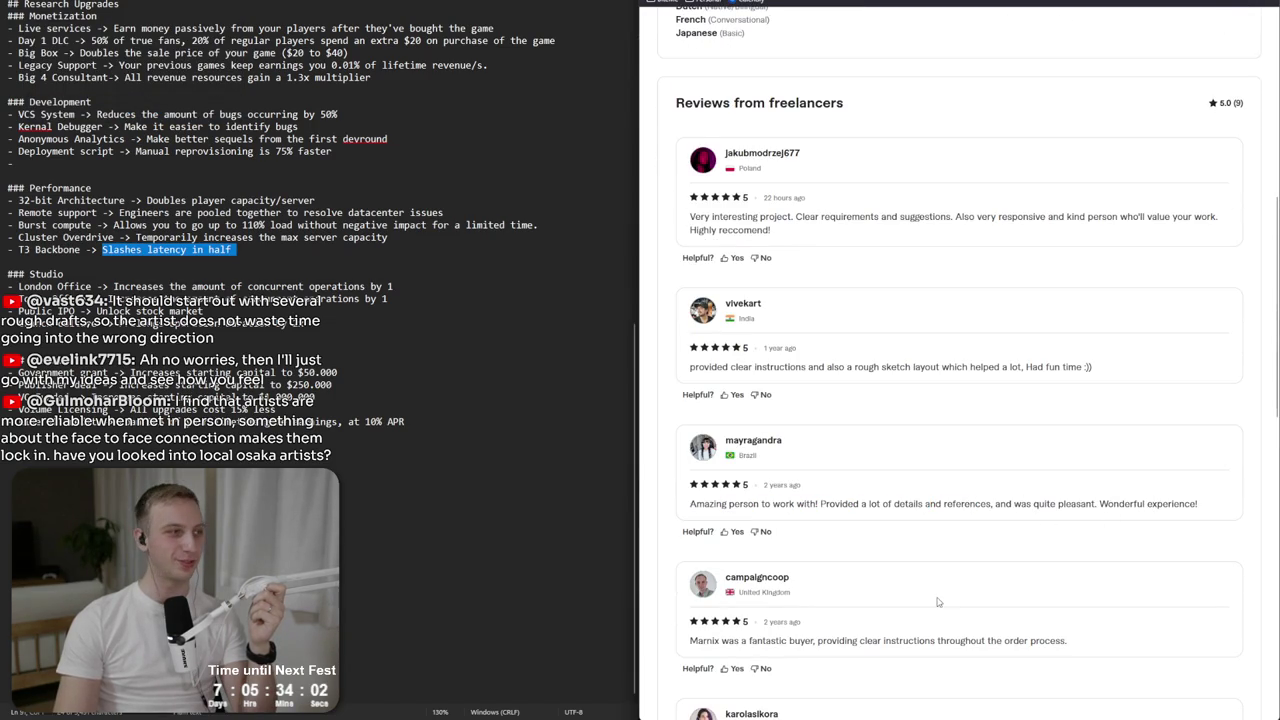
scroll(938, 601, "up", 2)
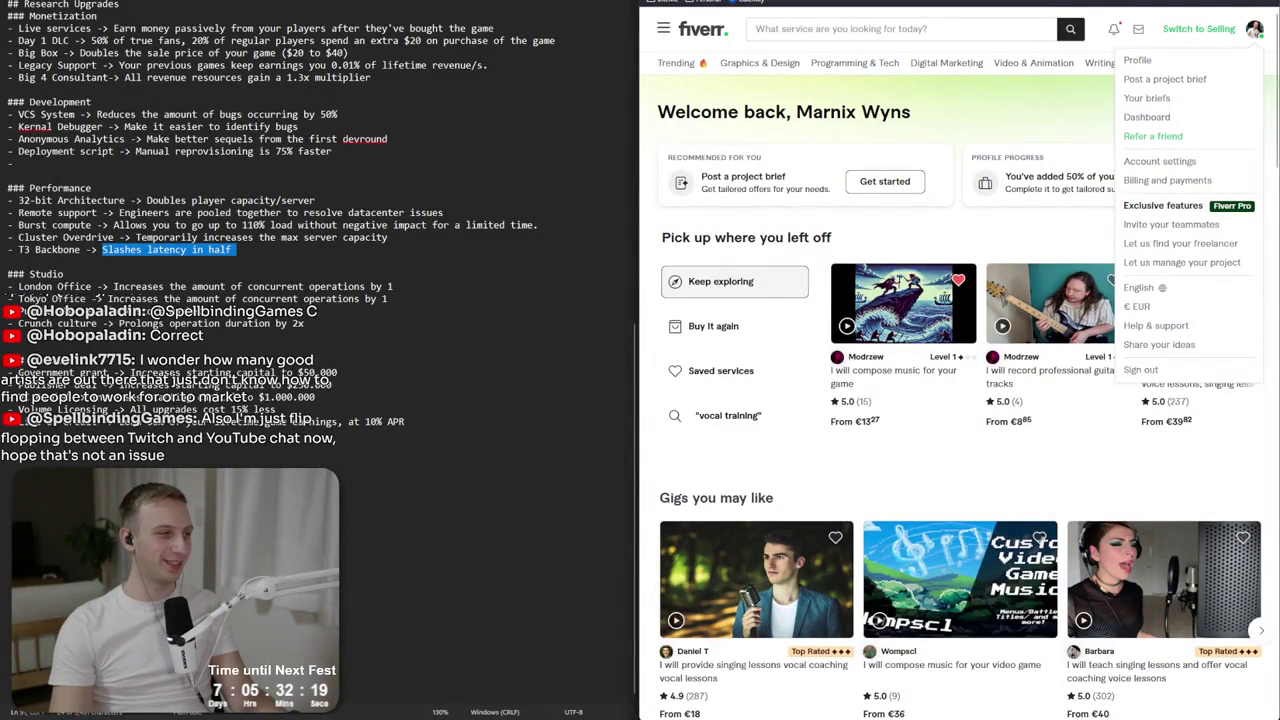
key("alt+Tab")
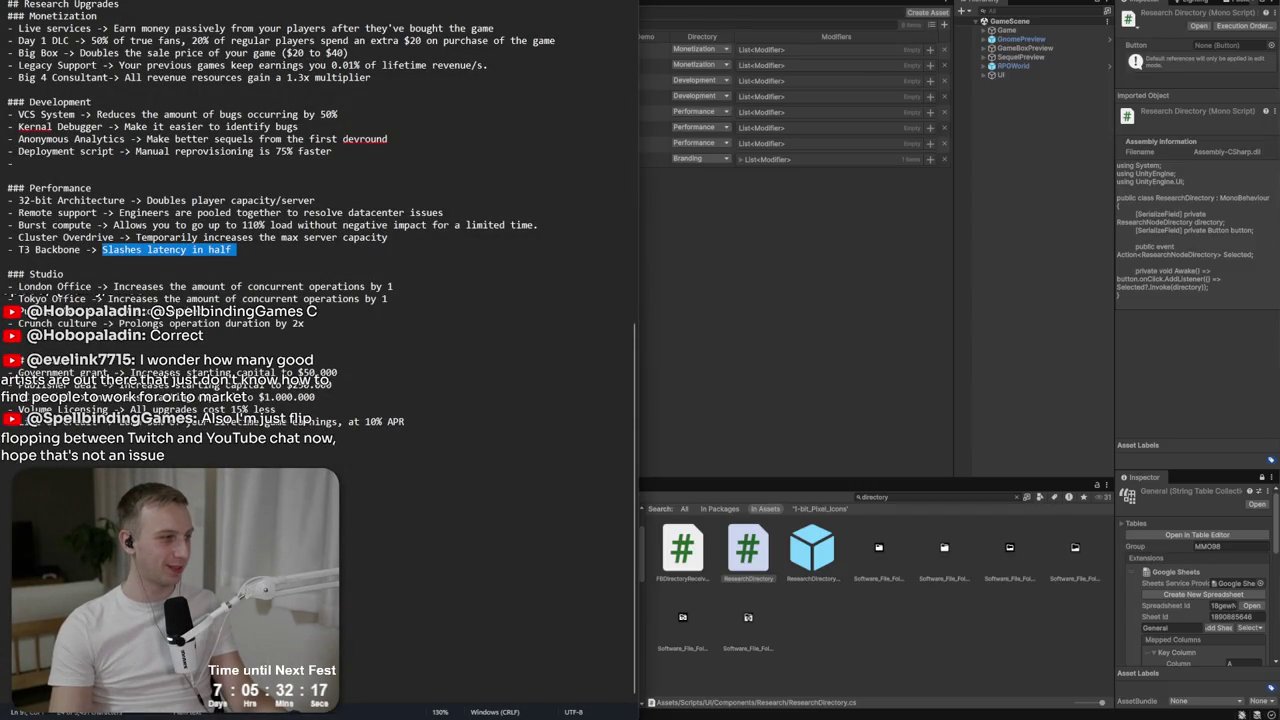
Cycle from the Unity research data table to the BiteMe Games Discord chat.
key("alt+Tab")
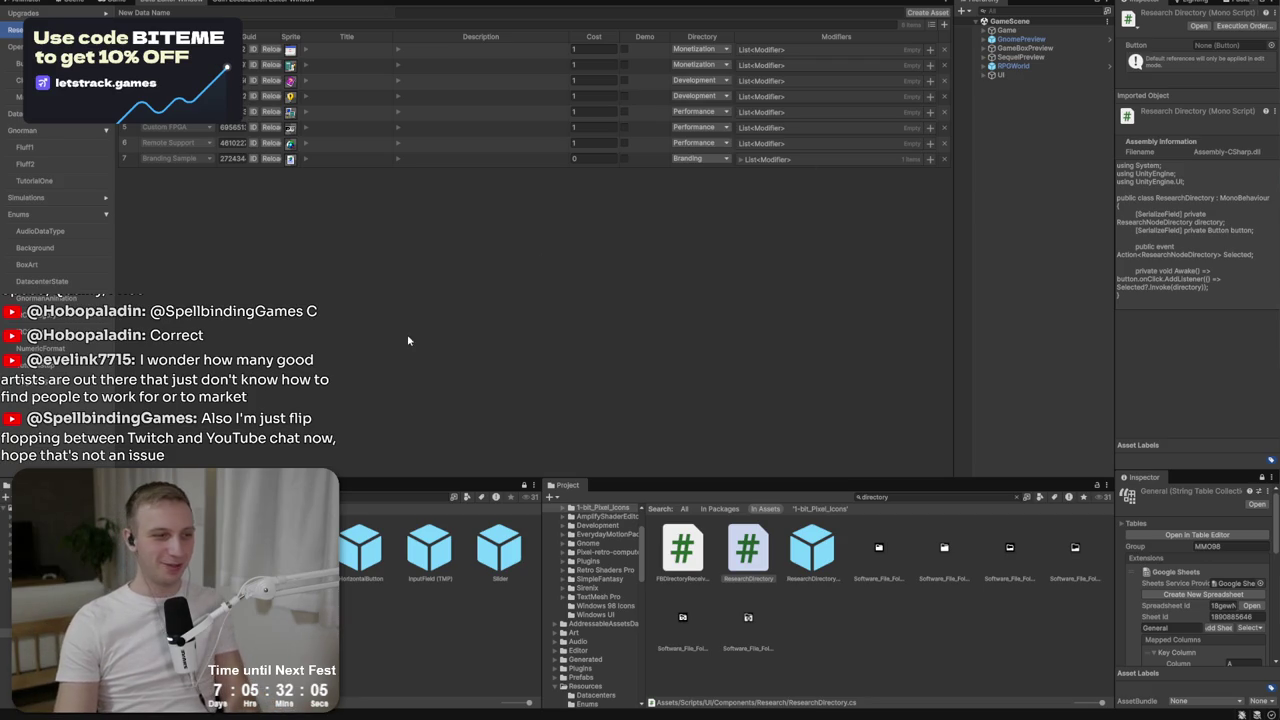
key("alt+Tab")
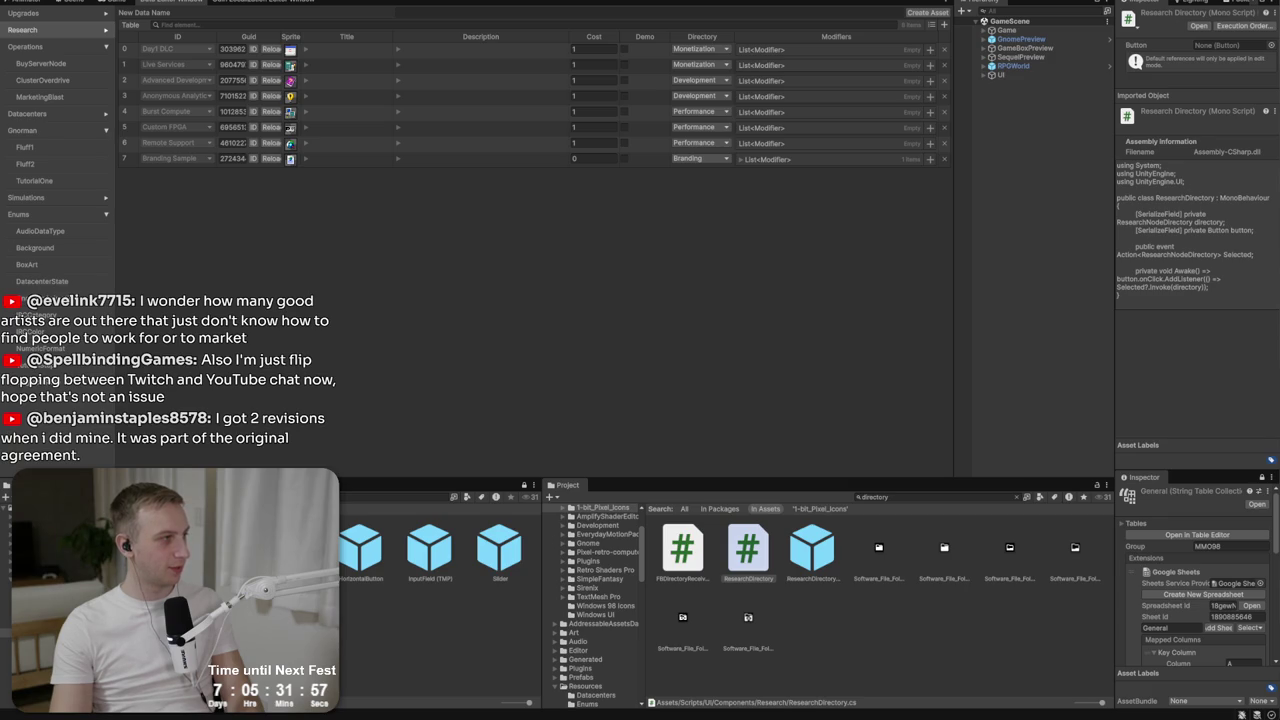
key("alt+Tab")
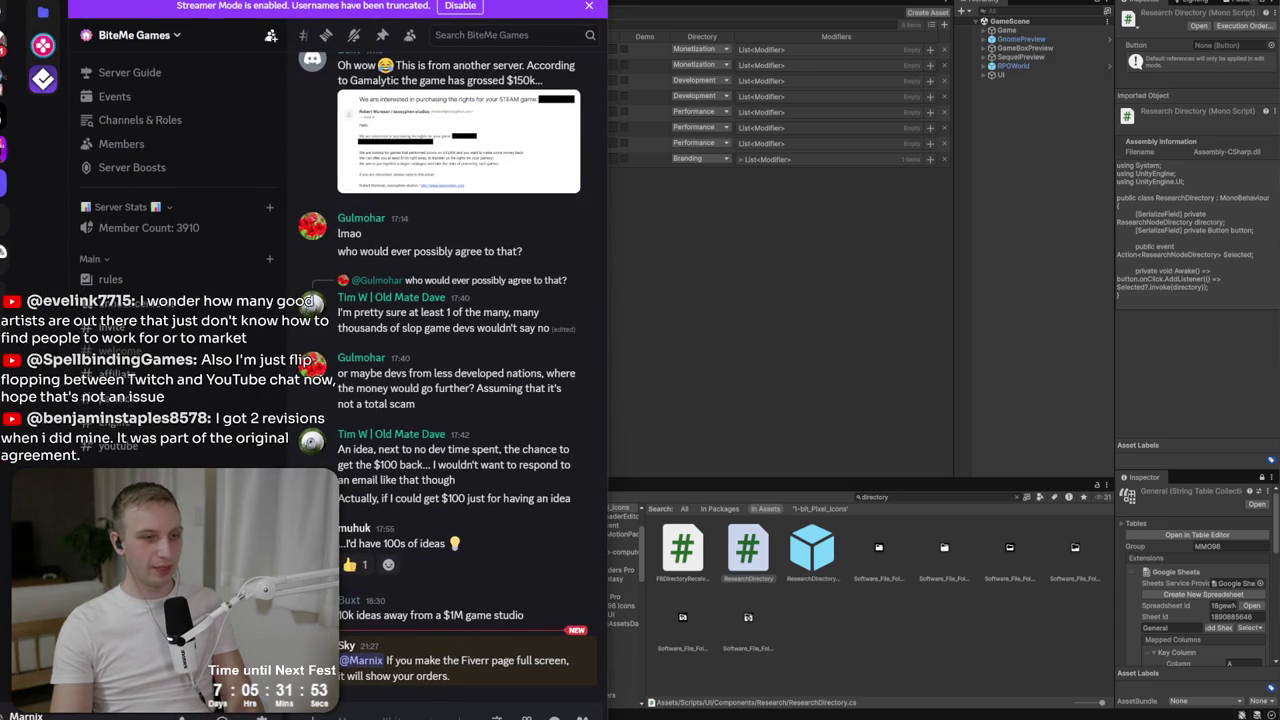
Switch from the BiteMe Games Discord chat to the completed Fiverr music order.
key("alt+Tab")
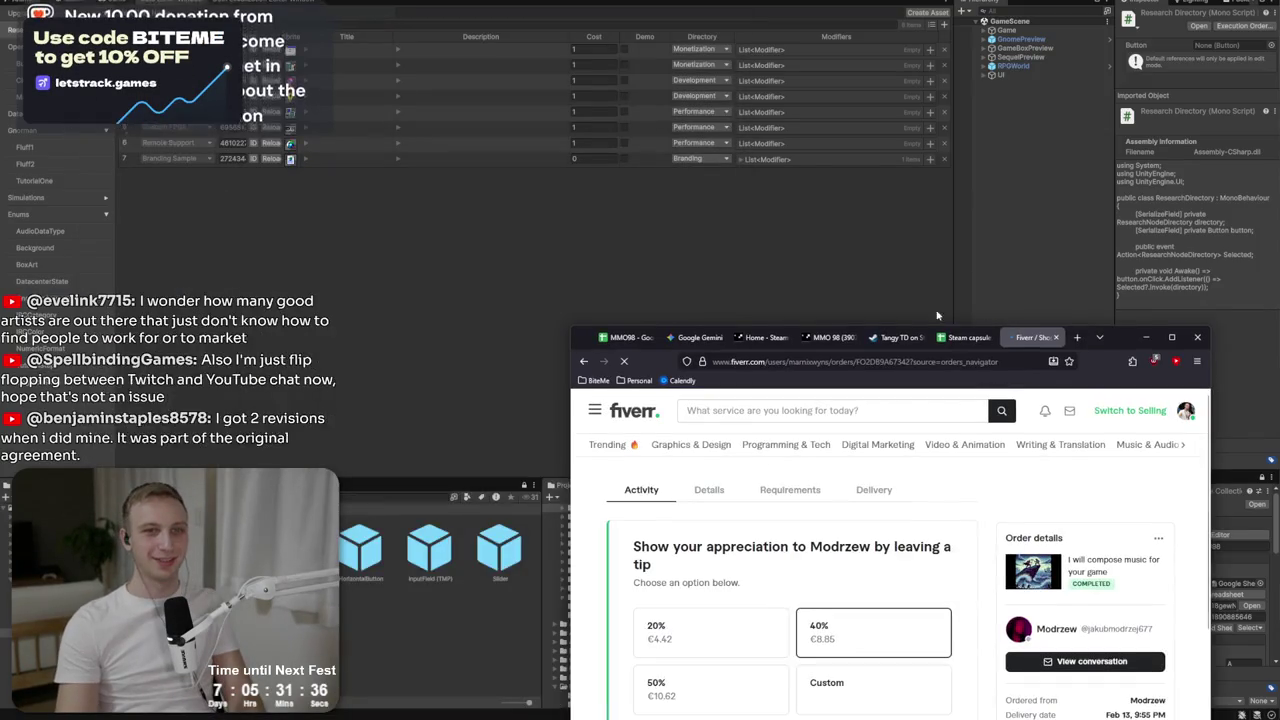
Move the Fiverr music order window aside and scroll down to the Feb 11 revision request.
mouse_move(938, 344)
left_mouse_down()
mouse_move(674, 256)
mouse_move(697, 238)
mouse_move(628, 273)
left_mouse_up()
right_click(628, 271)
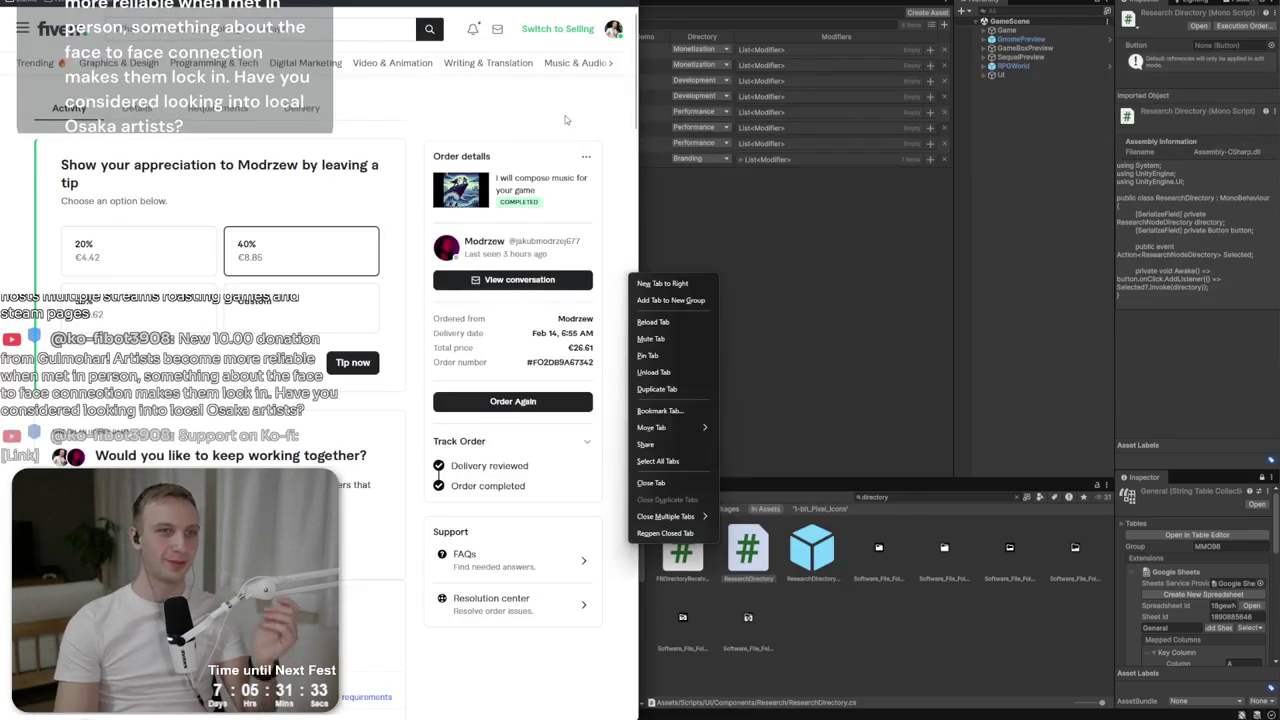
scroll(561, 150, "down", 3)
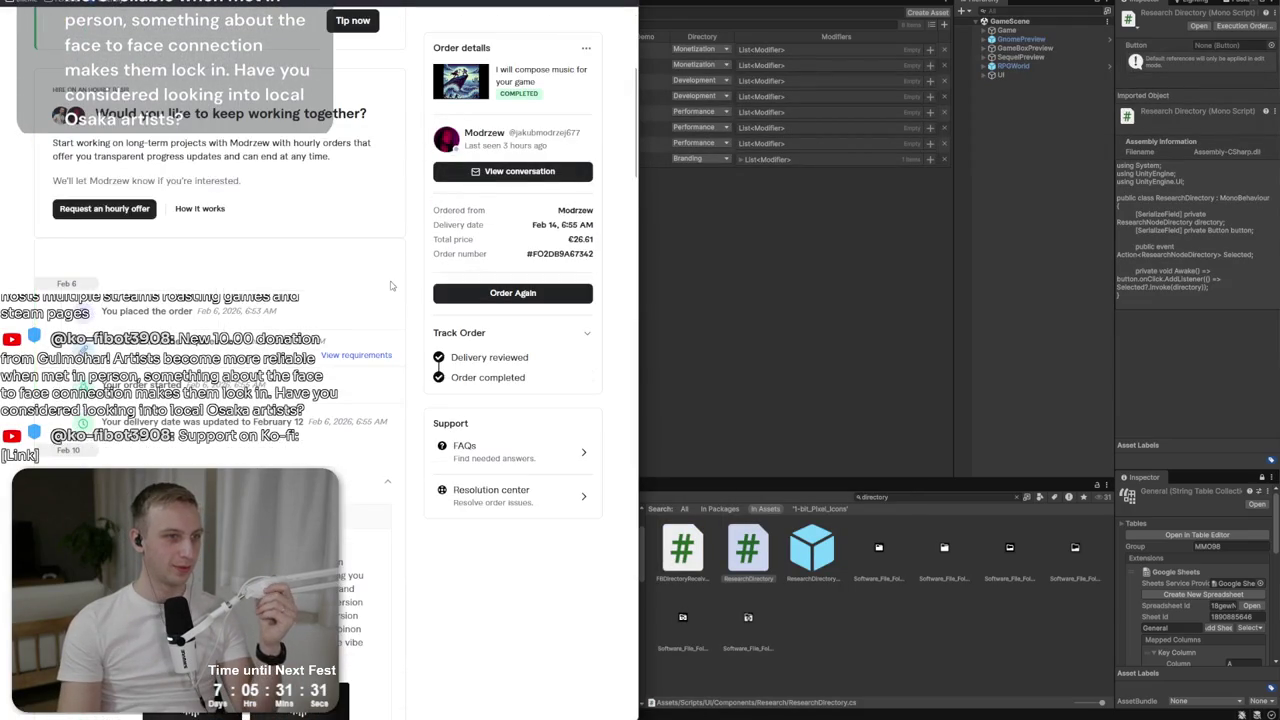
scroll(391, 286, "down", 1)
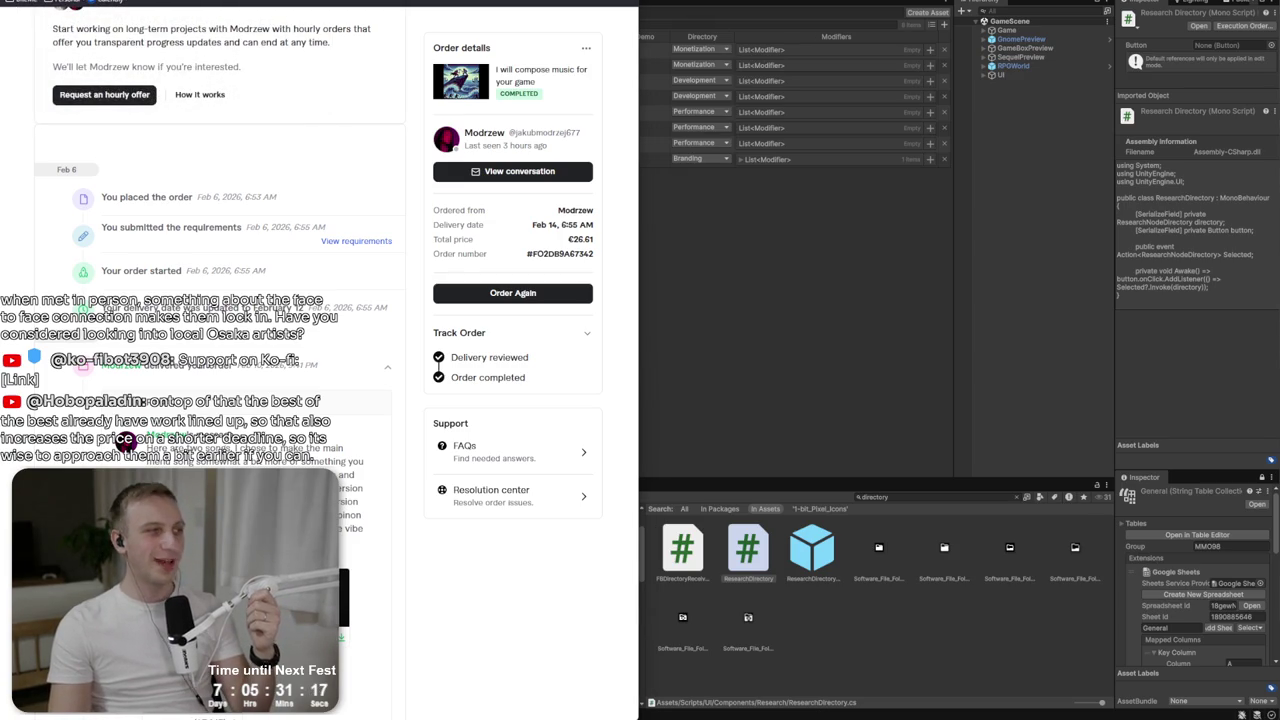
scroll(125, 440, "down", 10)
scroll(250, 360, "down", 3)
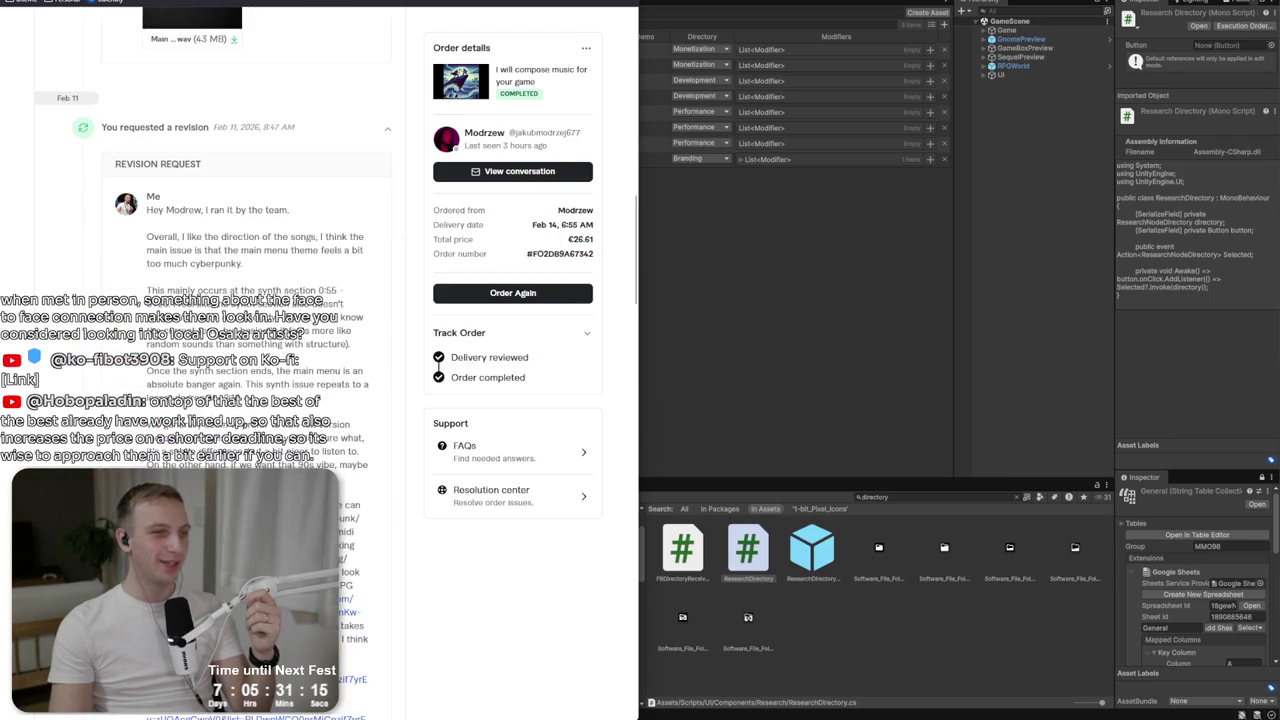
key("super+Right")
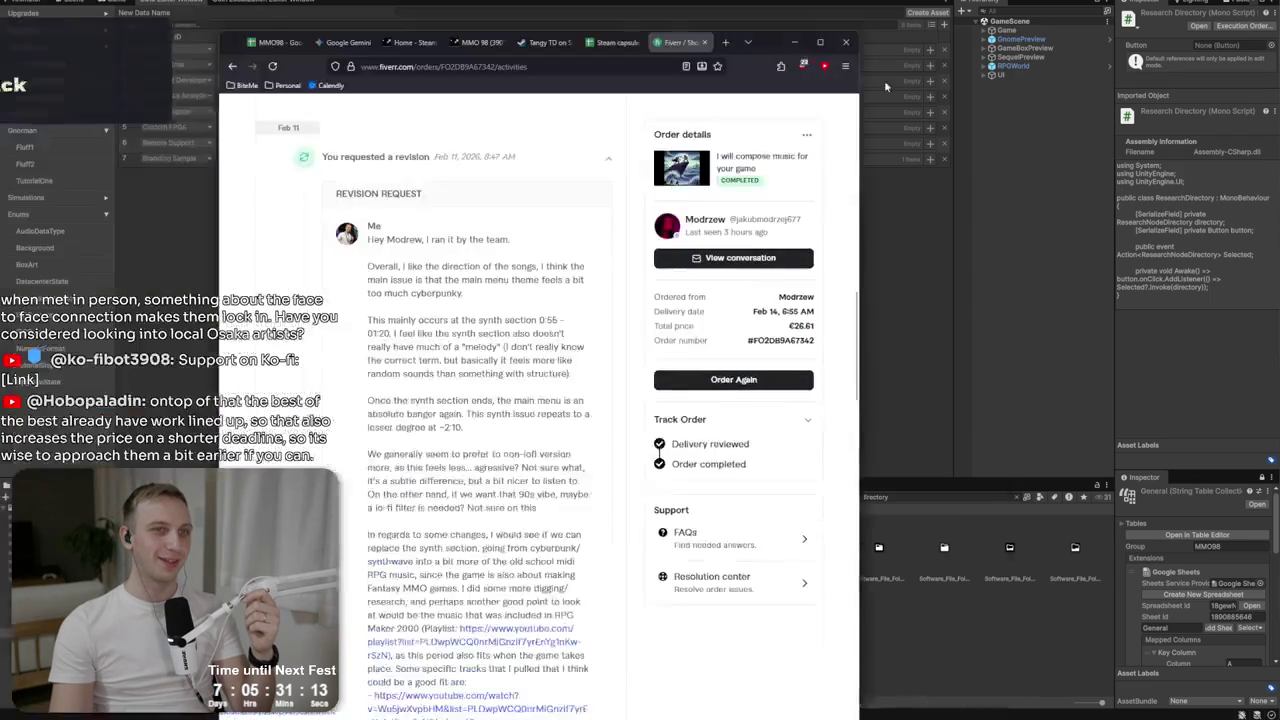
Snap the order page to the right half and highlight the non-lofi and lo-fi filter remarks.
key("super+Right")
scroll(870, 300, "down", 7)
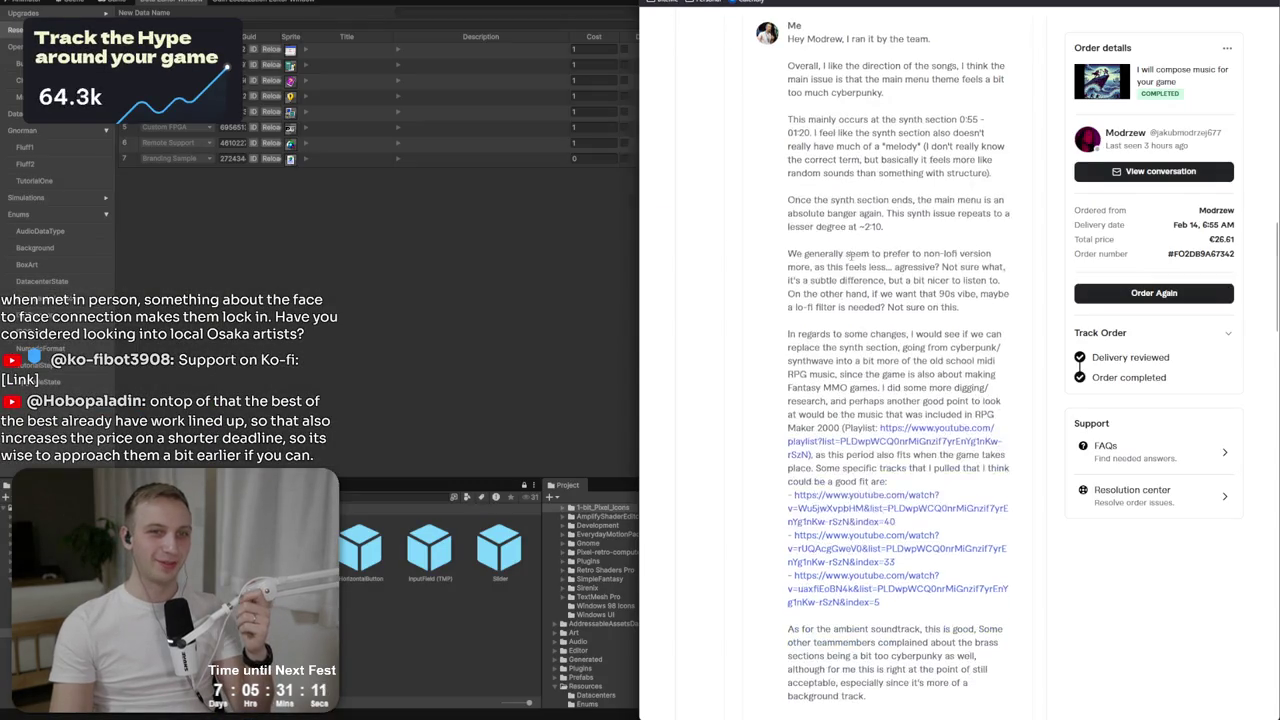
scroll(900, 336, "up", 5)
scroll(900, 336, "up", 1)
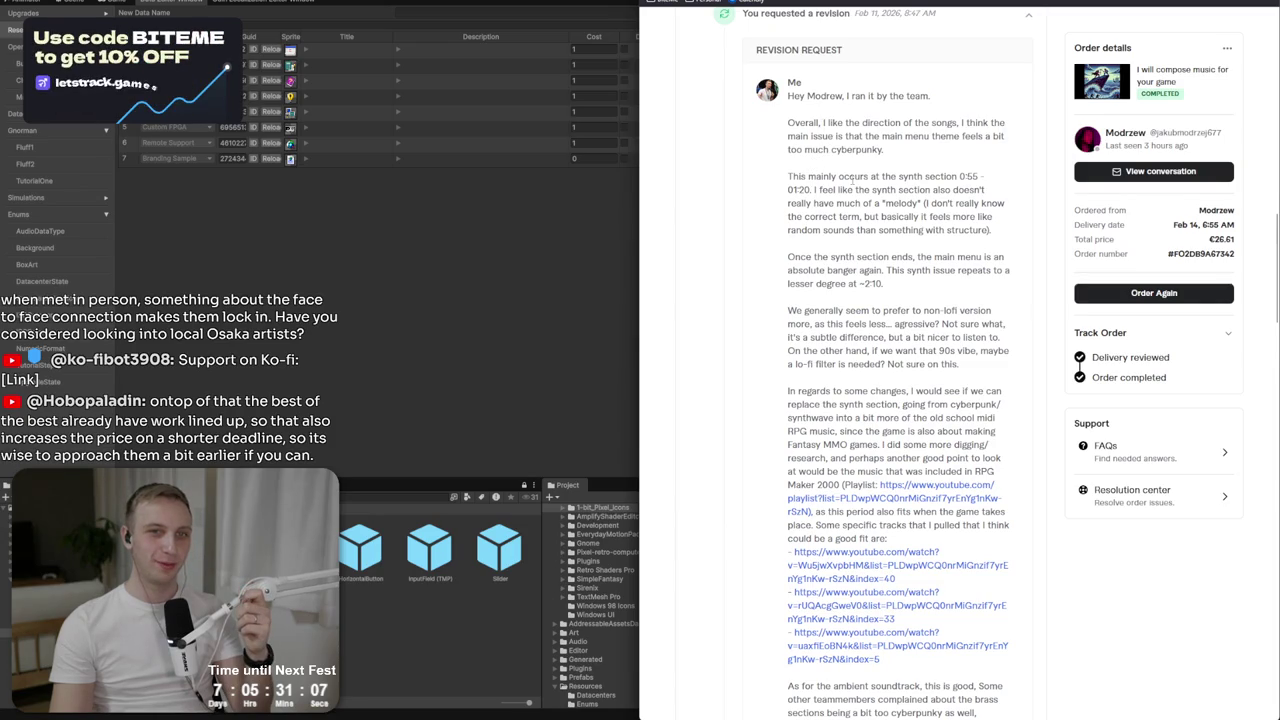
mouse_move(787, 256)
left_mouse_down()
mouse_move(904, 257)
mouse_move(884, 284)
left_mouse_up()
left_click_drag(787, 311, 934, 324)
left_click(934, 324)
mouse_move(806, 324)
left_mouse_down()
mouse_move(902, 338)
mouse_move(981, 369)
left_mouse_up()
left_click(960, 326)
left_click(967, 362)
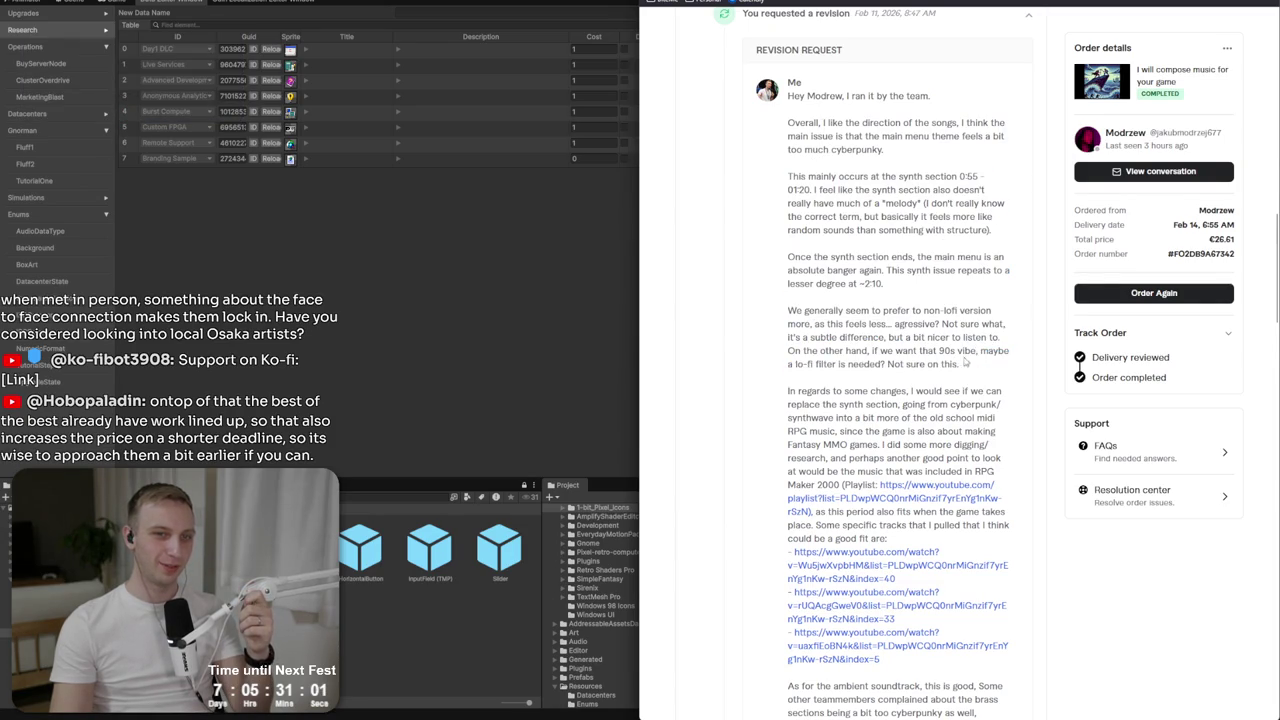
Read on and highlight the ambient soundtrack paragraph suggesting old-school MIDI RPG music.
scroll(960, 360, "down", 1)
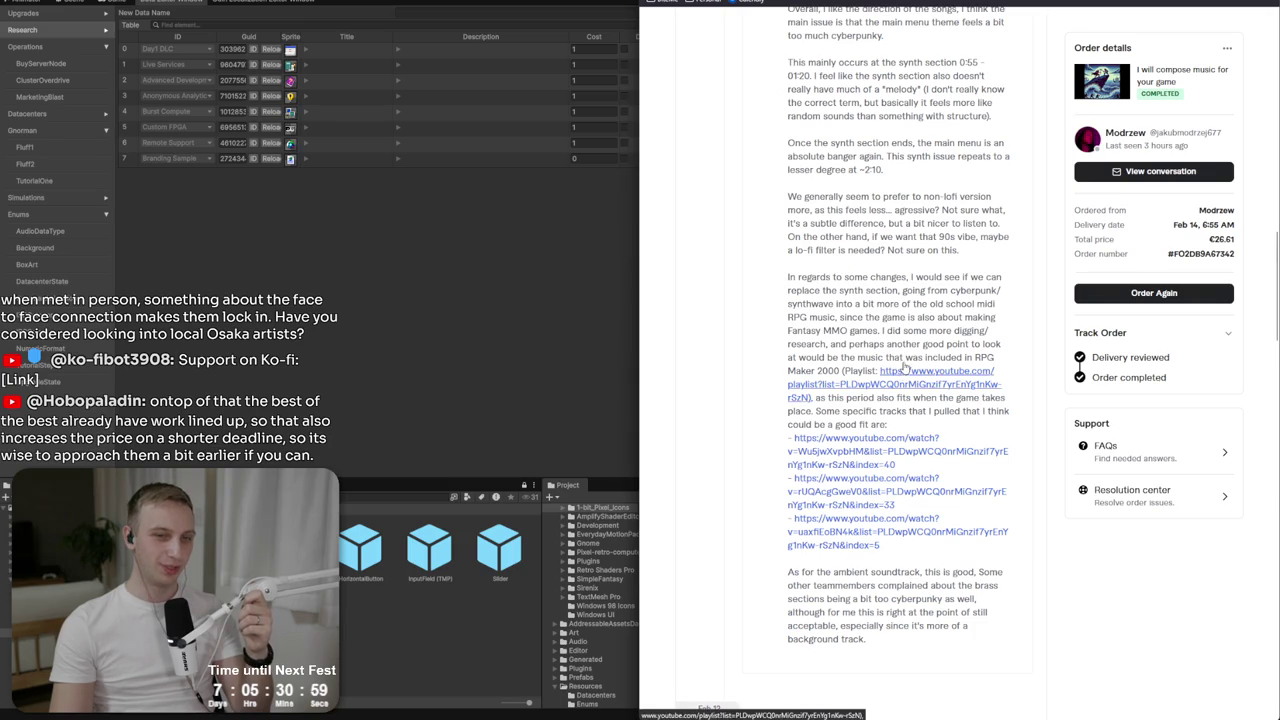
scroll(883, 362, "down", 1)
triple_click(950, 458)
left_click(980, 526)
left_click_drag(788, 458, 1012, 521)
left_click_drag(893, 458, 897, 455)
scroll(897, 455, "down", 3)
scroll(948, 385, "up", 4)
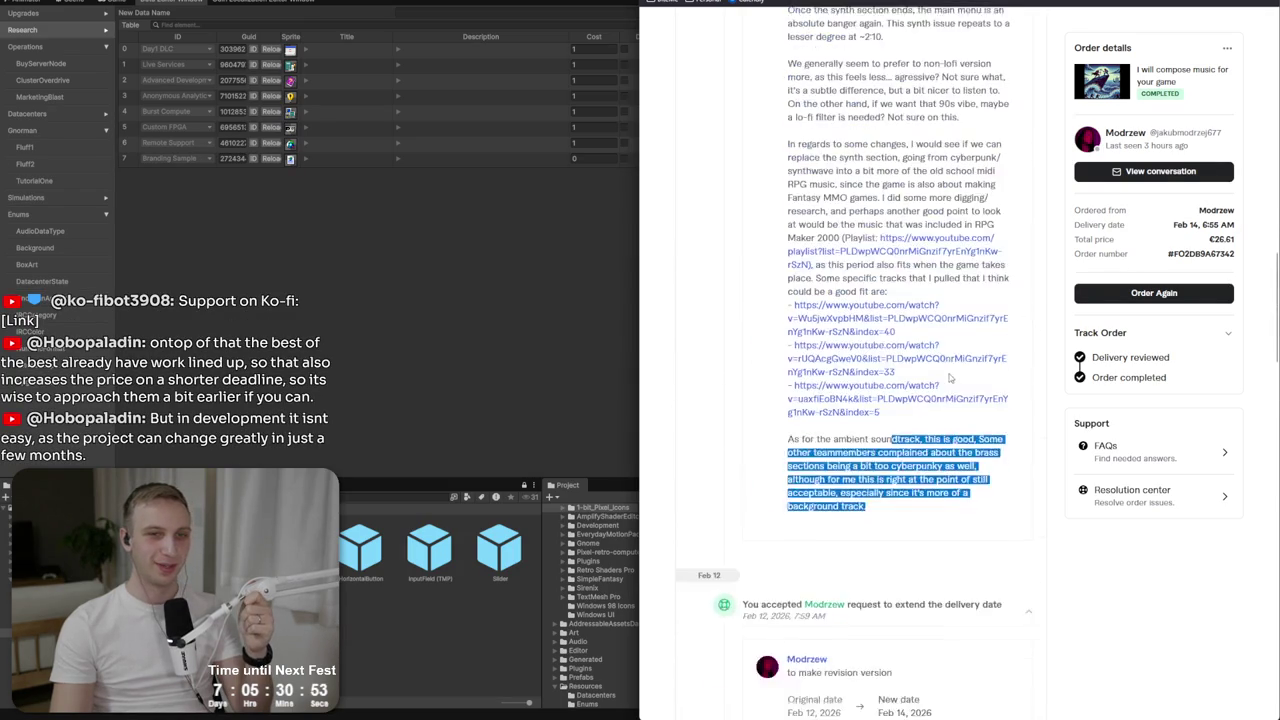
scroll(948, 378, "up", 1)
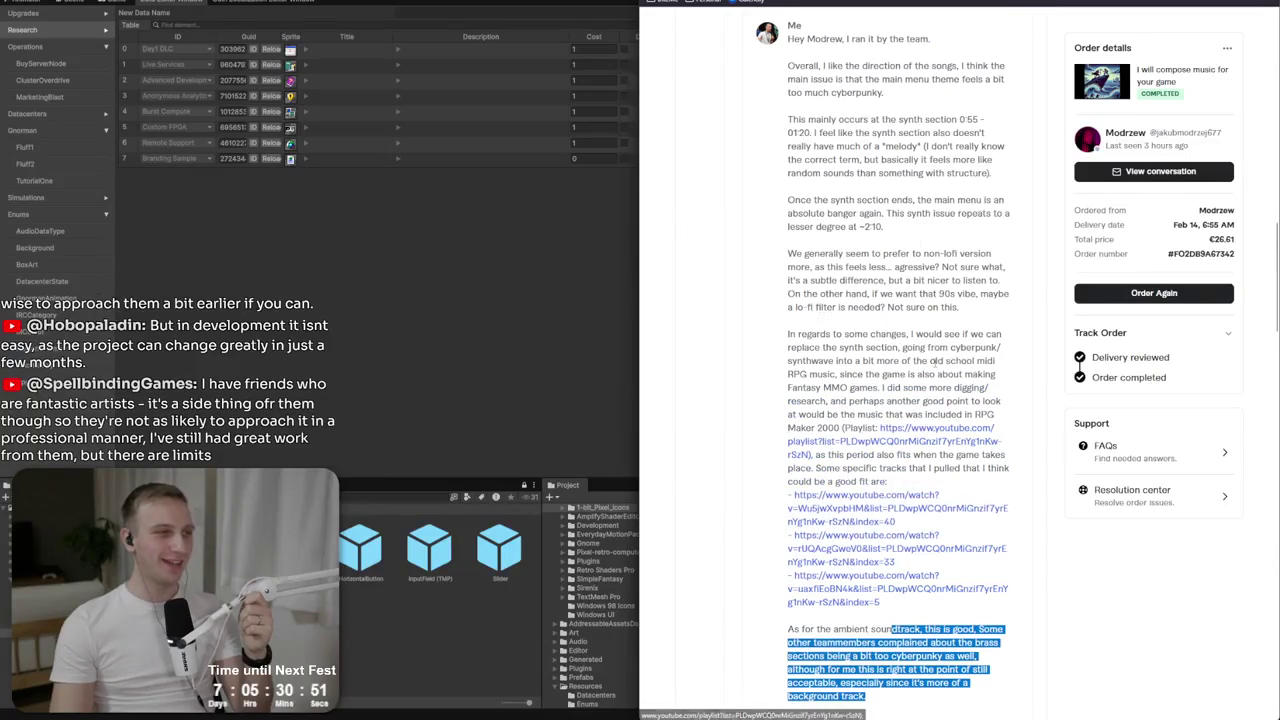
left_click(919, 137)
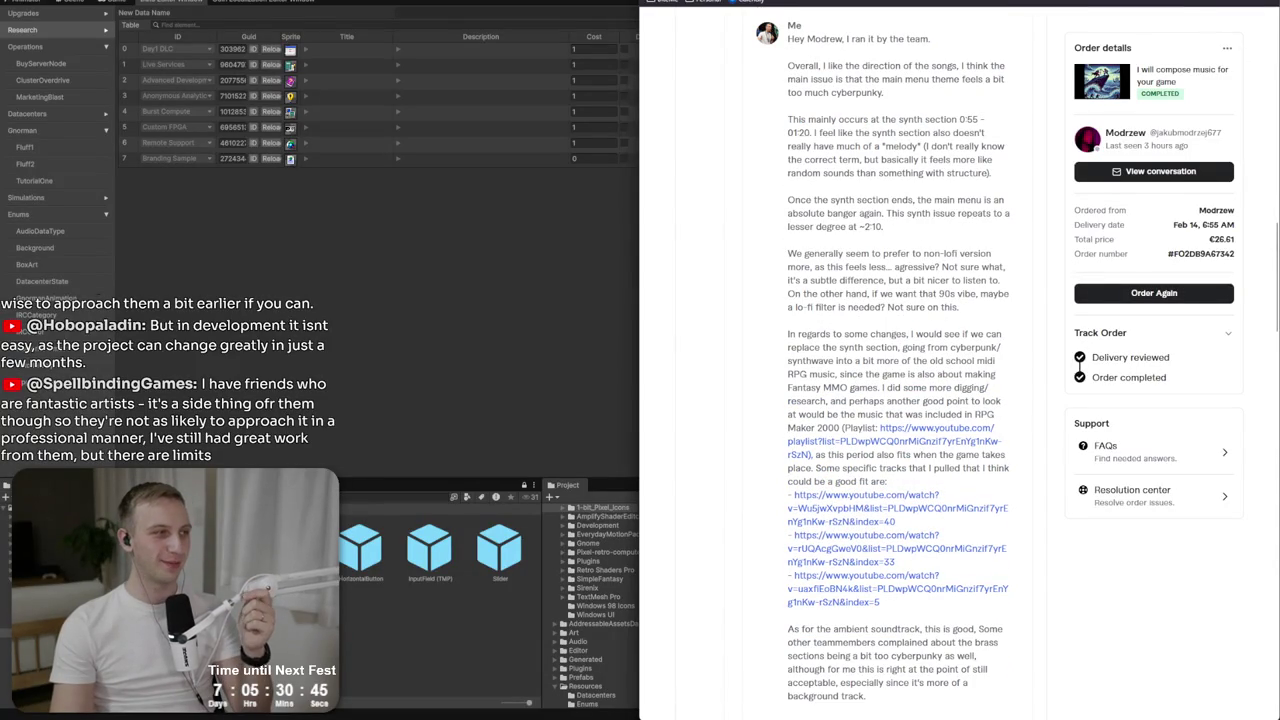
Cycle through Unity, the Fiverr order and Discord, then tab from the Steam capsule art leads sheet to MMO98.
key("alt+Tab")
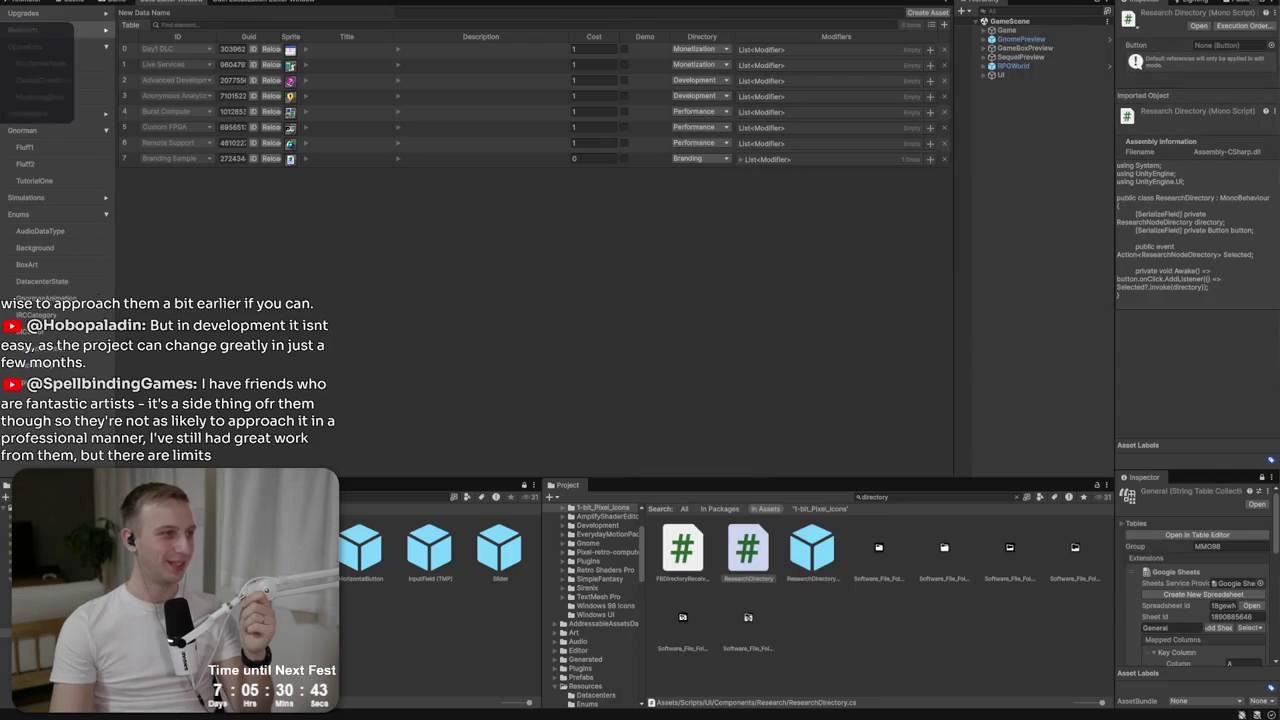
key("alt+Tab")
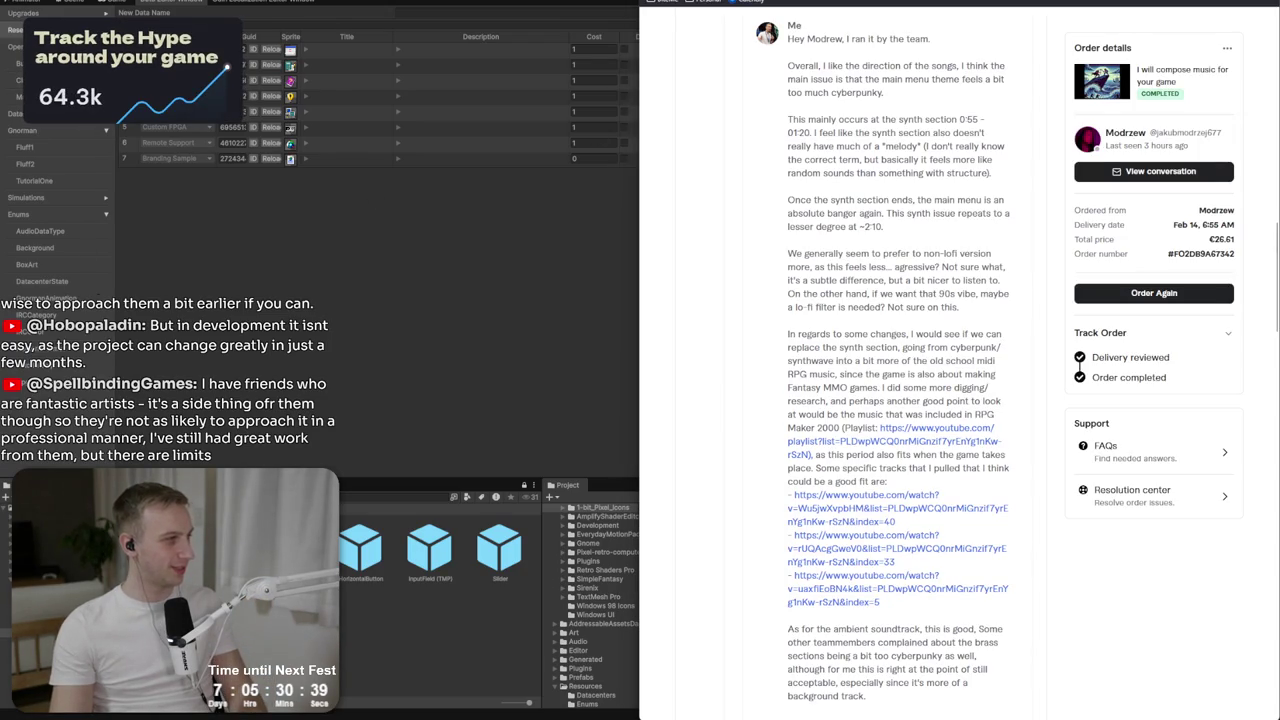
key("alt+Tab")
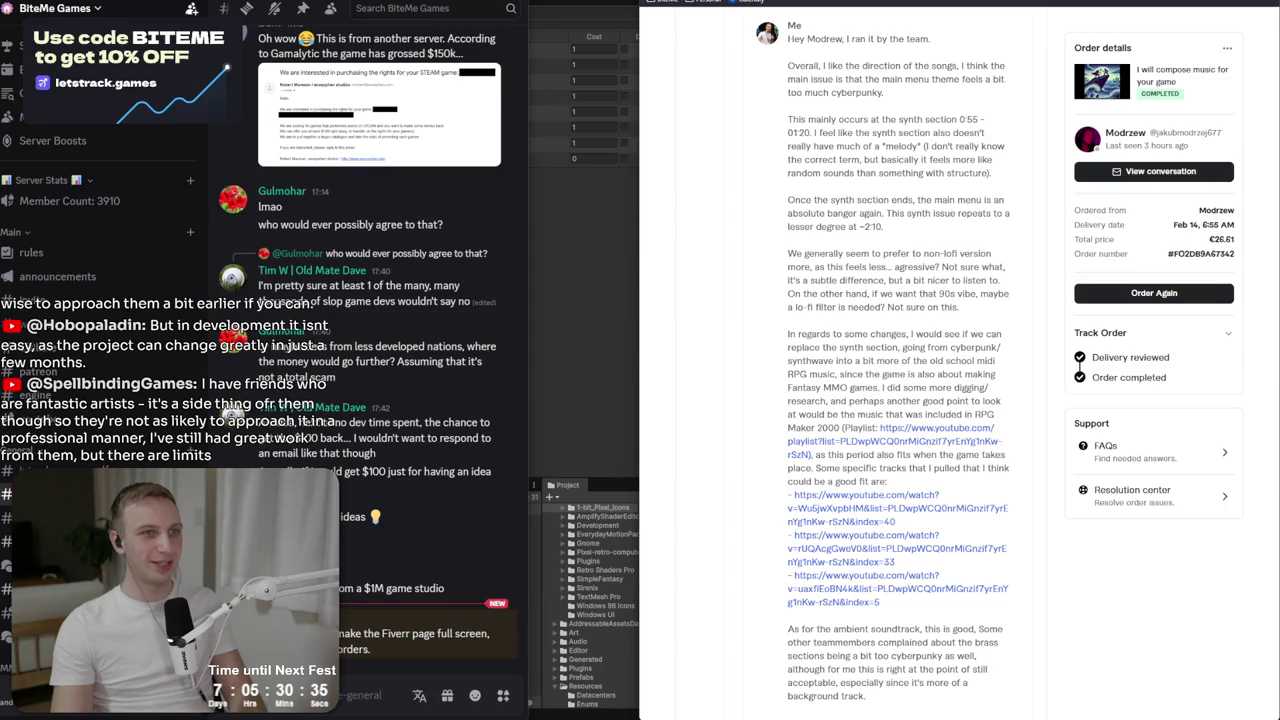
key("alt+Tab")
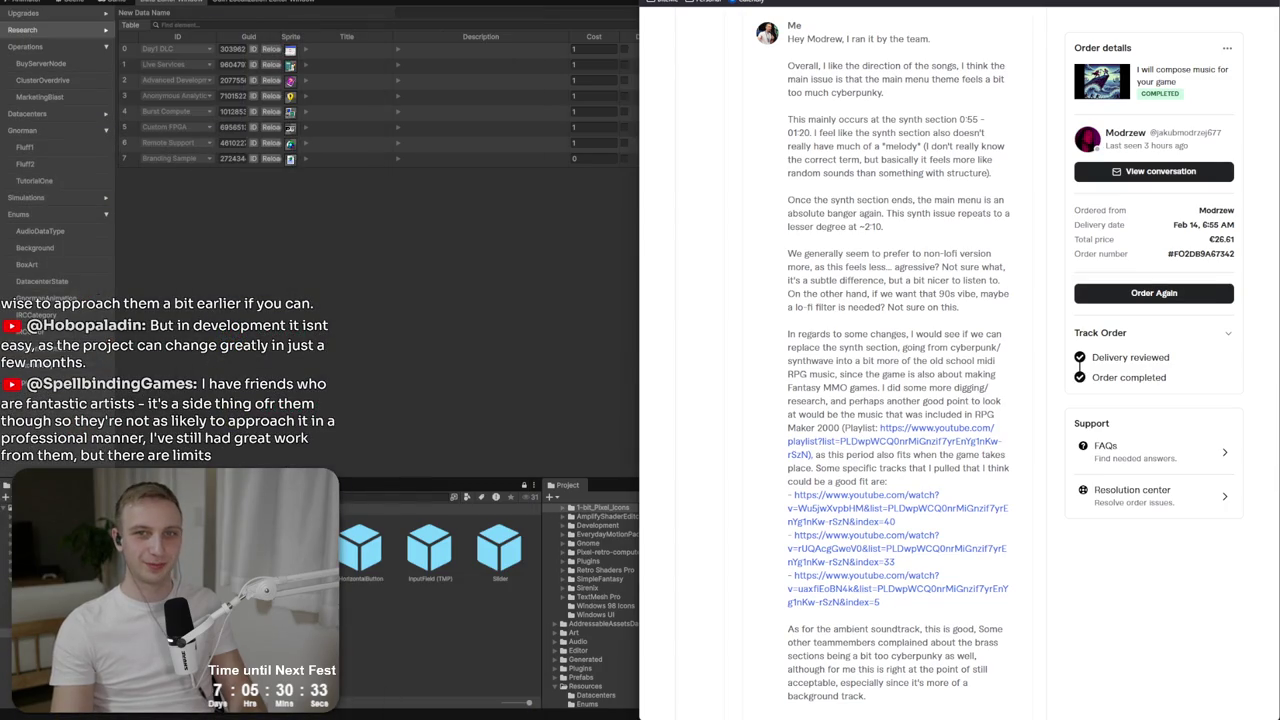
key("ctrl+Tab")
key("ctrl+Tab")
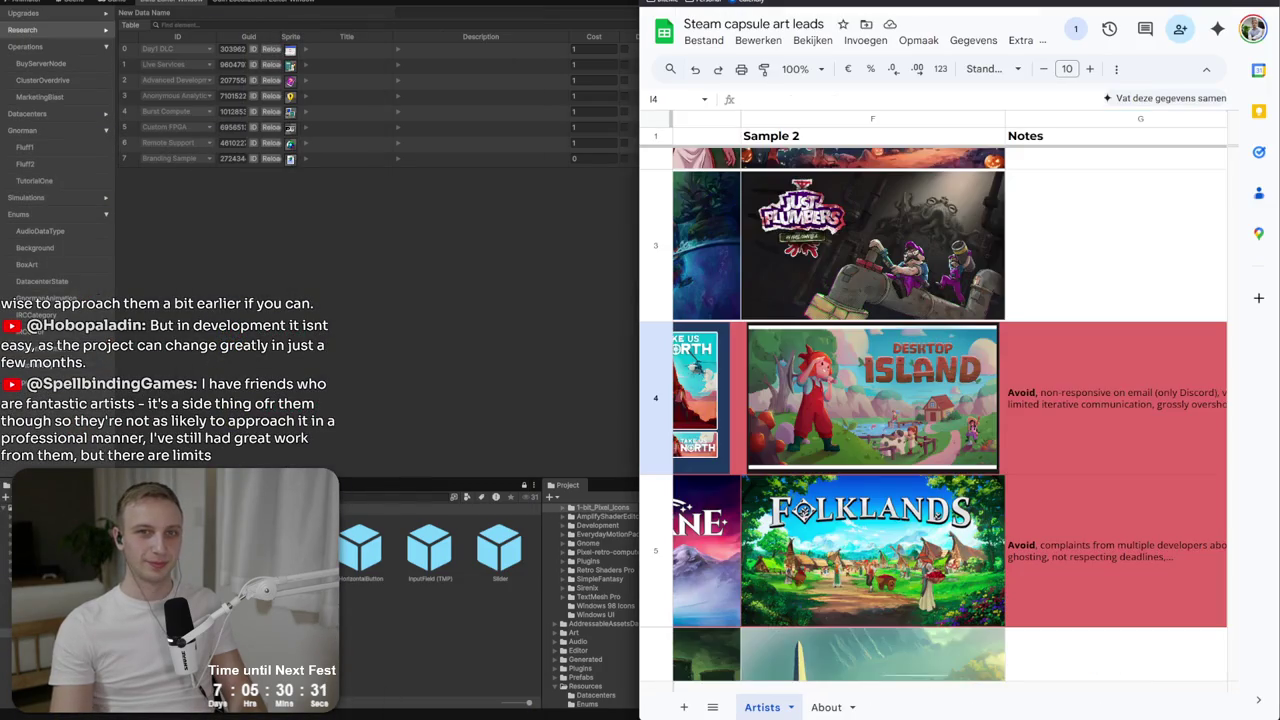
key("ctrl+Tab")
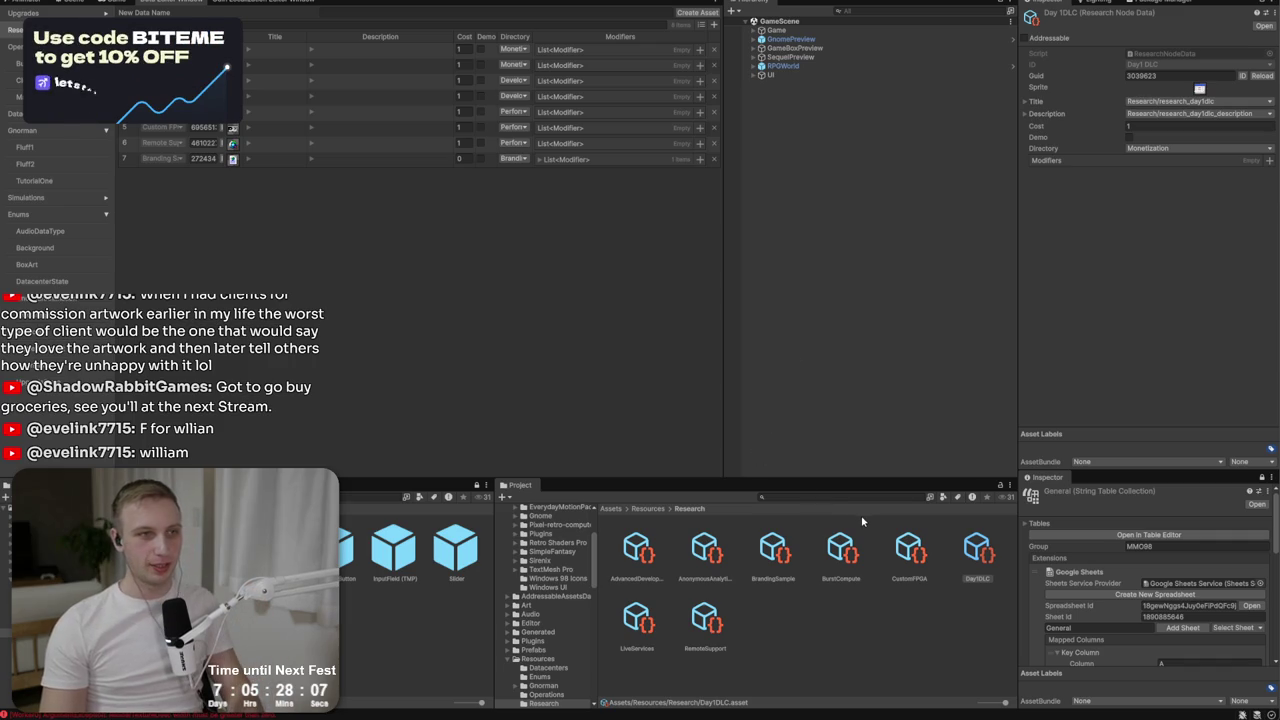
Compare the MMO98 sheet with Unity and select the LiveServices research asset.
key("alt+Tab")
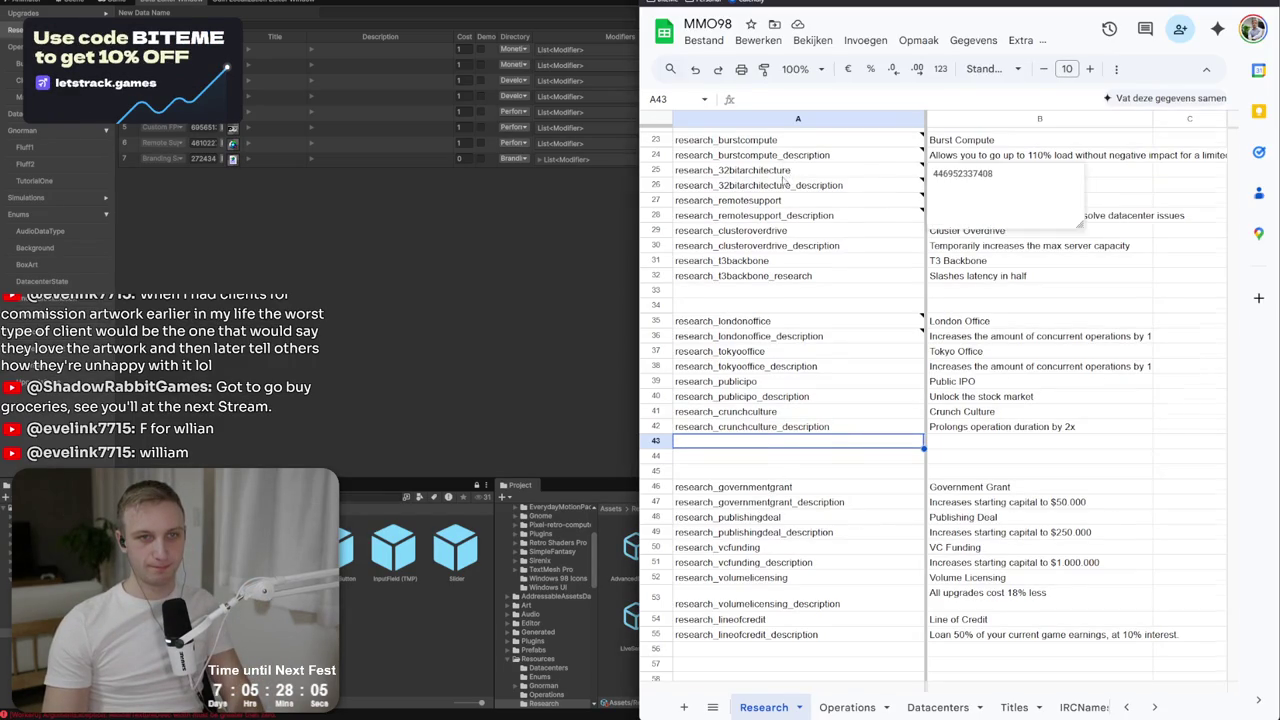
scroll(790, 190, "up", 8)
key("alt+Tab")
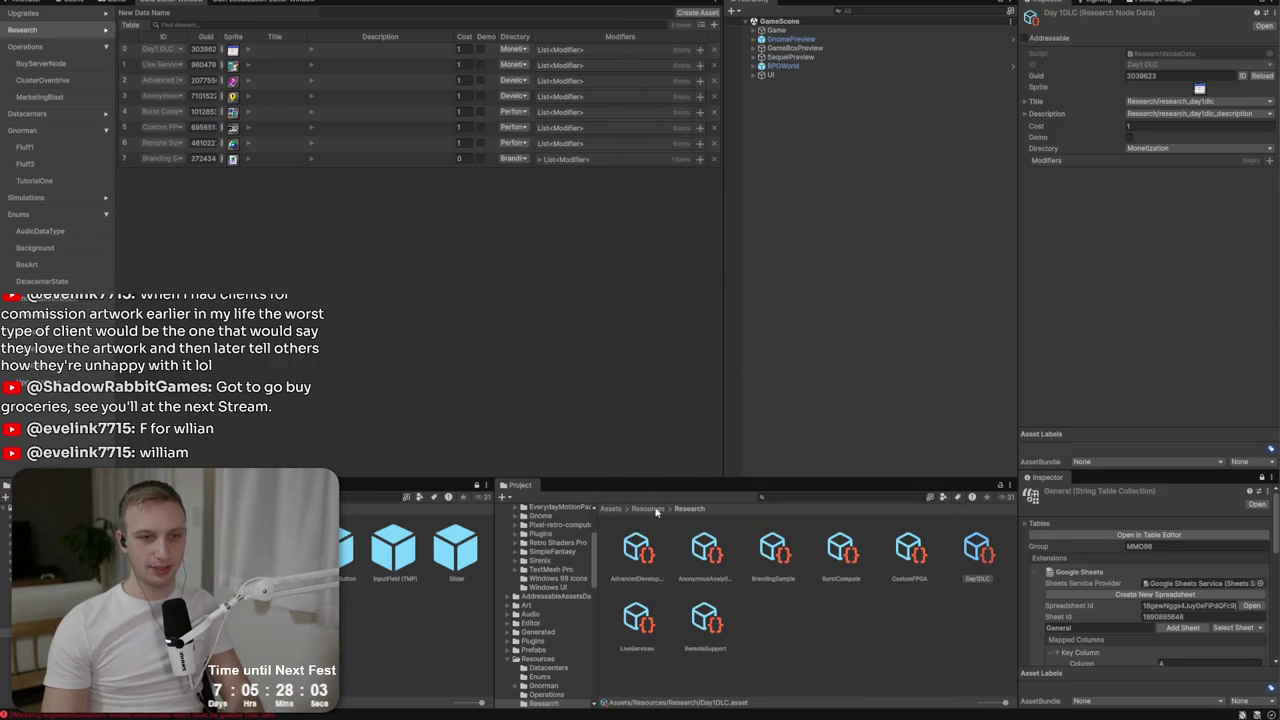
left_click(645, 632)
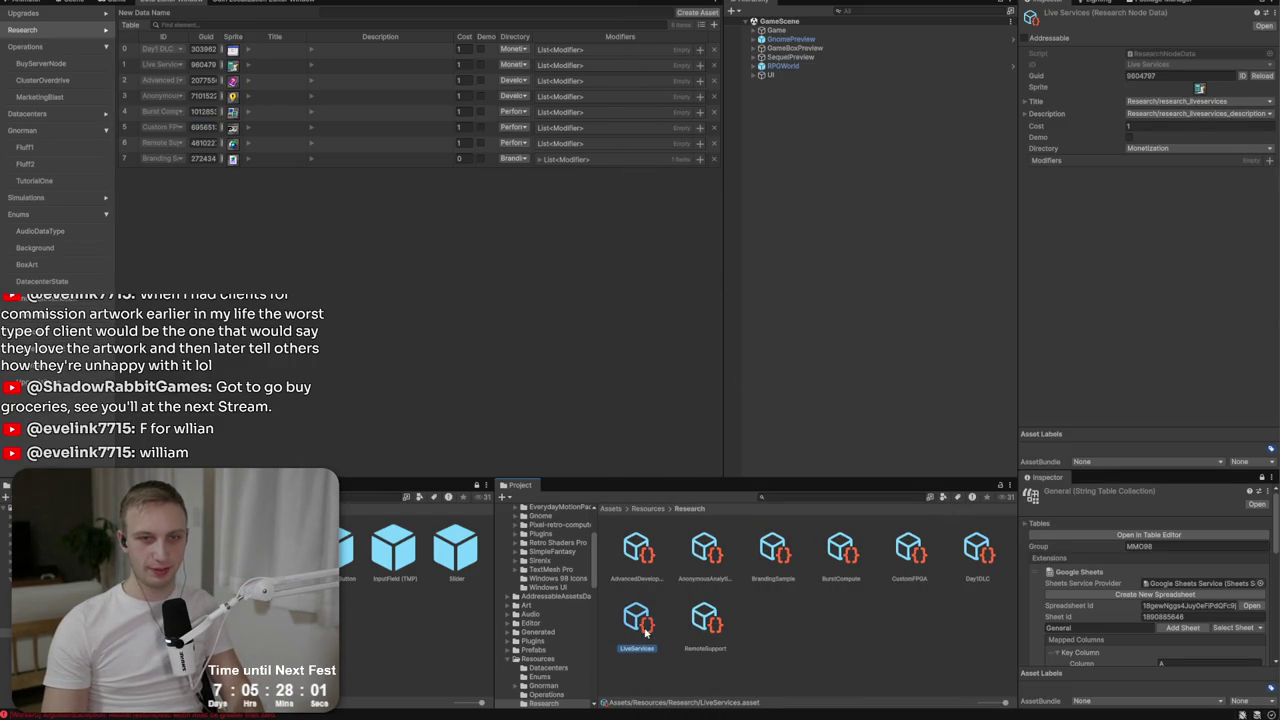
key("alt+Tab")
left_click(760, 210)
key("alt+Tab")
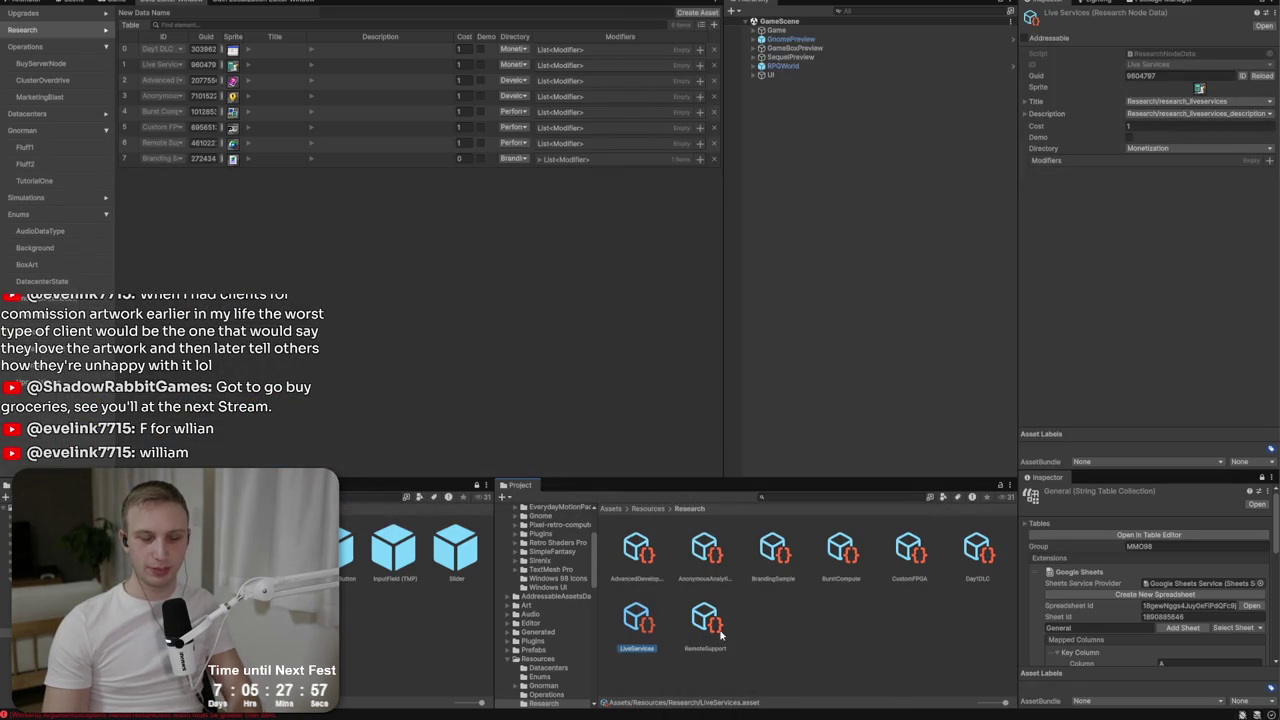
Duplicate LiveServices and rename the copy BigBox.
key("ctrl+d")
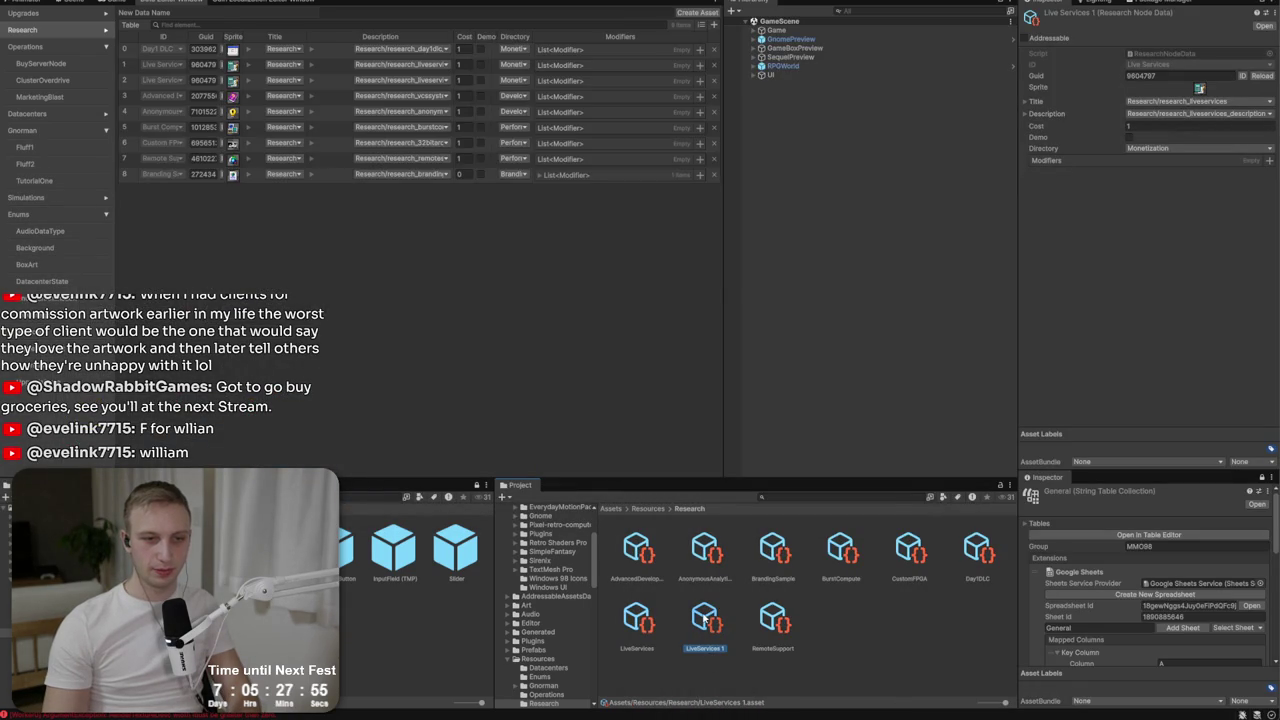
right_click(704, 618)
left_click(736, 358)
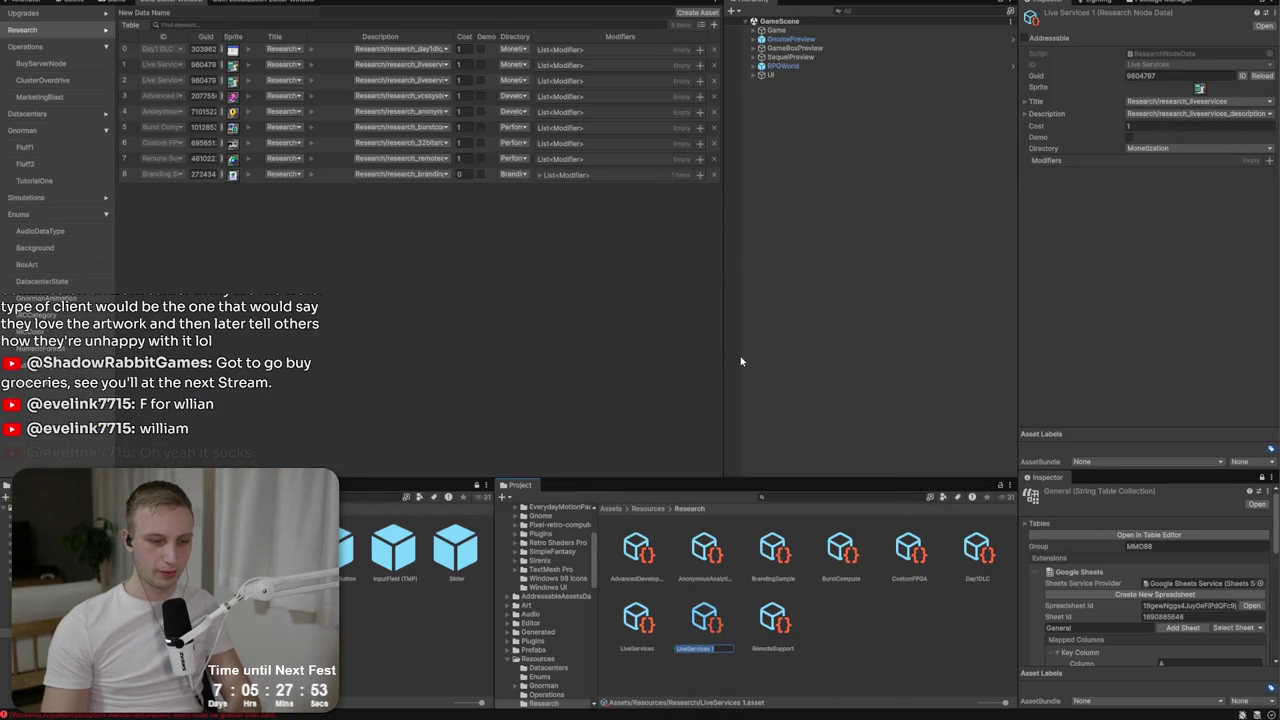
type("BigDa")
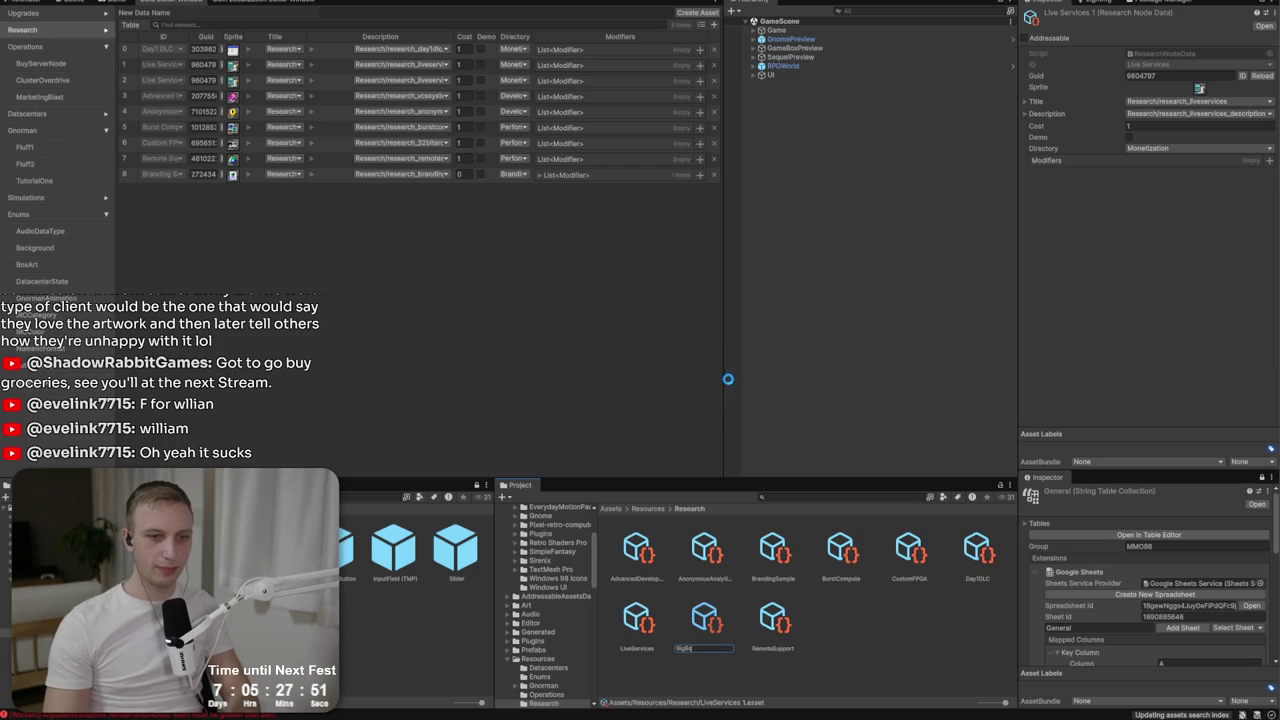
type("x")
key("Return")
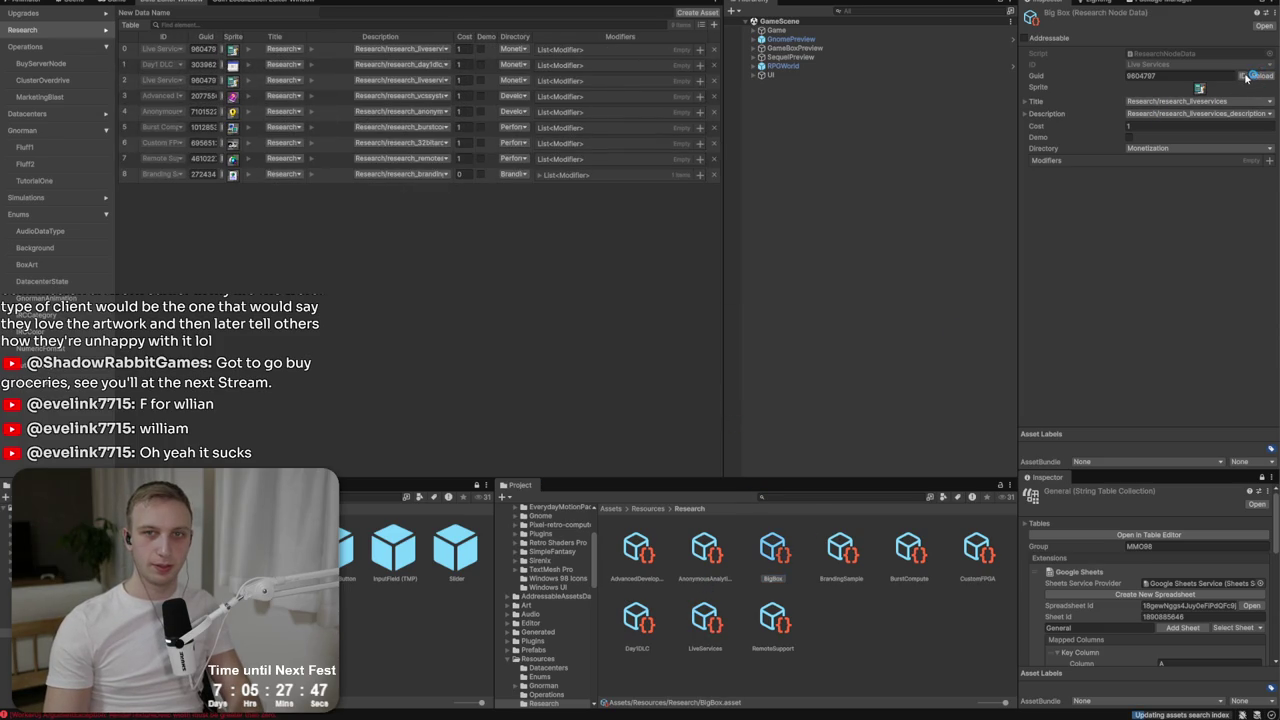
key("alt+Tab")
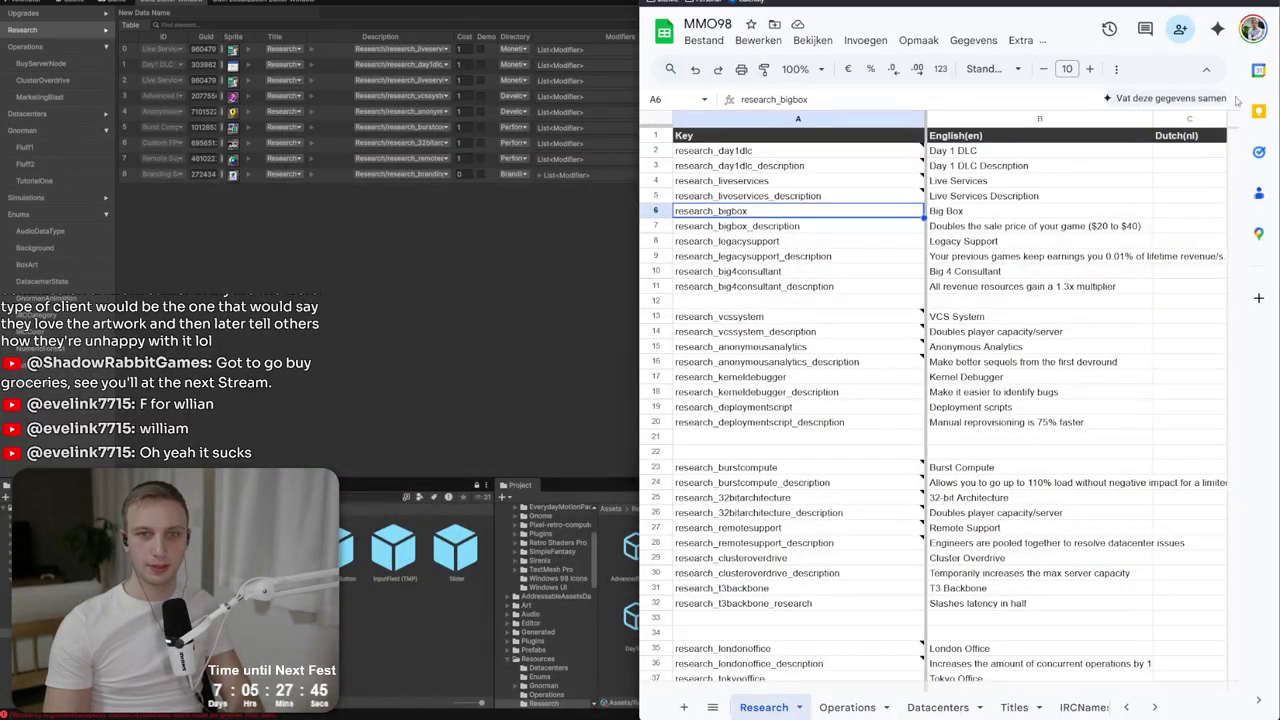
Assign BigBox the research_bigbox title and research_bigbox_description keys.
key("alt+Tab")
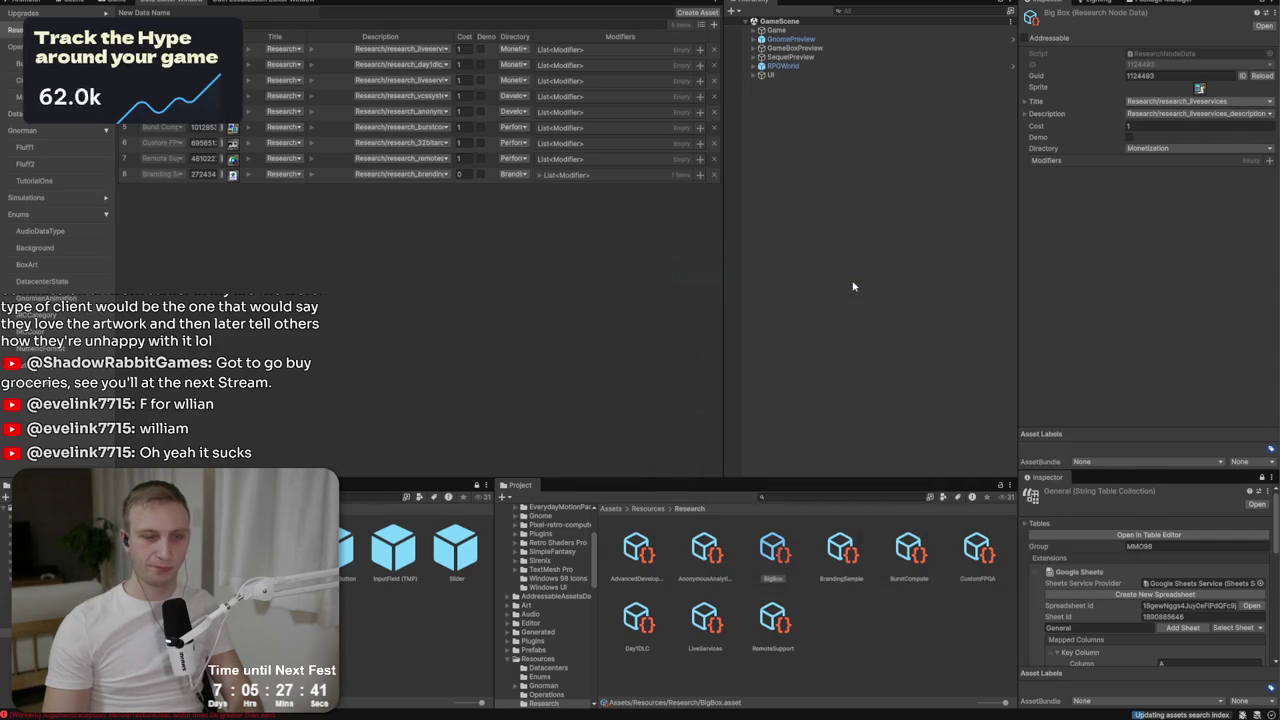
type("bigbo")
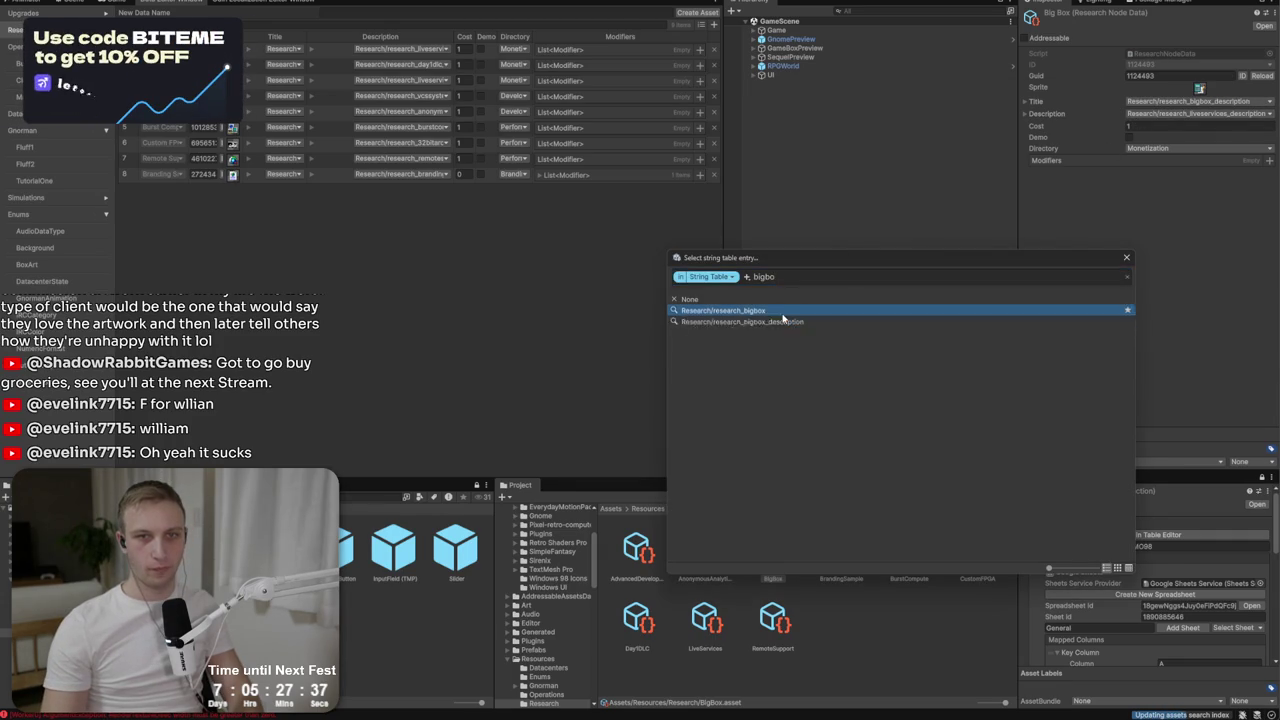
left_click(783, 311)
left_click(1220, 115)
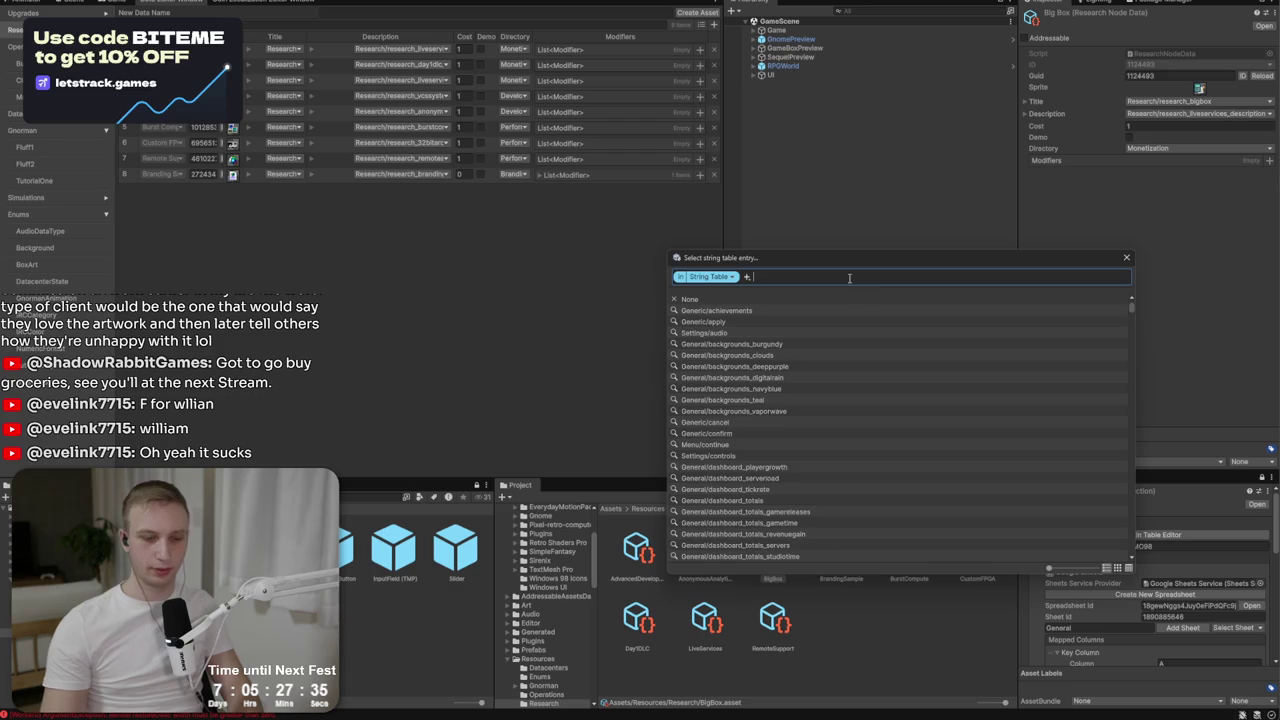
type("bigb")
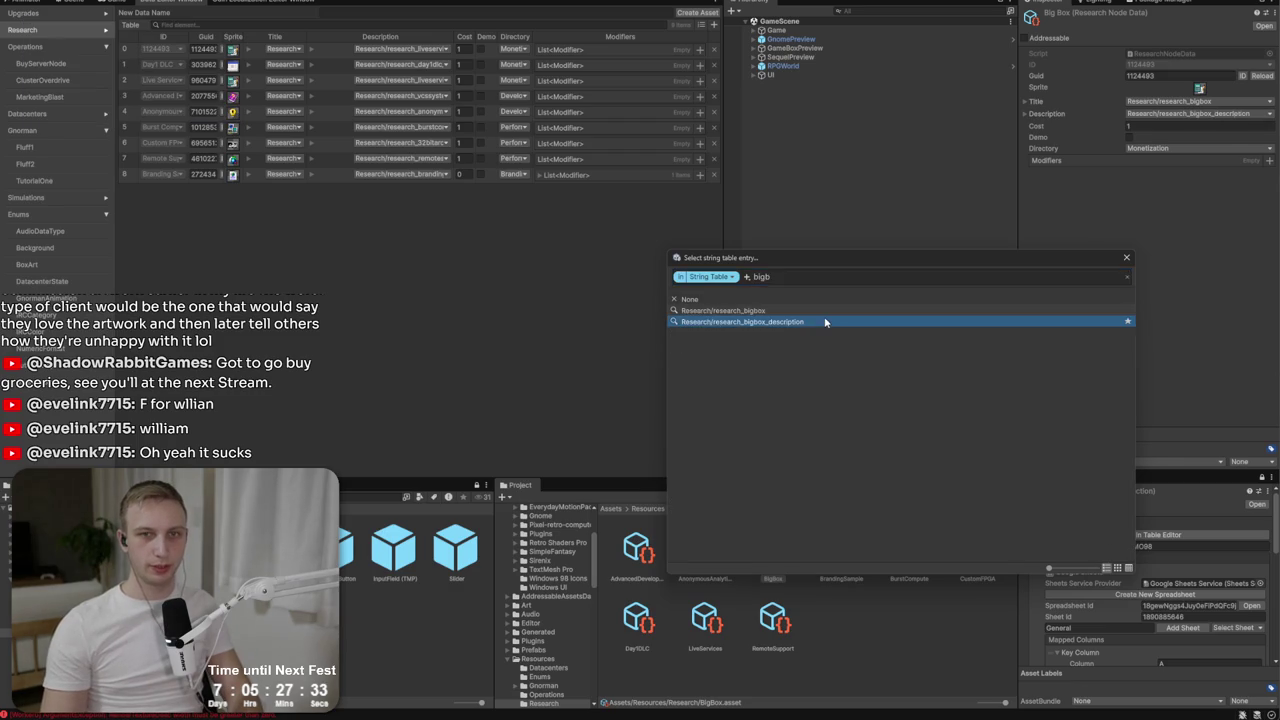
left_click(820, 322)
Add a modifier affecting Money/PricePerCopy with an amount of 2.
left_click(1268, 162)
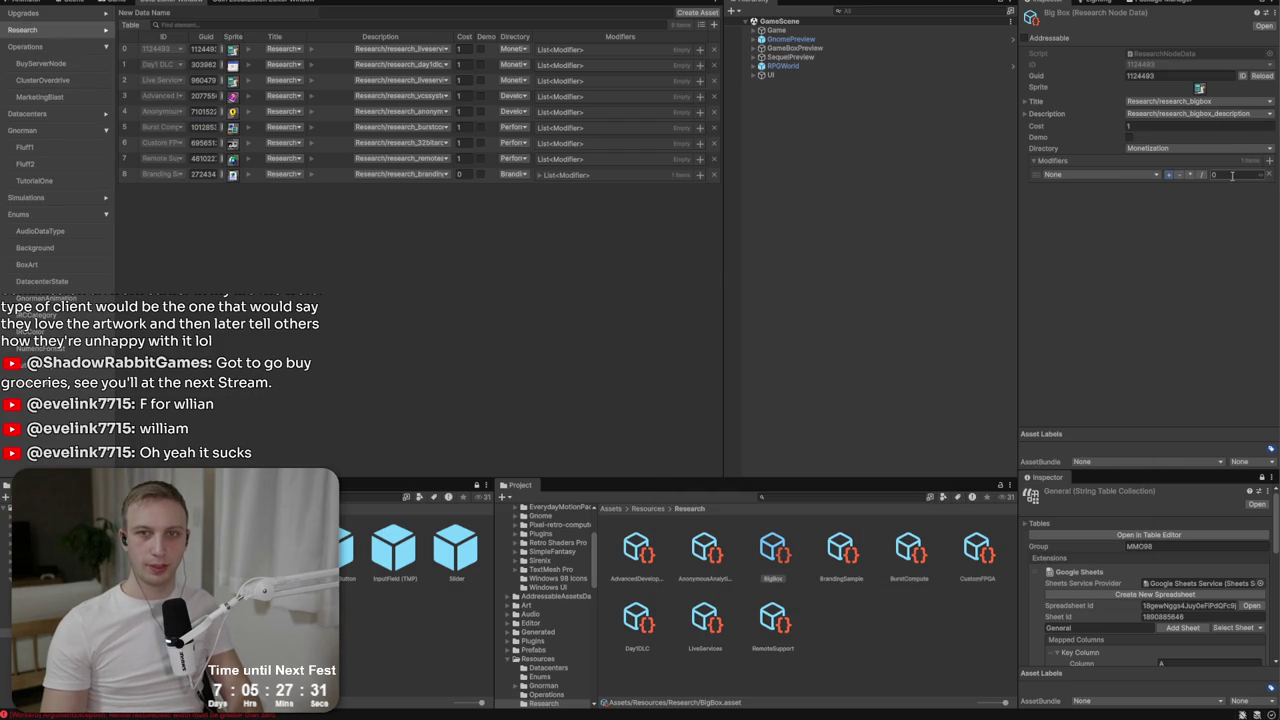
left_click(1054, 175)
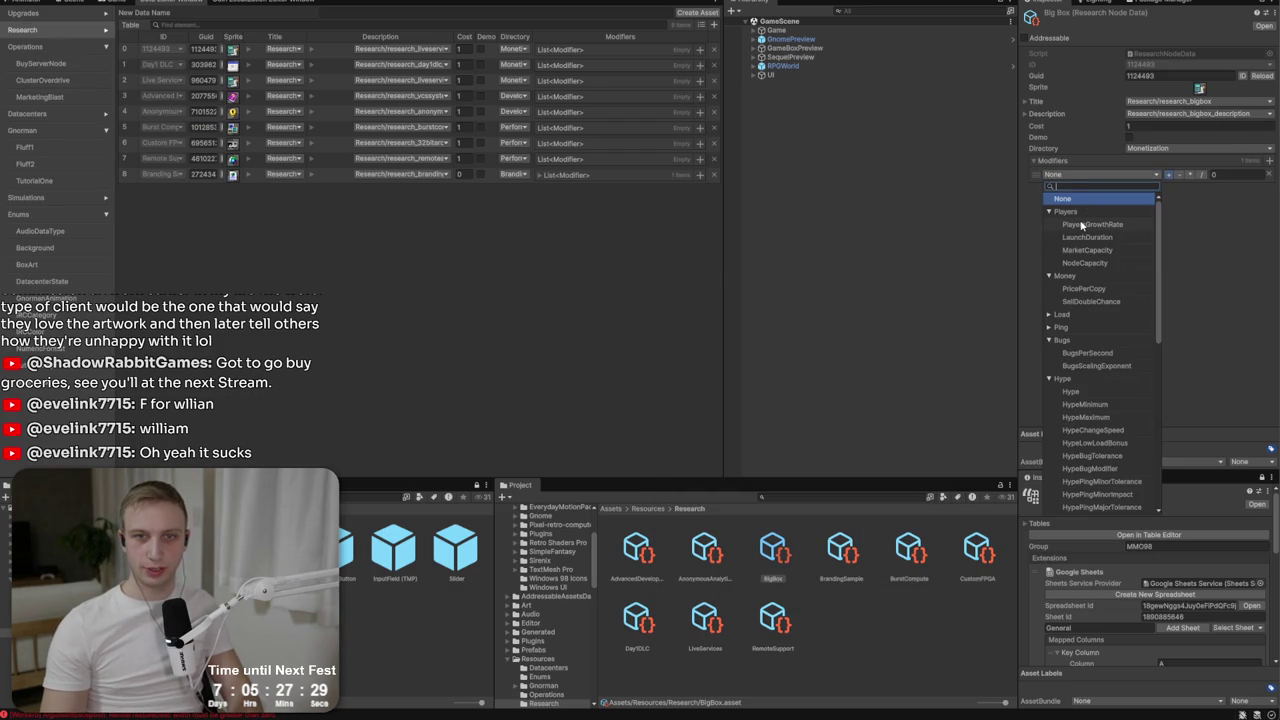
left_click(1106, 288)
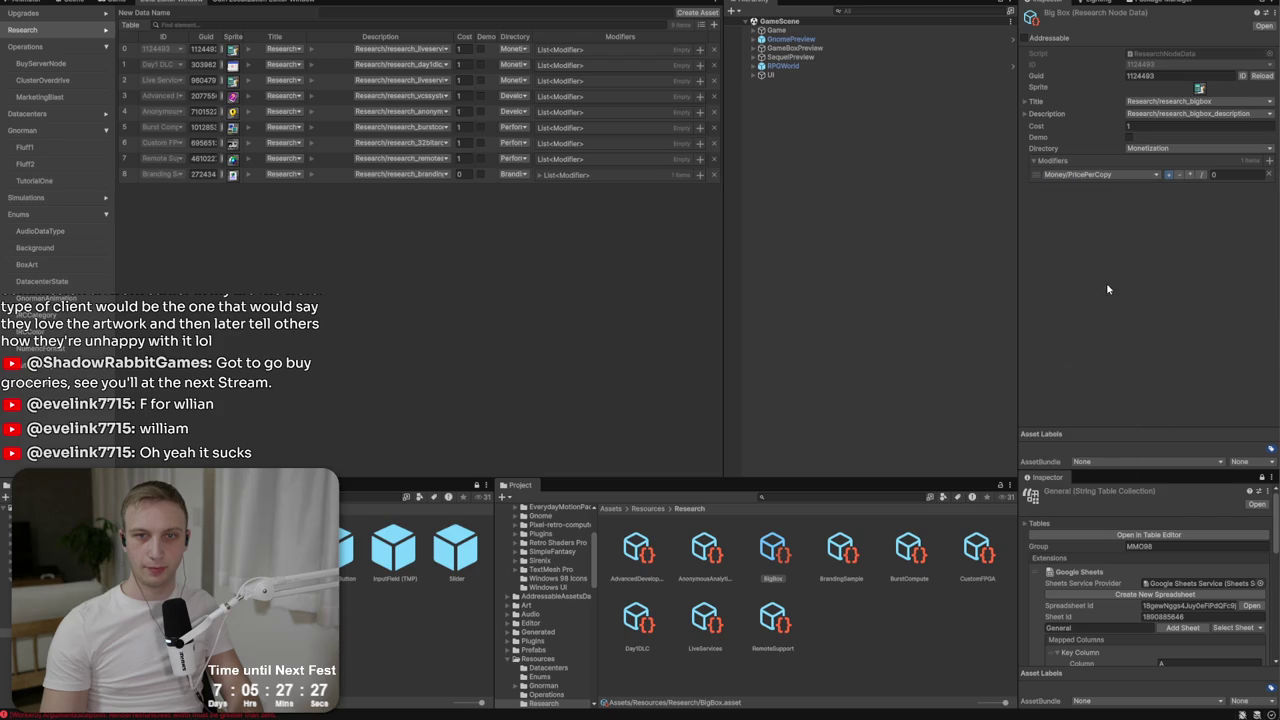
left_click(1227, 176)
type("2")
key("BackSpace")
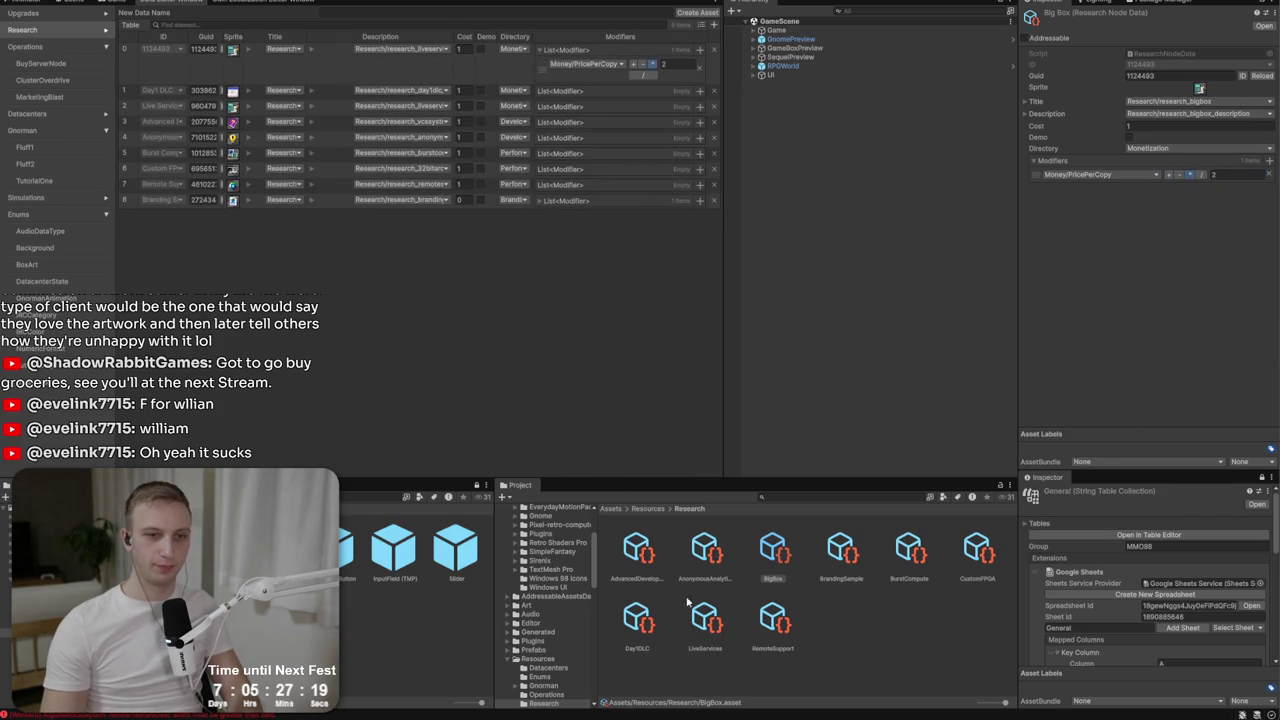
key("alt+Tab")
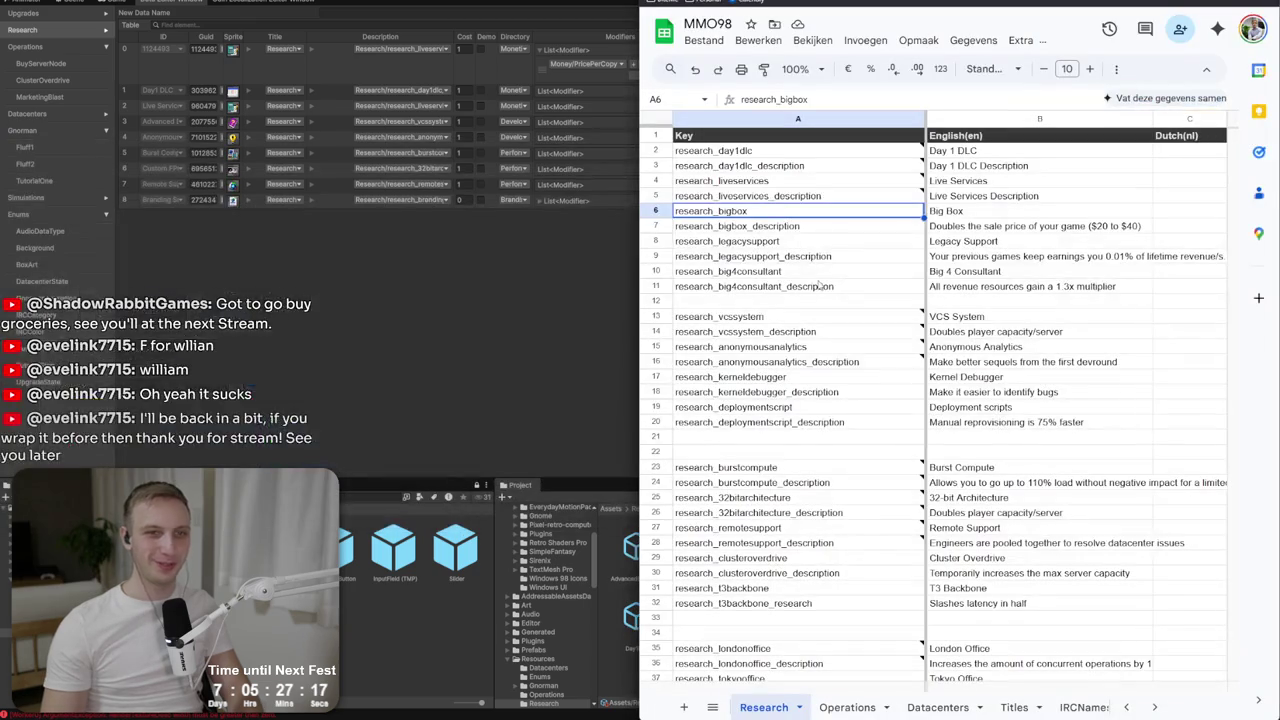
Check the Legacy Support line in the Notepad upgrade notes, then return to Unity.
key("alt+Tab")
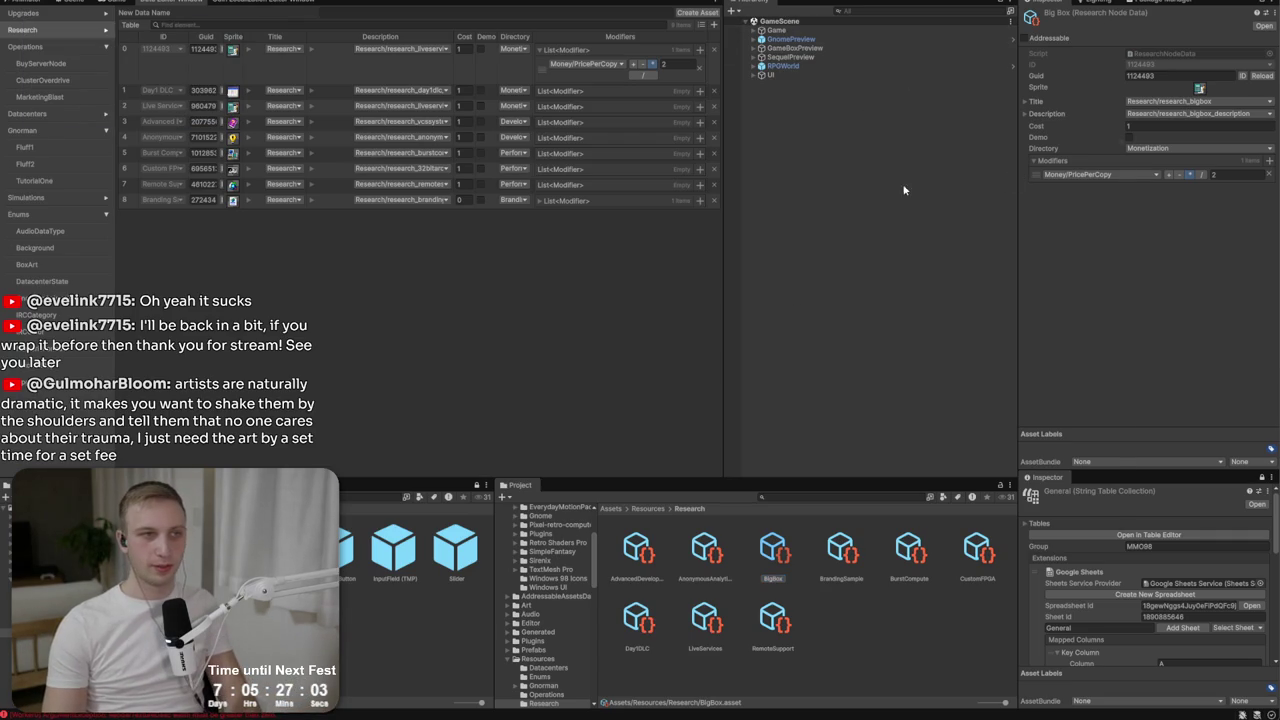
key("alt+Tab")
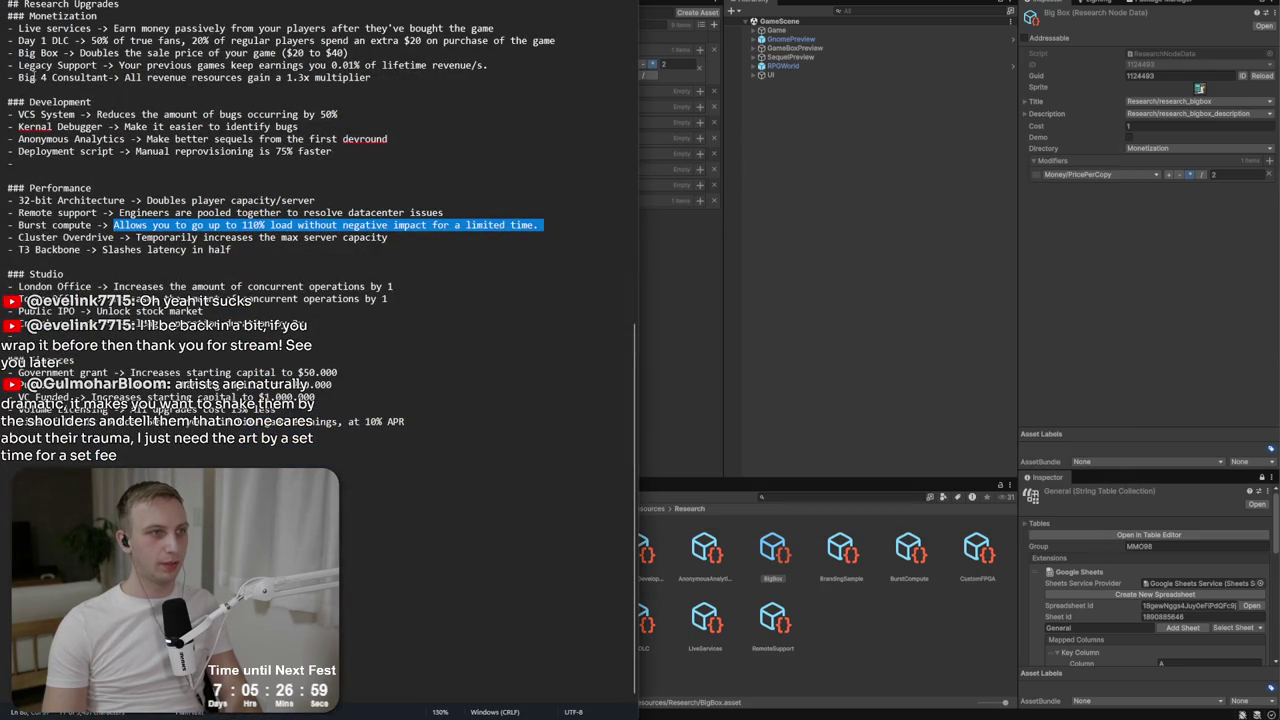
left_click_drag(24, 65, 266, 65)
left_click(264, 65)
left_click(843, 251)
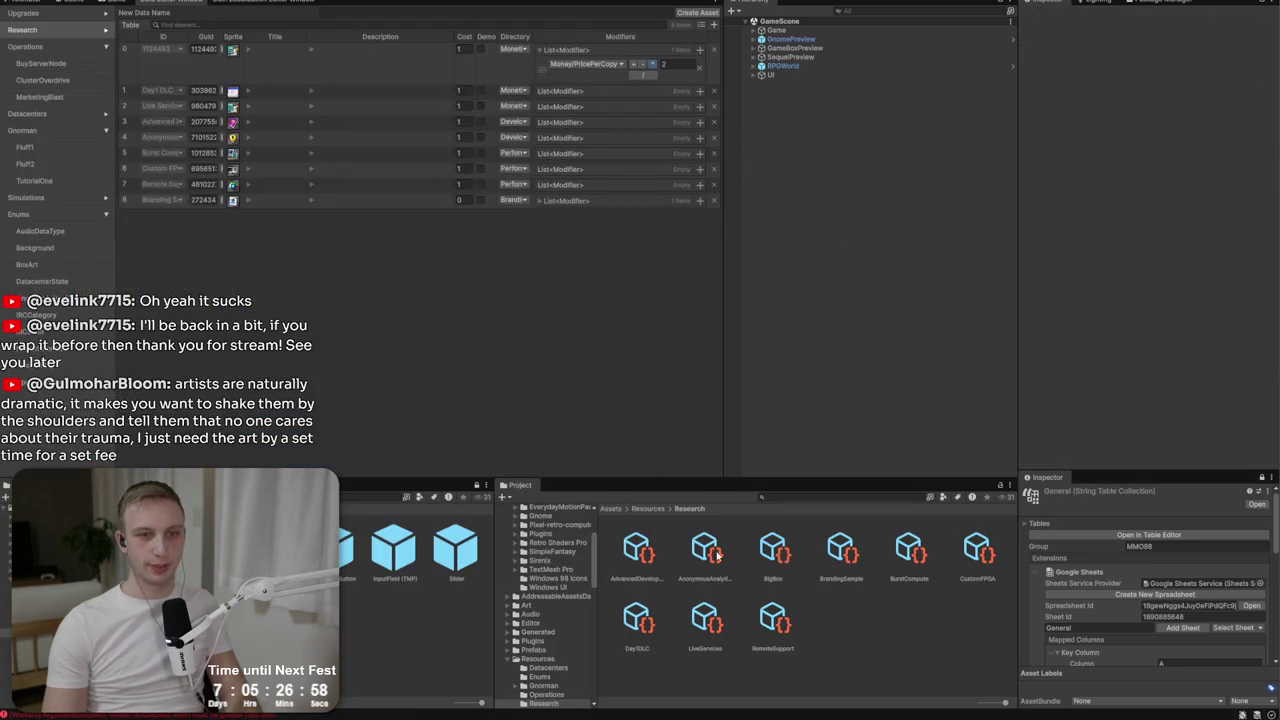
Duplicate RemoteSupport, rename the copy LegacySupport and generate a fresh Guid.
left_click(767, 615)
key("ctrl+d")
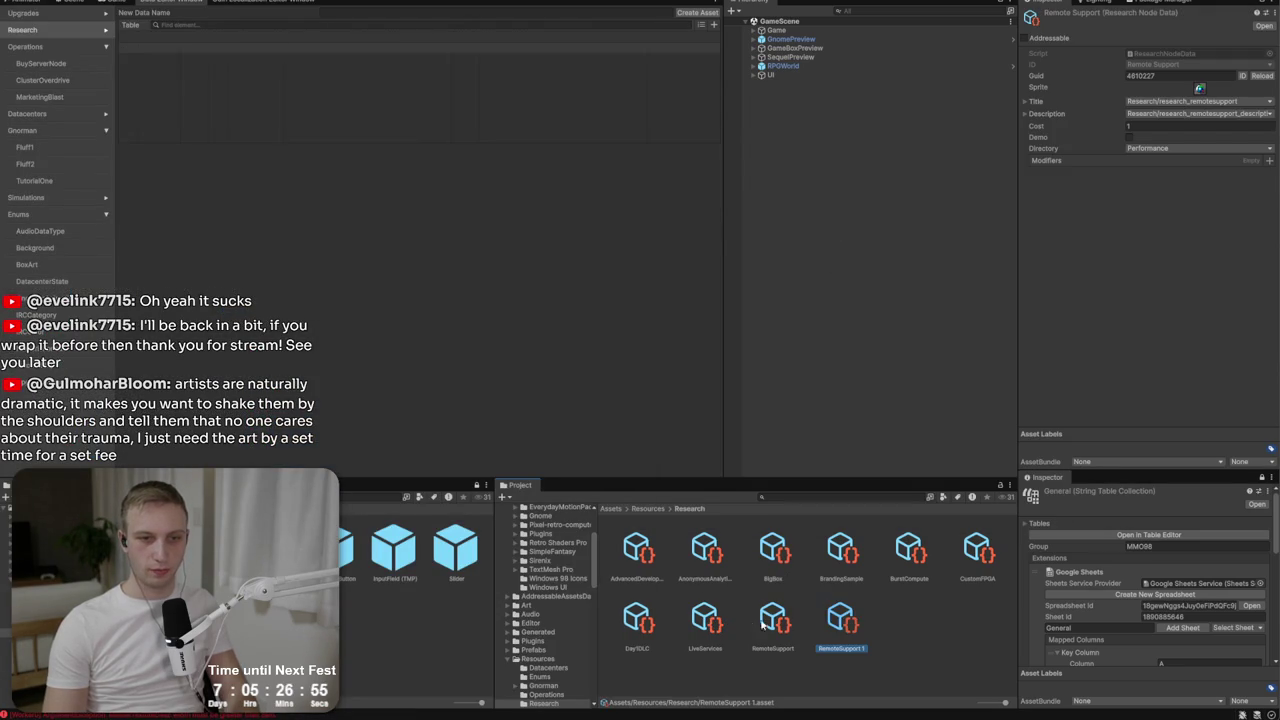
right_click(827, 619)
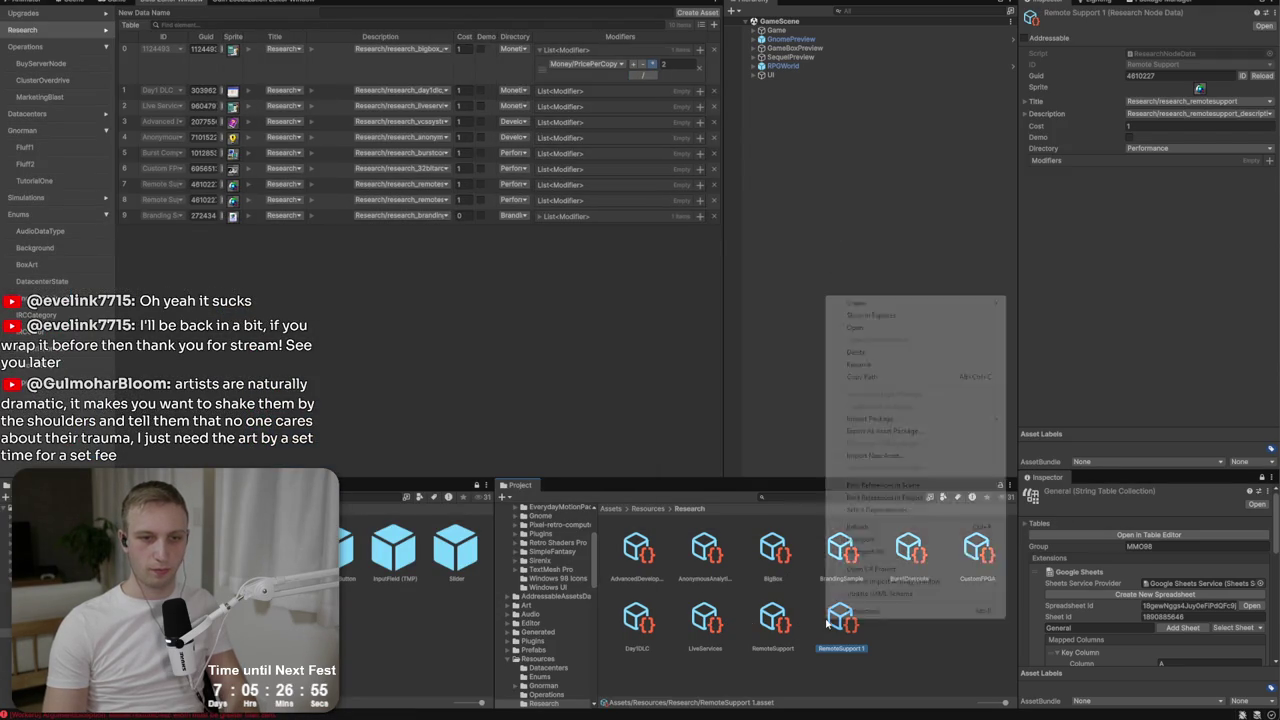
left_click(862, 365)
type("Legacy")
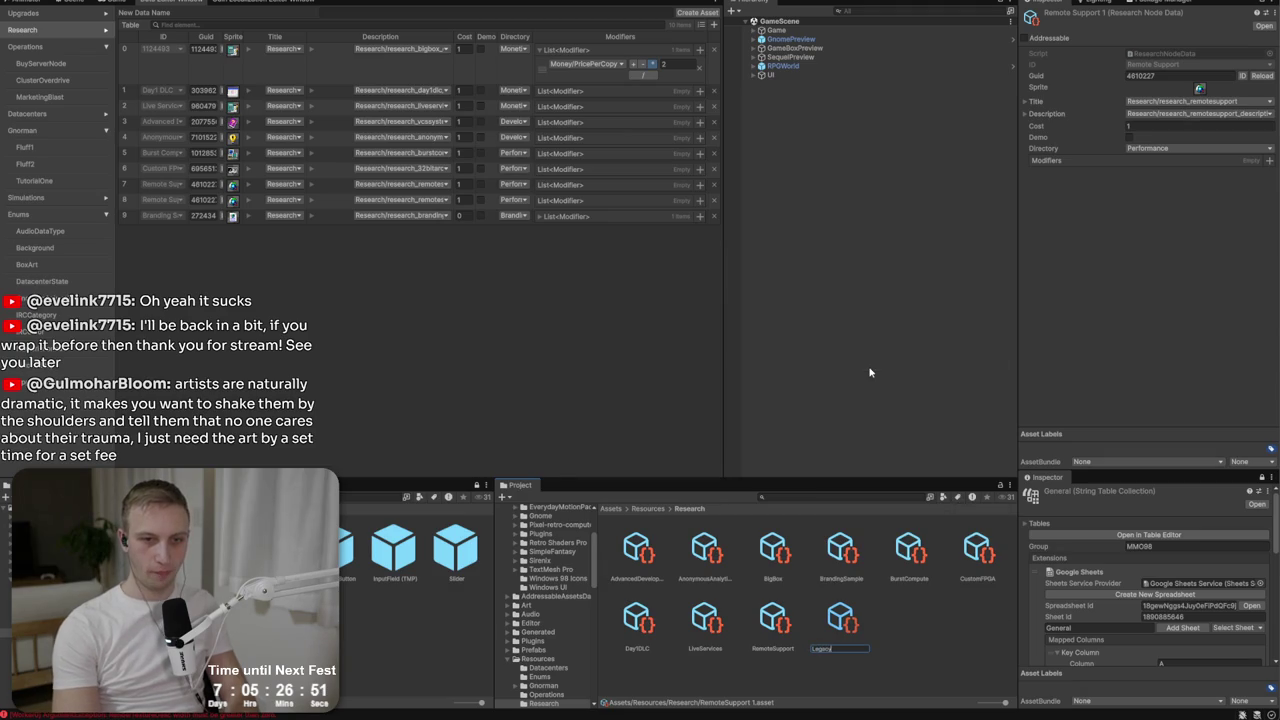
key("Return")
left_click(1240, 77)
Give LegacySupport the research_legacysupport title and description keys and the Monetization directory.
left_click(1198, 106)
type("legacy")
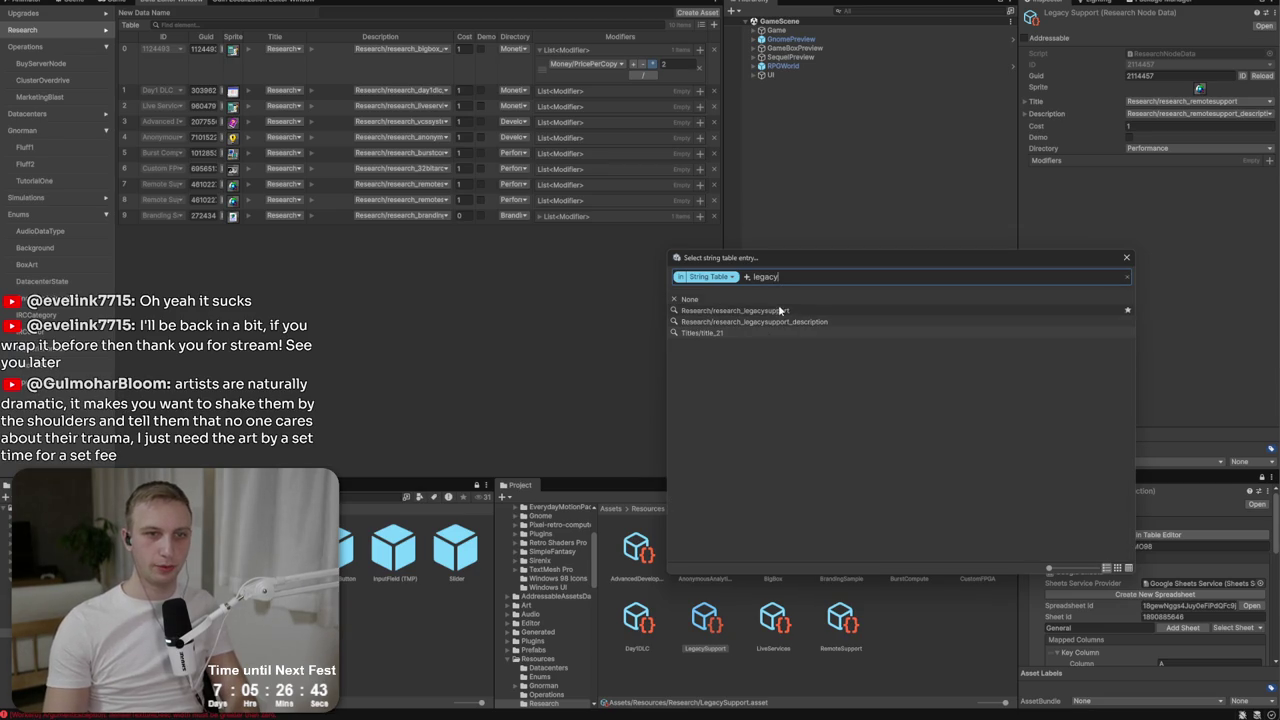
left_click(780, 309)
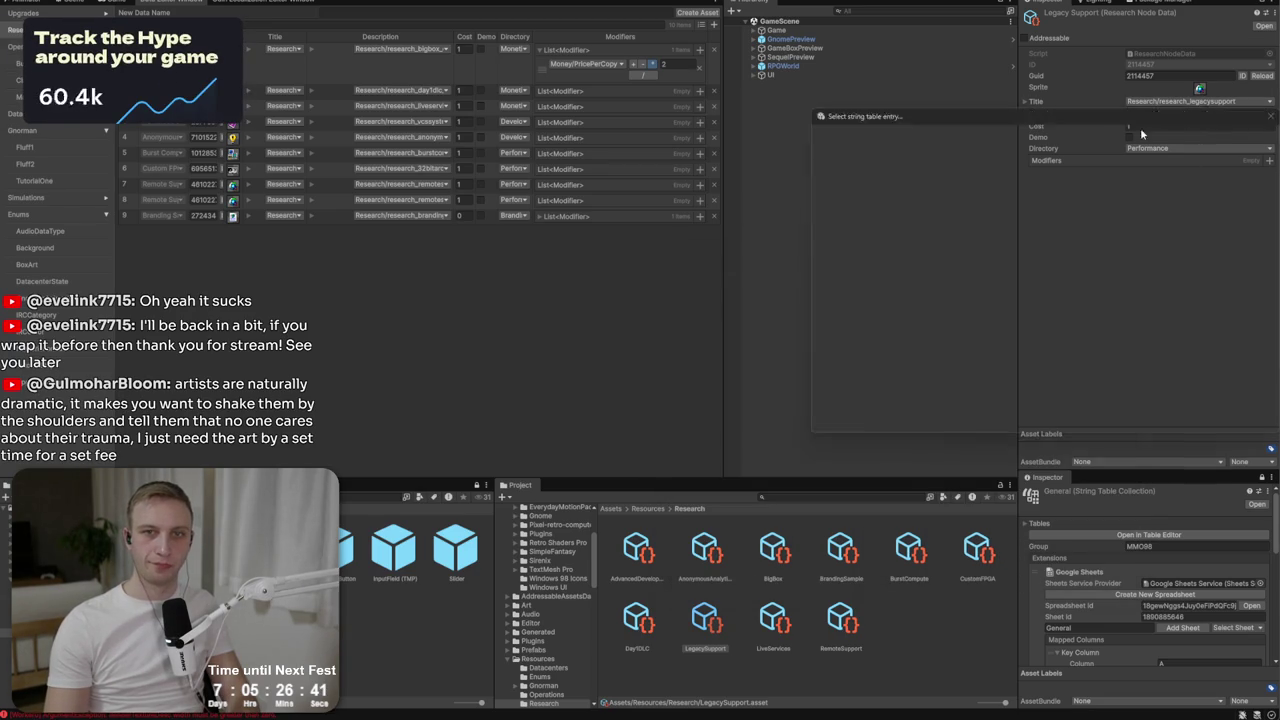
left_click(1198, 113)
type("legacy")
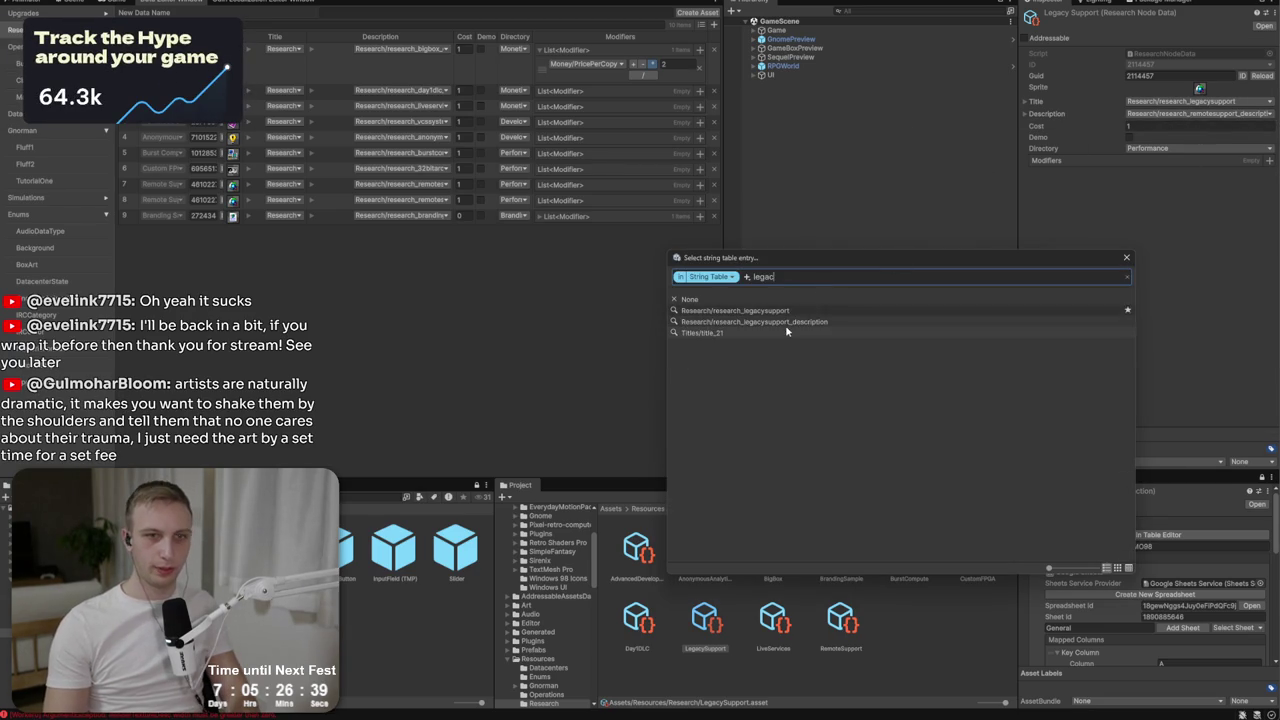
left_click(784, 322)
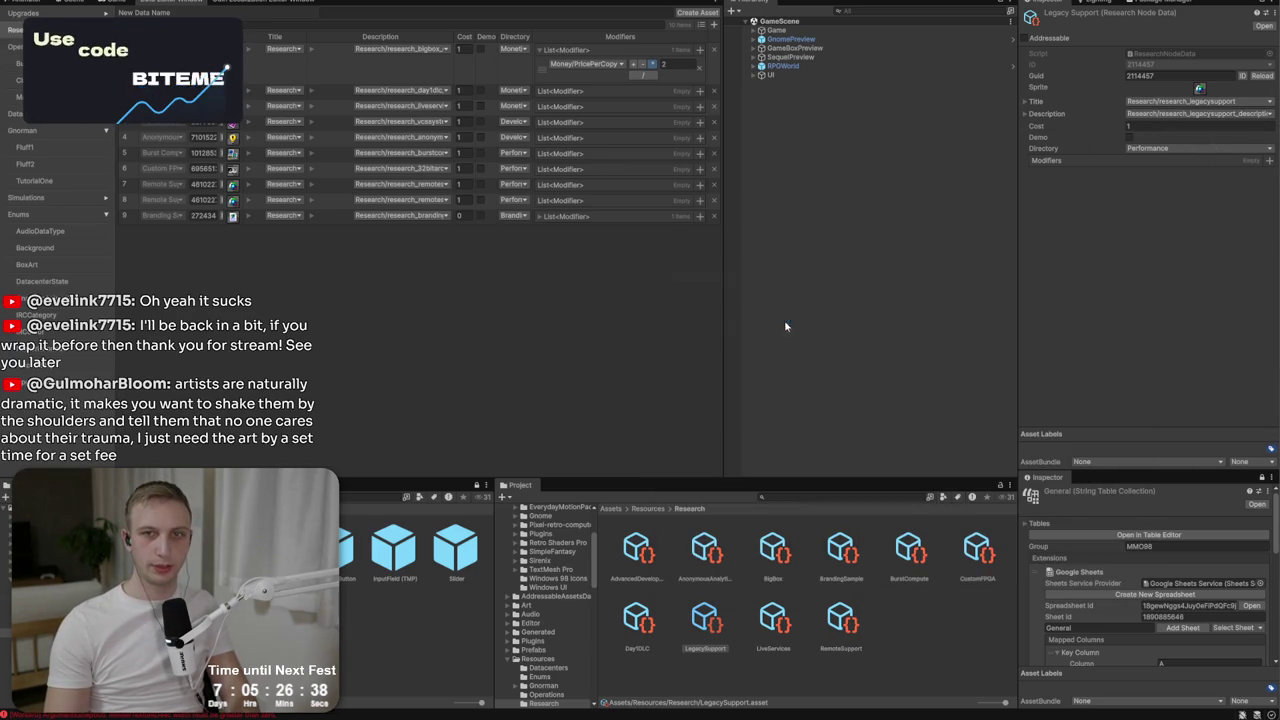
left_click(1155, 148)
left_click(1165, 172)
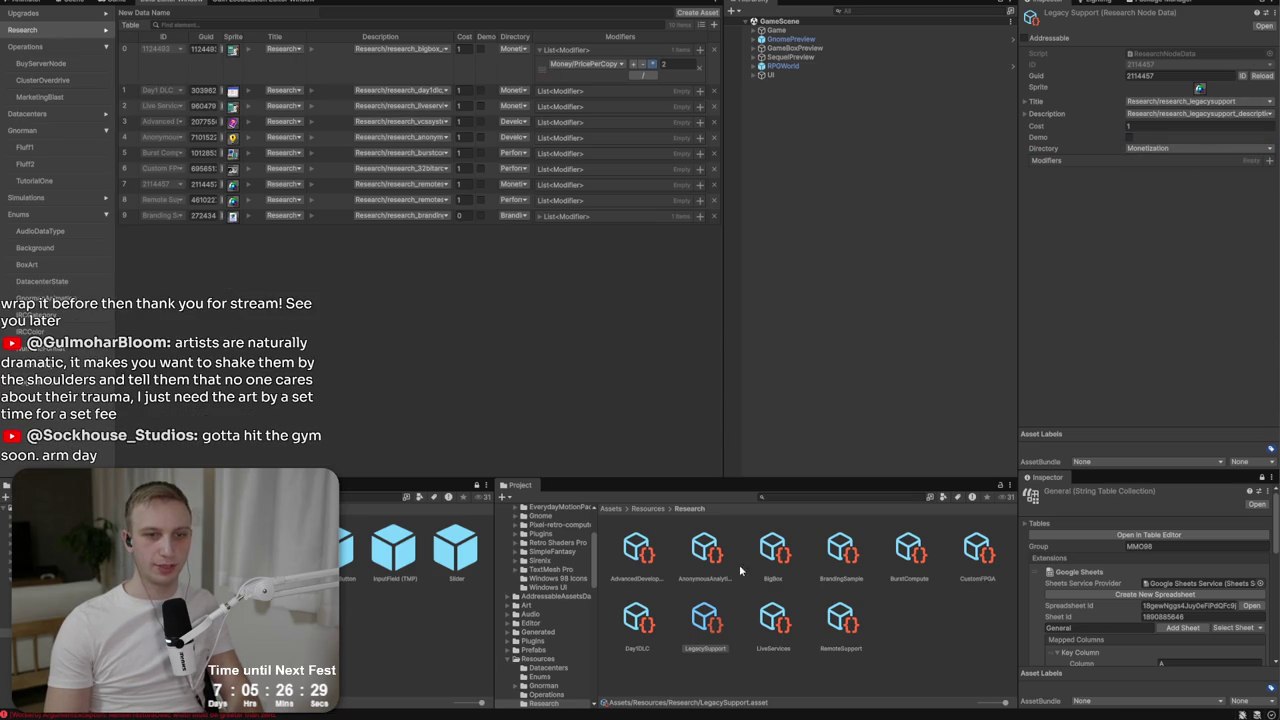
left_click(760, 628)
Set the table row's directory to Branding after checking the upgrade notes.
left_click(508, 202)
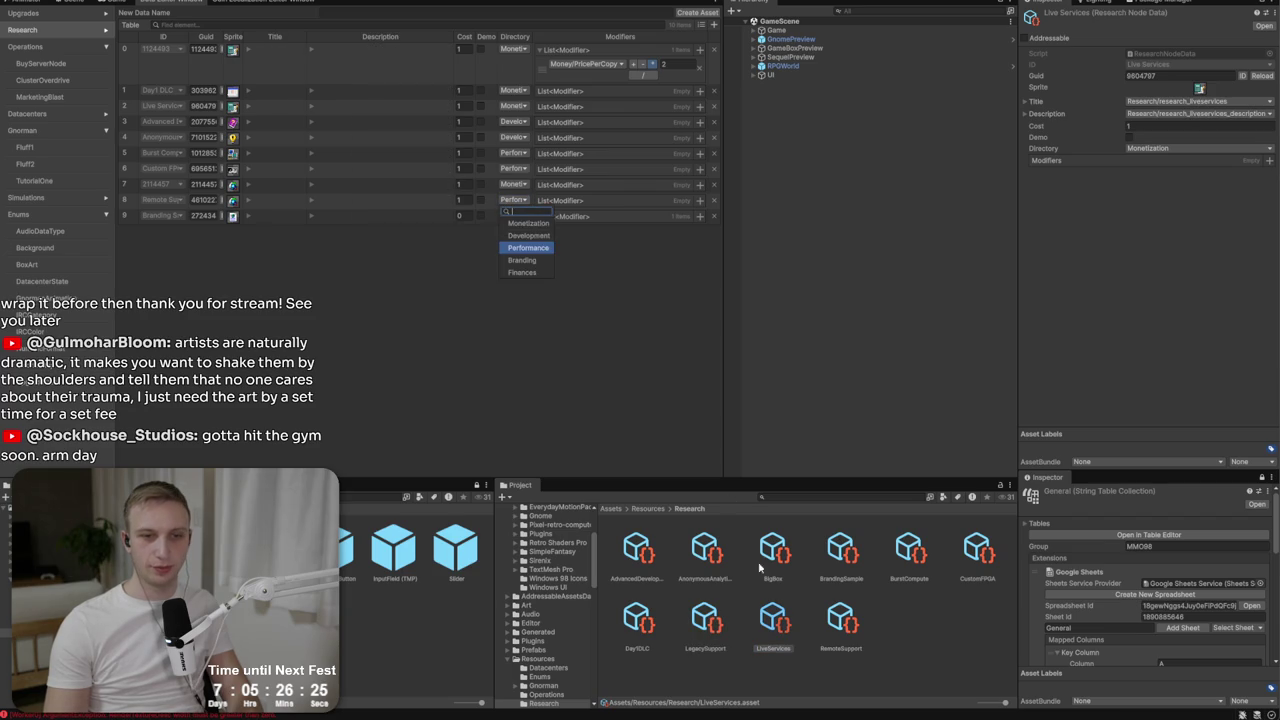
left_click(728, 630)
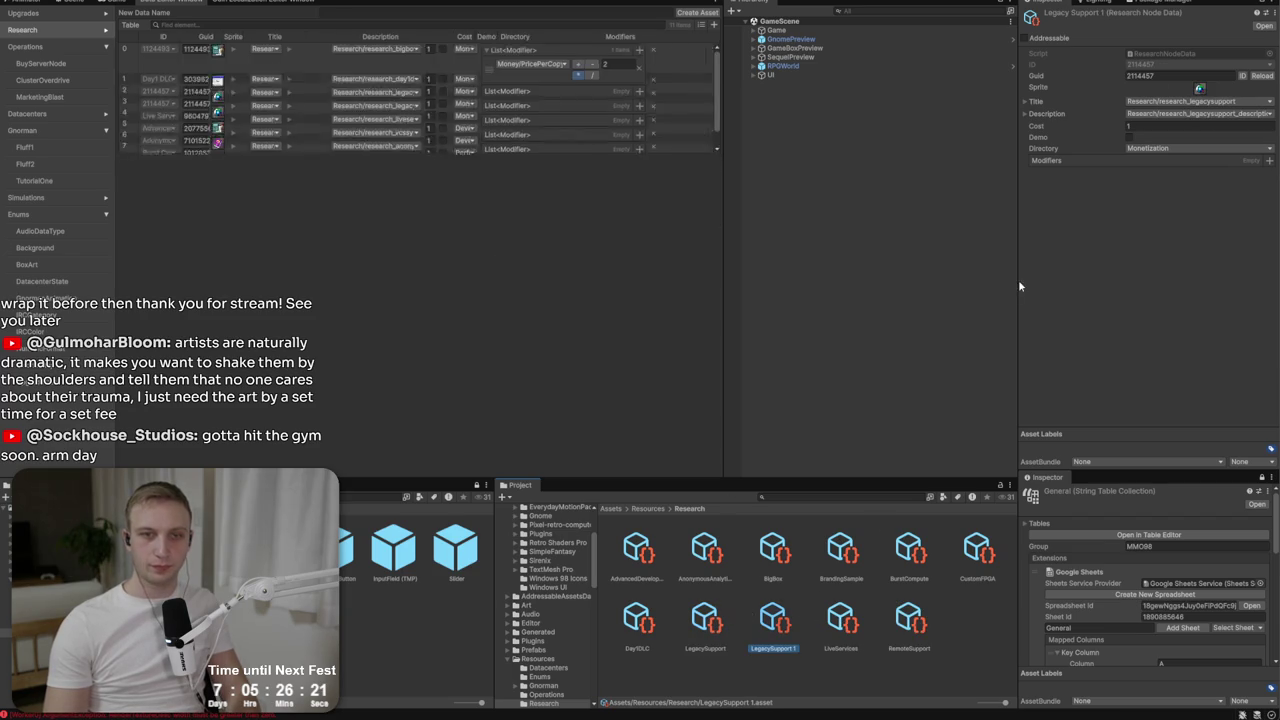
key("alt+Tab")
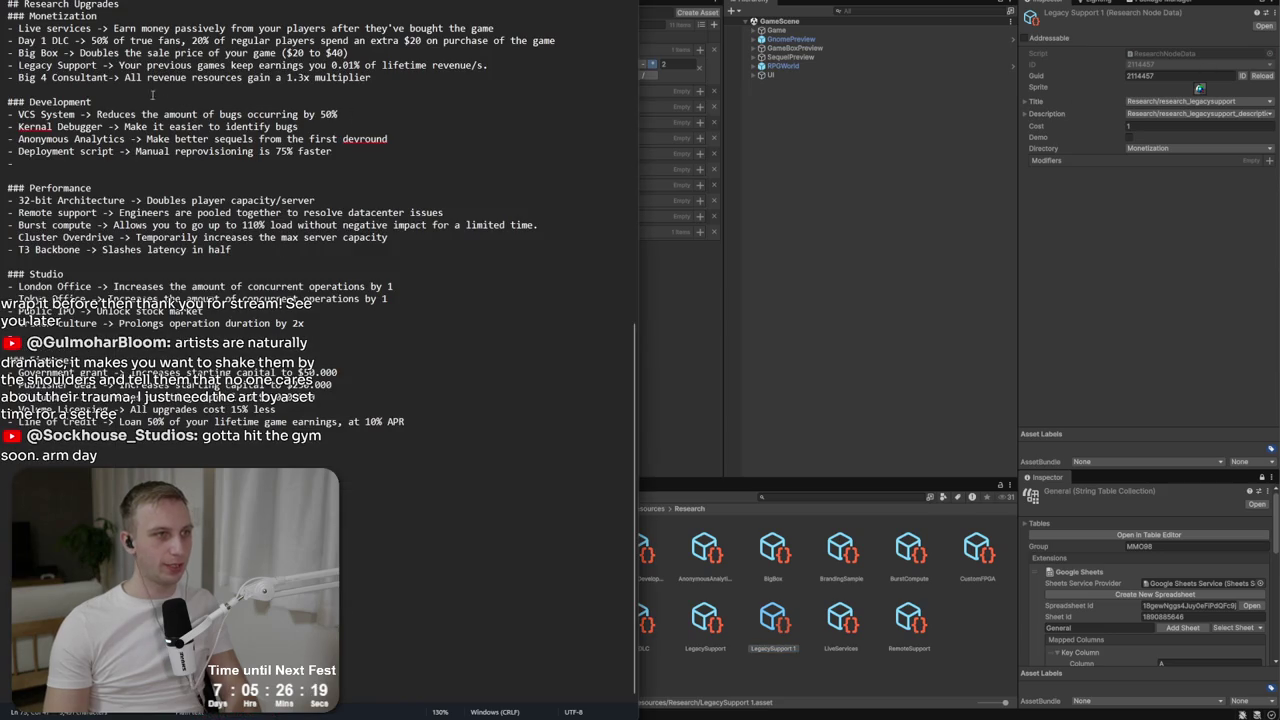
key("alt+Tab")
Assign the research_big4consultant title and description keys and generate a new ID.
left_click(1138, 113)
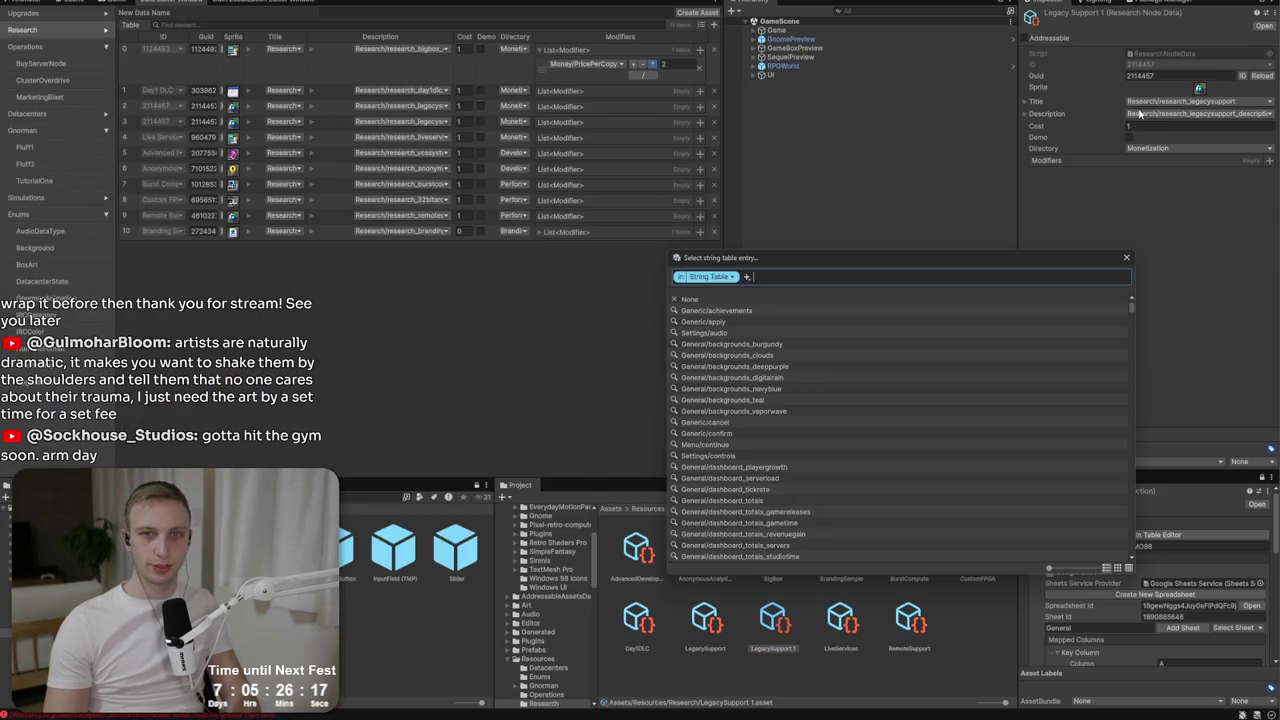
type("big4")
left_click(846, 311)
left_click(846, 311)
left_click(1140, 113)
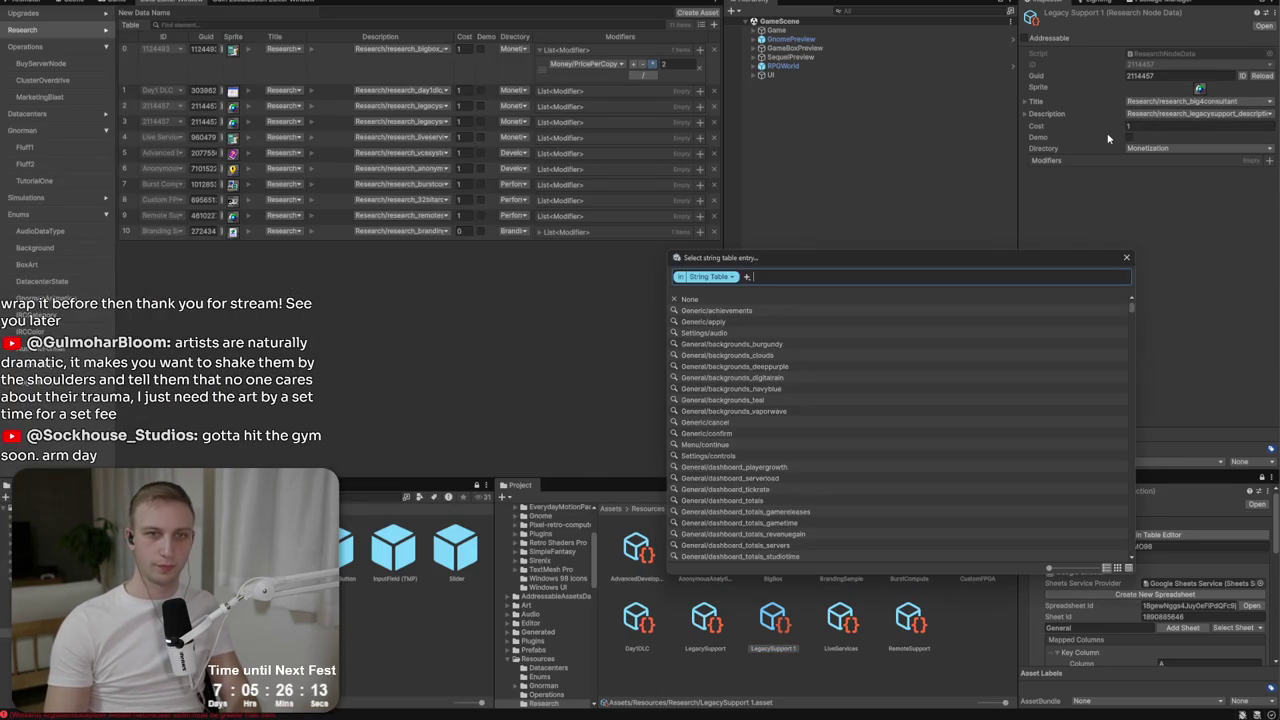
type("big")
left_click(825, 333)
left_click(1208, 154)
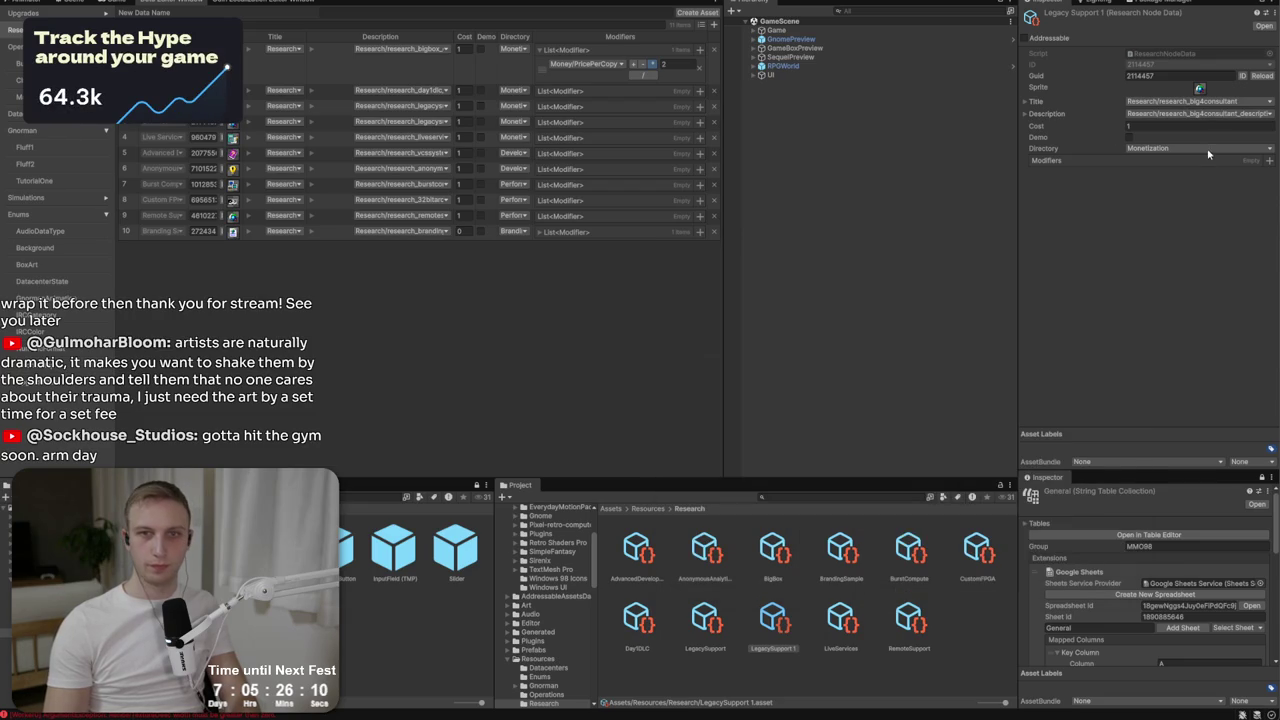
left_click(1244, 77)
Review the 1.3x multiplier in the Monetization notes, undoing stray blank lines.
key("alt+Tab")
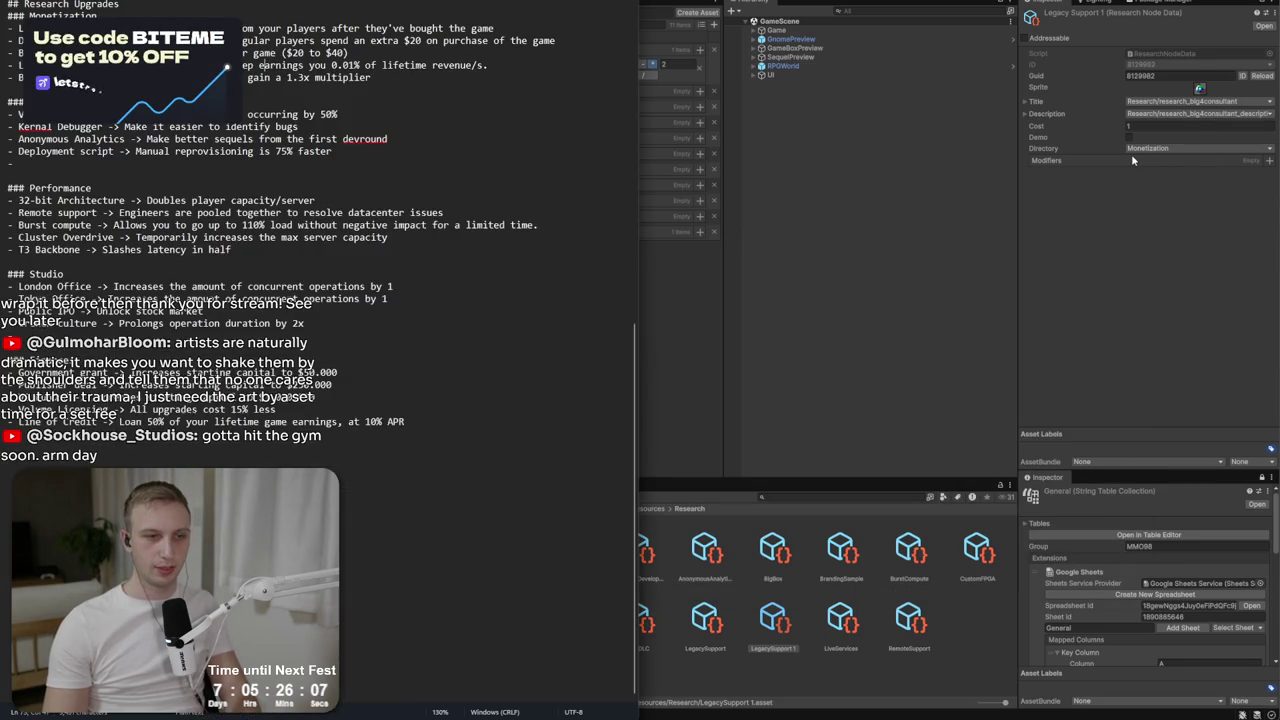
key("Return")
key("Return")
key("Return")
left_click(333, 101)
key("ctrl+z")
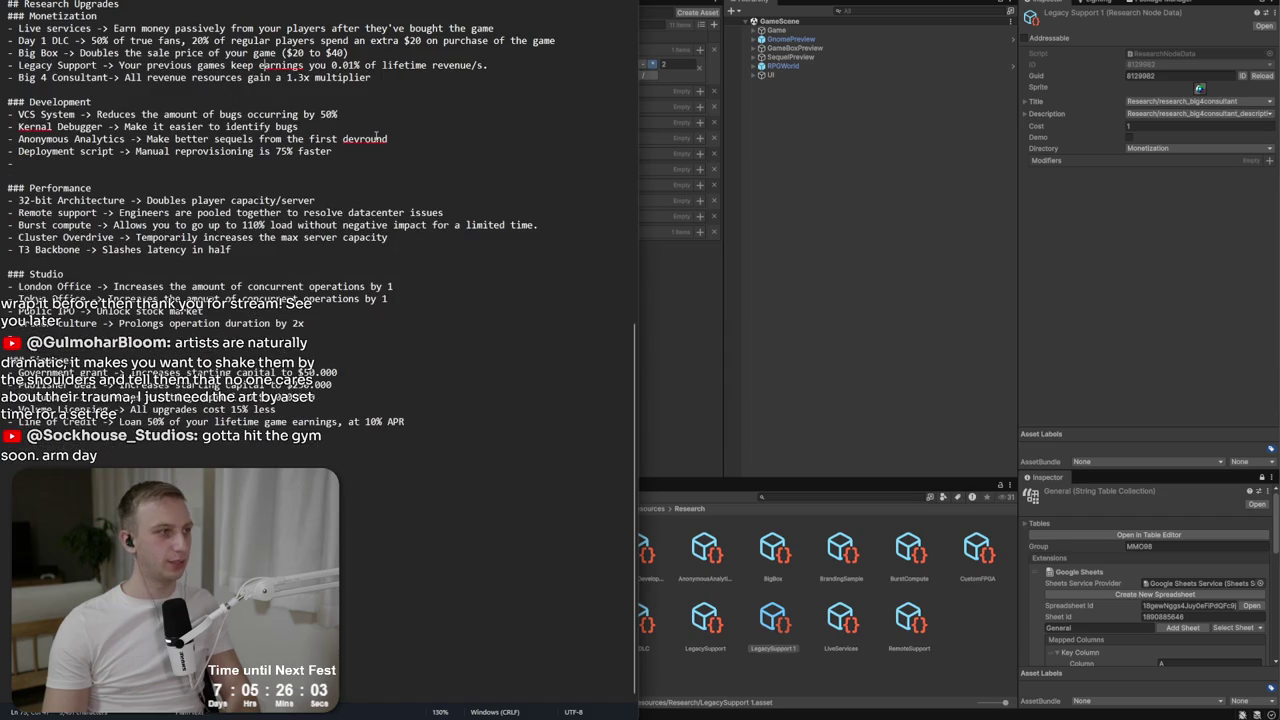
left_click_drag(373, 77, 230, 77)
left_click(1105, 197)
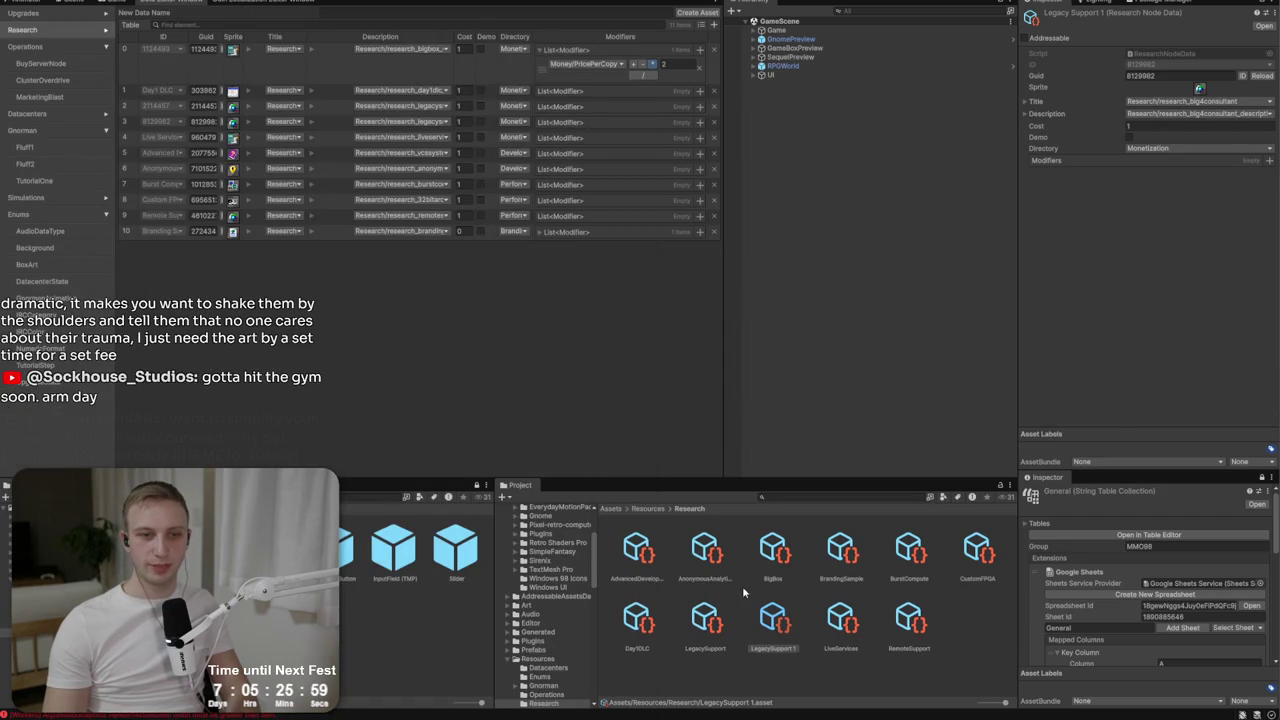
Rename LegacySupport 1 to Big4Consultant and duplicate it.
left_click(772, 622)
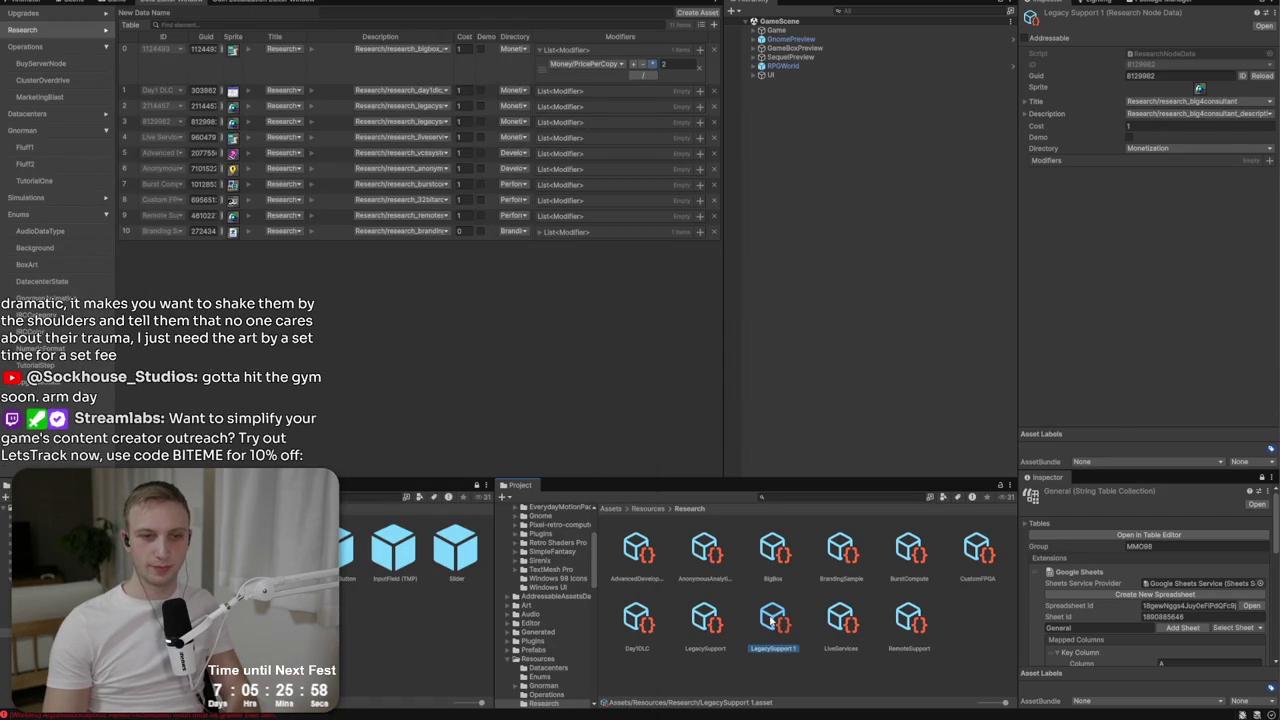
right_click(772, 622)
left_click(832, 362)
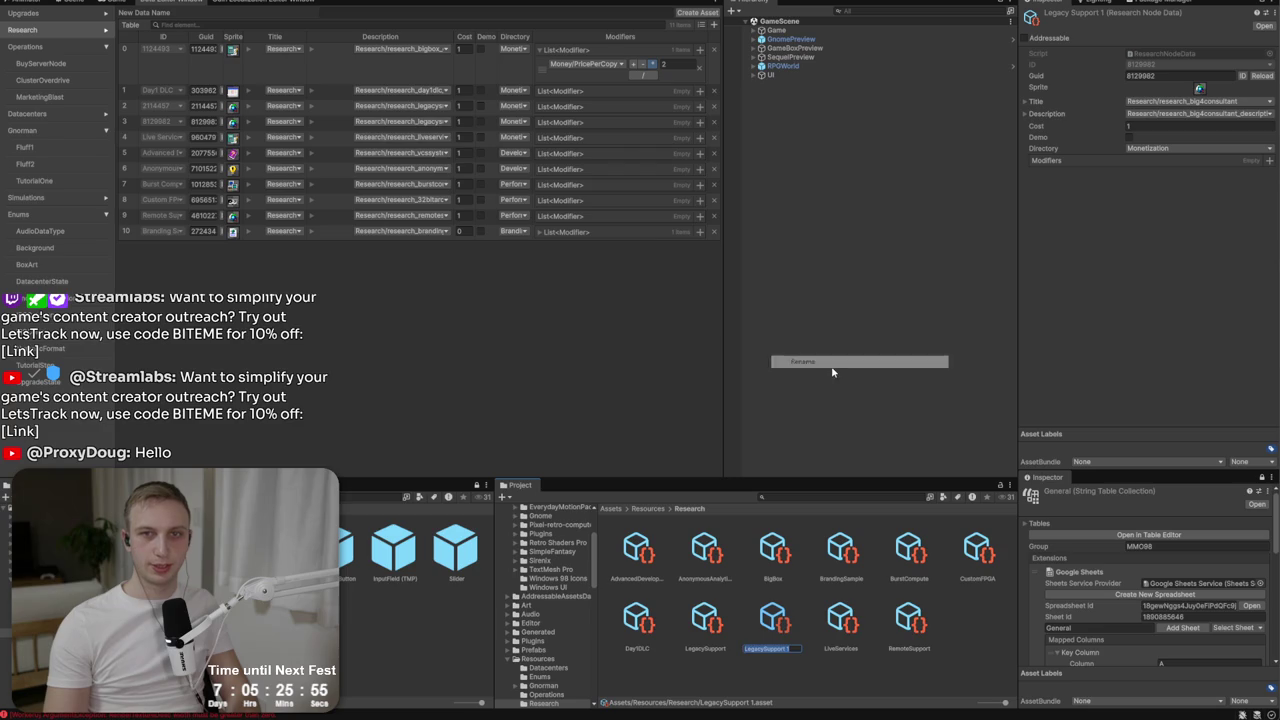
type("Big")
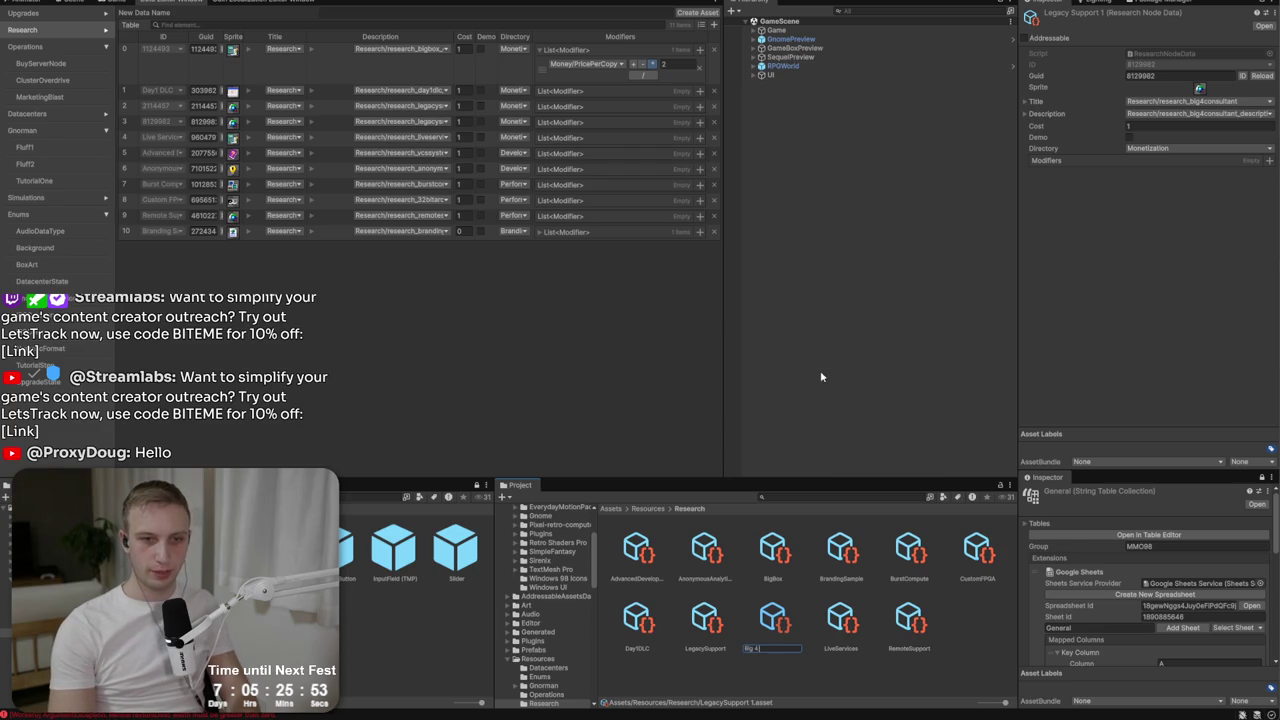
type("4Con")
key("Return")
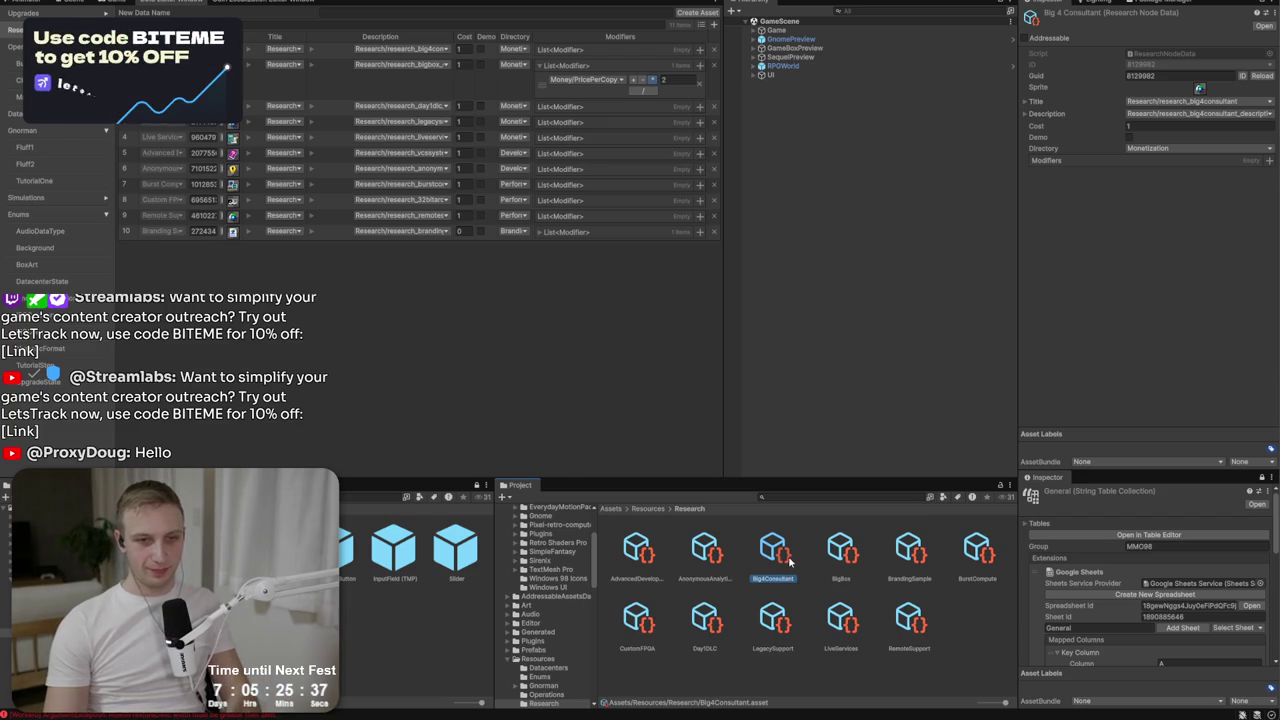
key("alt+Tab")
key("alt+Tab")
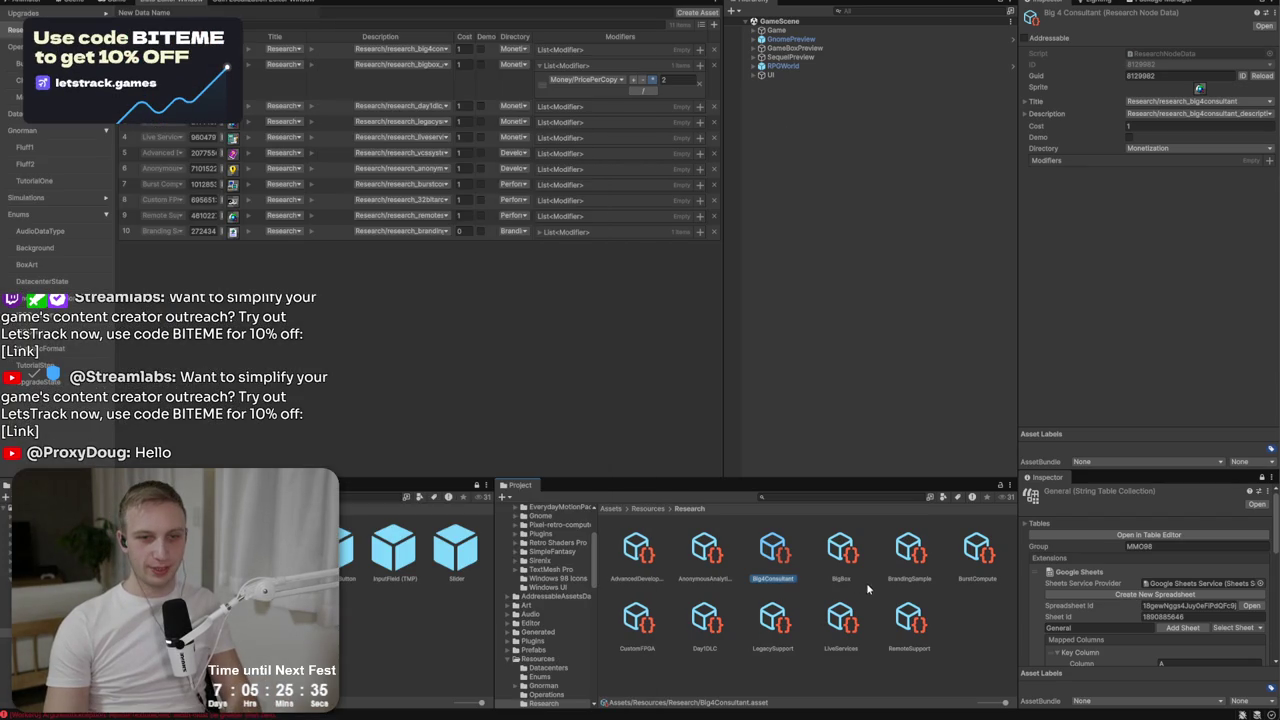
key("ctrl+d")
Rename the duplicate to VCSSystem and put it in the Development directory.
right_click(840, 552)
left_click(888, 294)
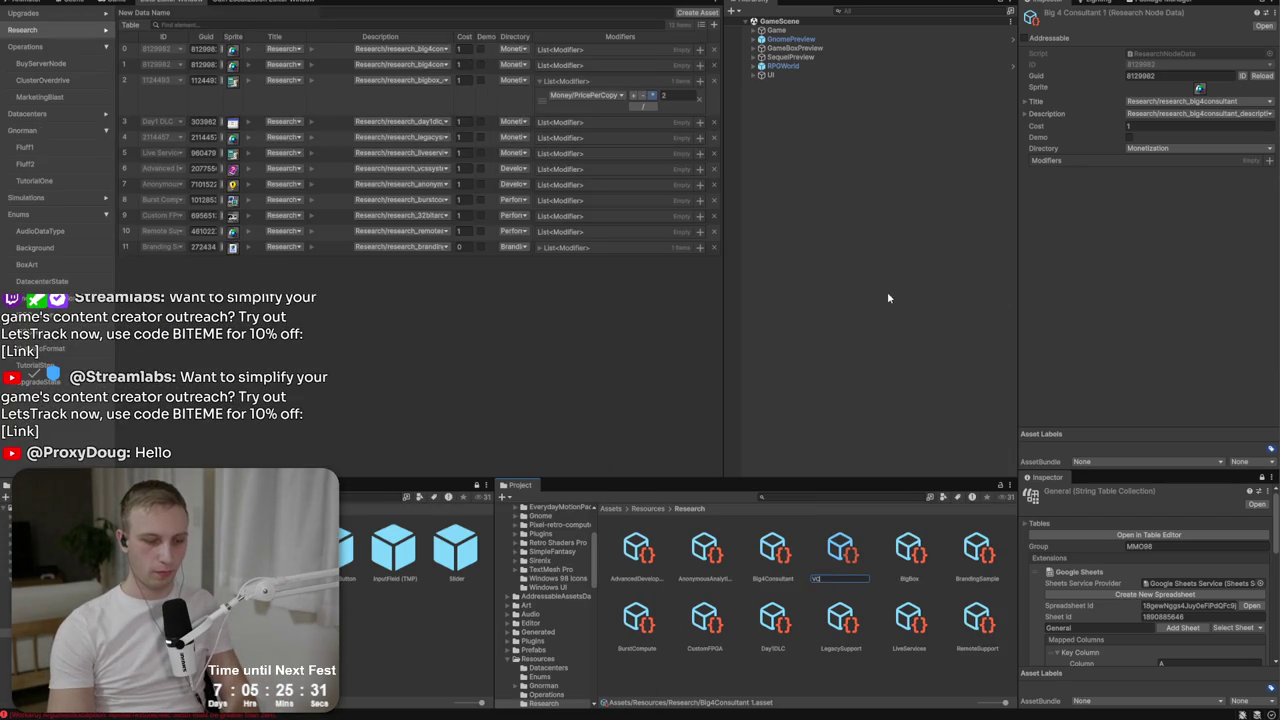
type("SSystem")
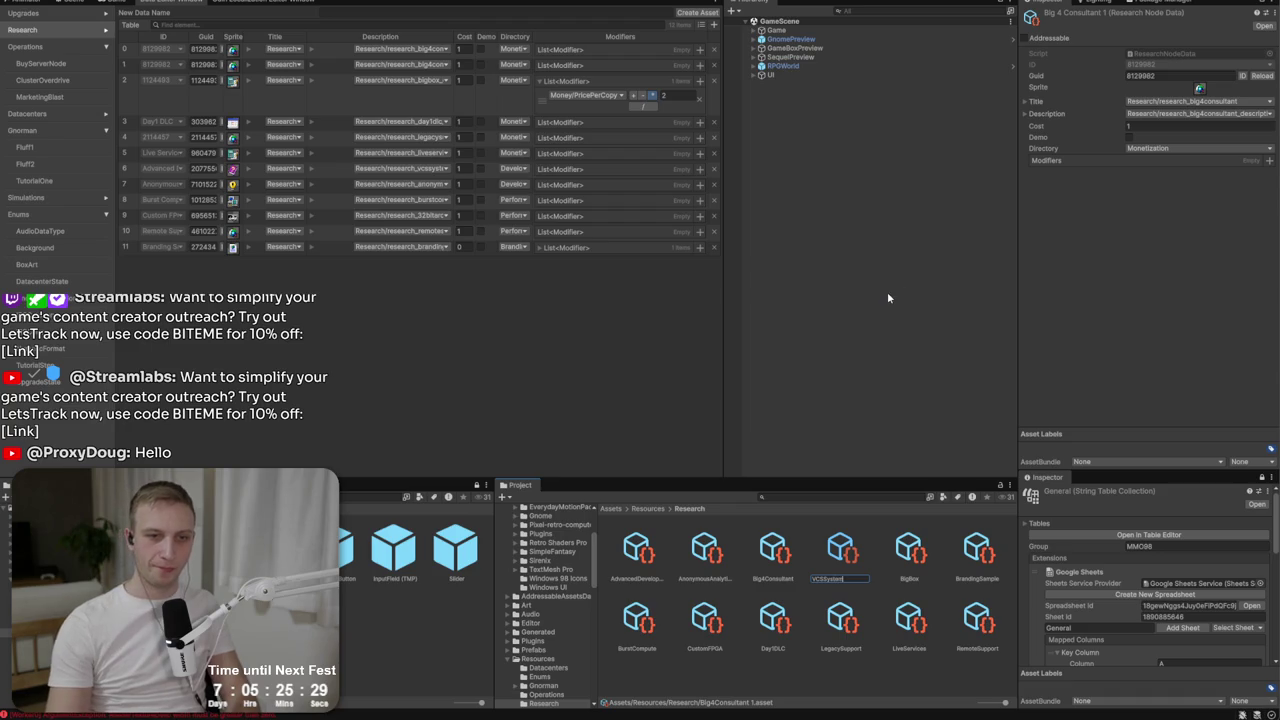
key("Return")
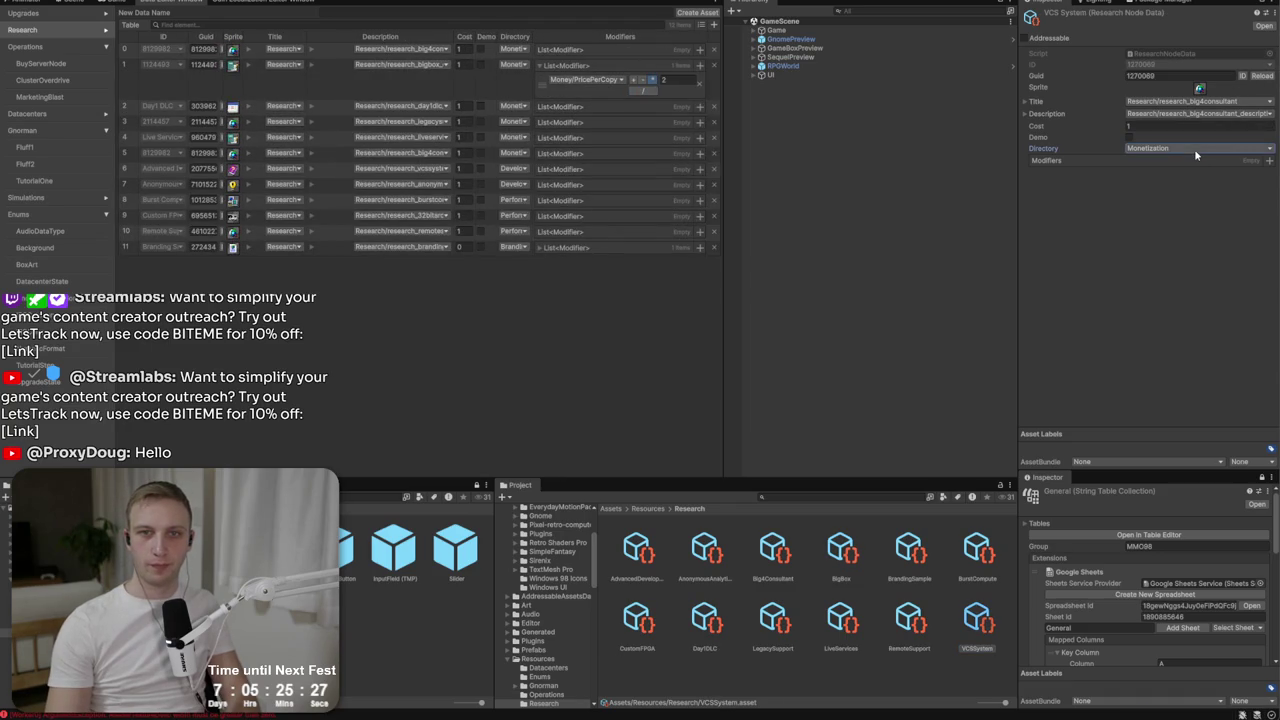
left_click(1178, 149)
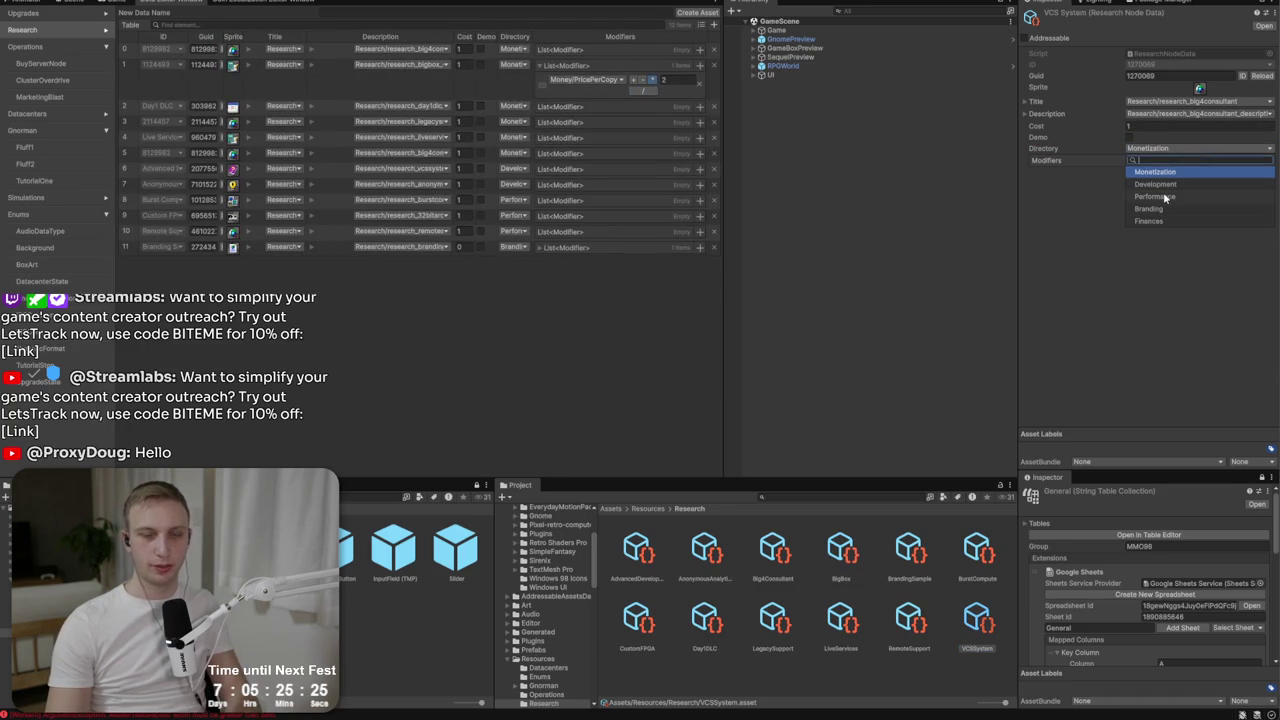
left_click(1165, 197)
key("alt+Tab")
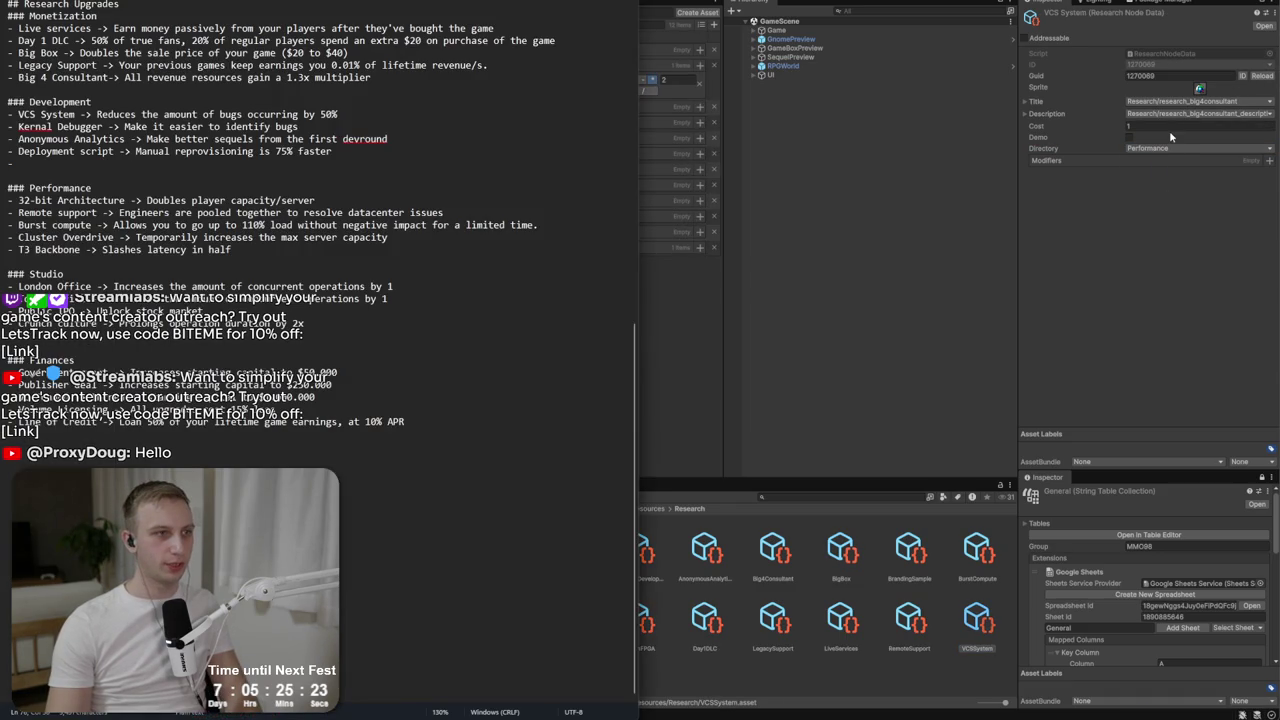
left_click(1172, 148)
left_click(1156, 185)
Assign the research_vcssystem title and research_vcssystem_description keys.
left_click(1174, 102)
type("vcs")
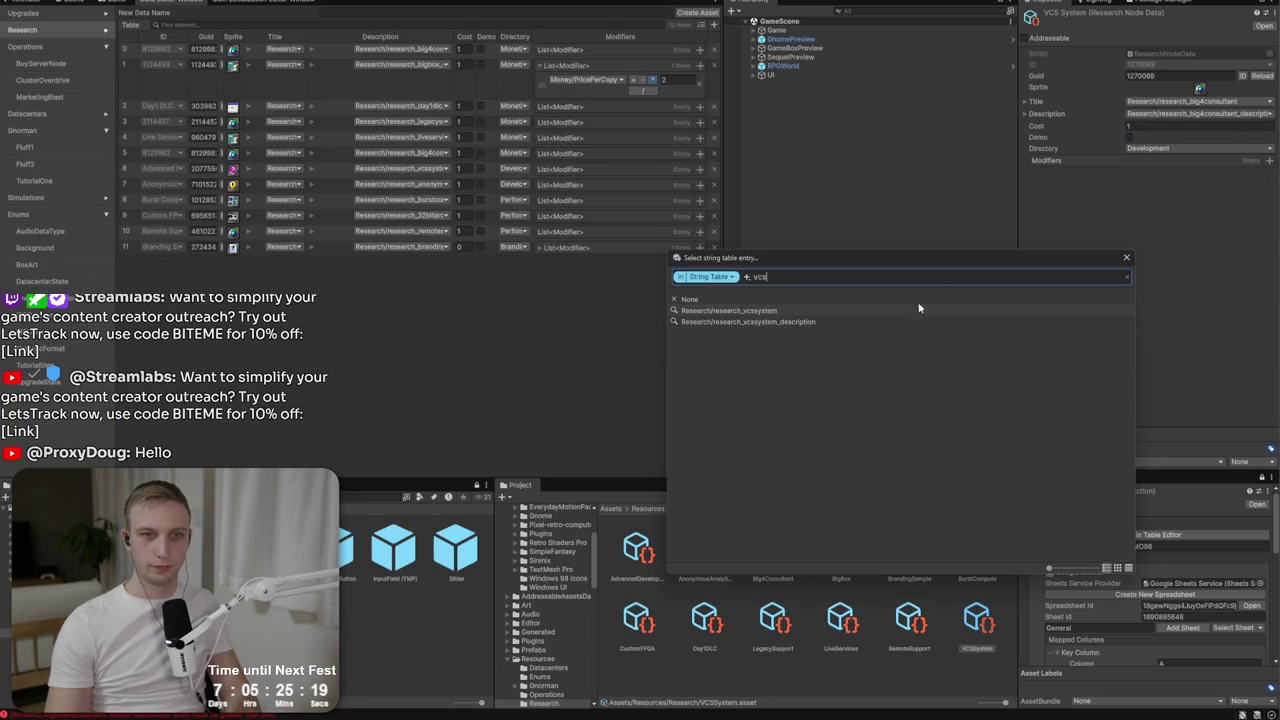
left_click(843, 310)
left_click(1246, 115)
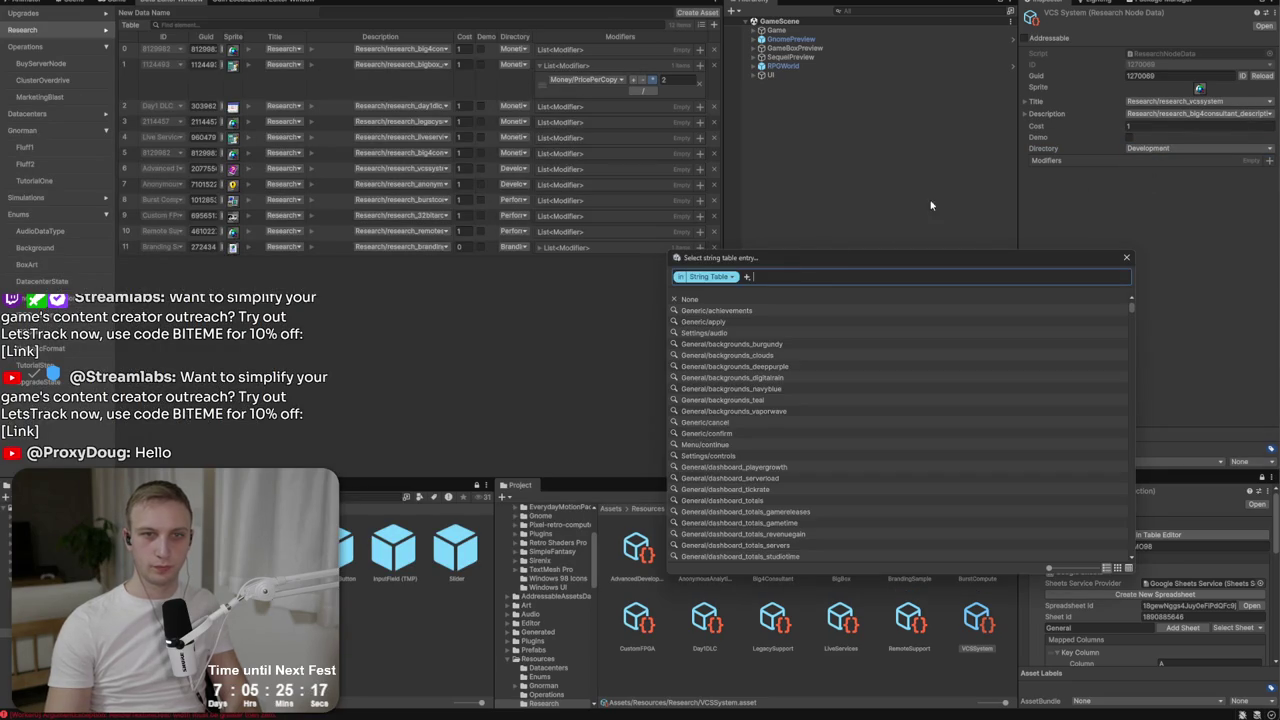
type("vcs")
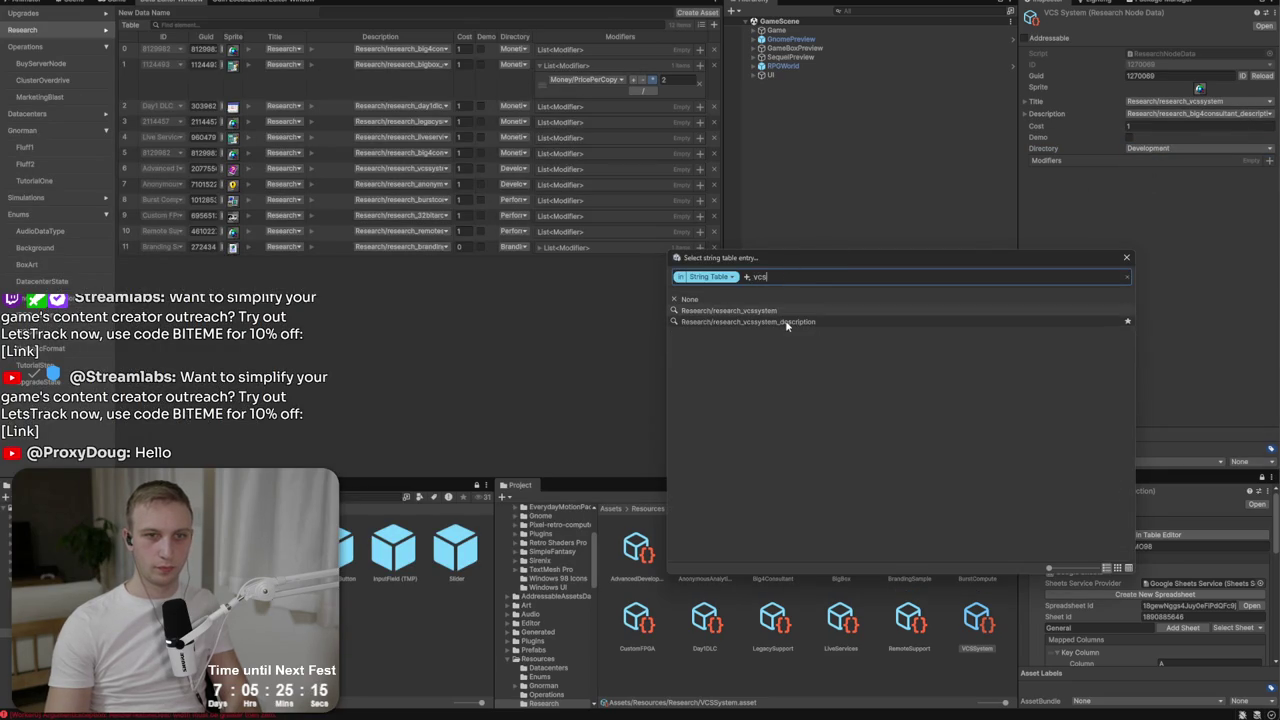
left_click(787, 322)
key("alt+Tab")
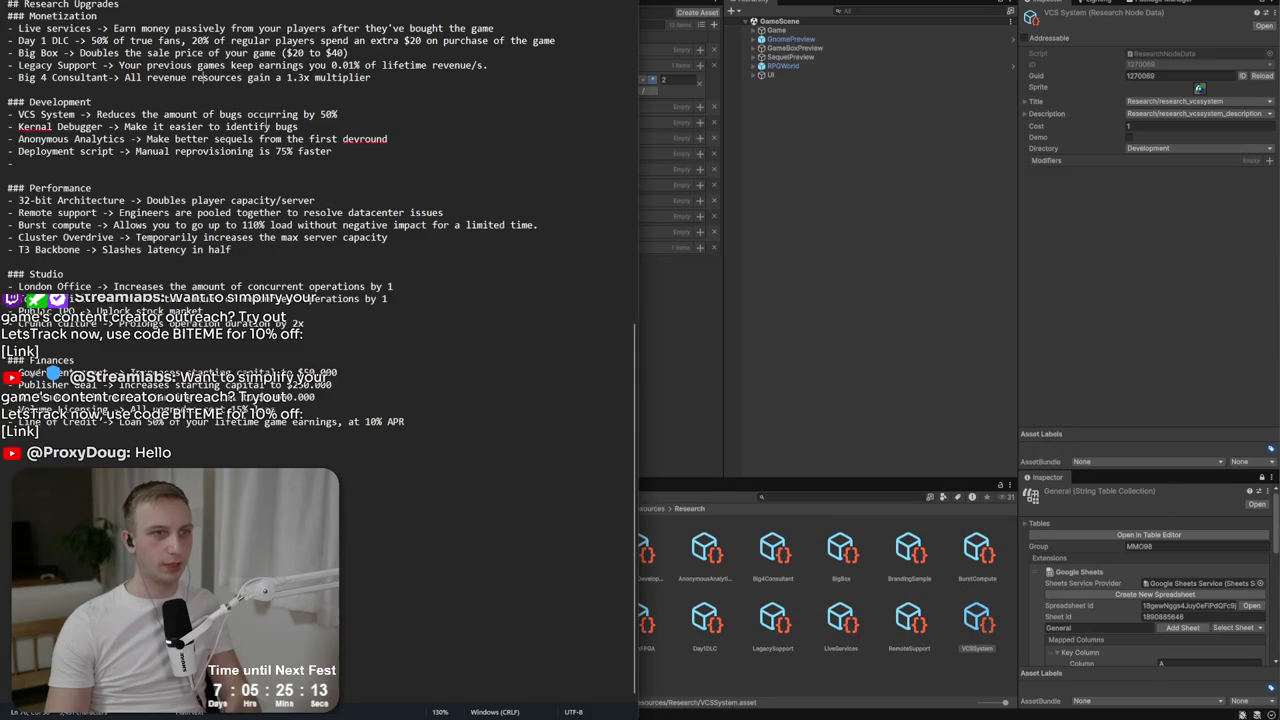
left_click(1195, 160)
Add a Bugs/BugsPerSecond modifier with value 0.5.
left_click(1269, 160)
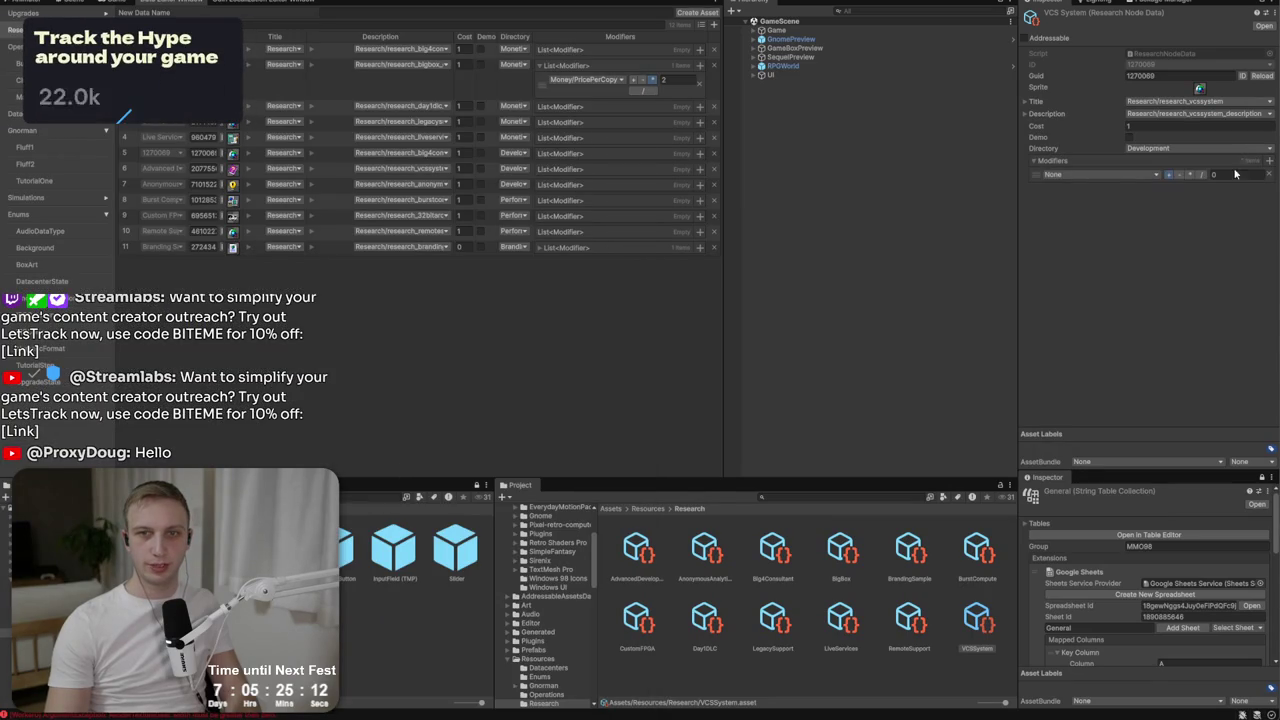
left_click(1084, 175)
scroll(1113, 364, "down", 3)
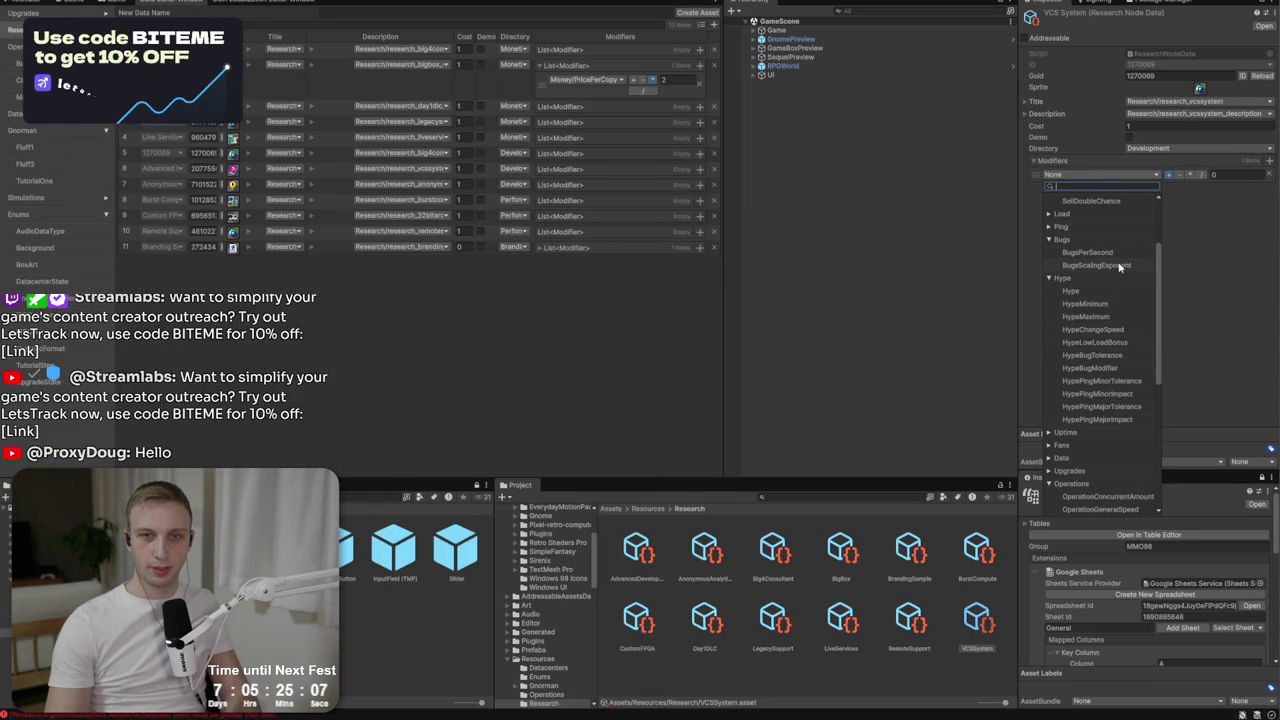
left_click(1120, 257)
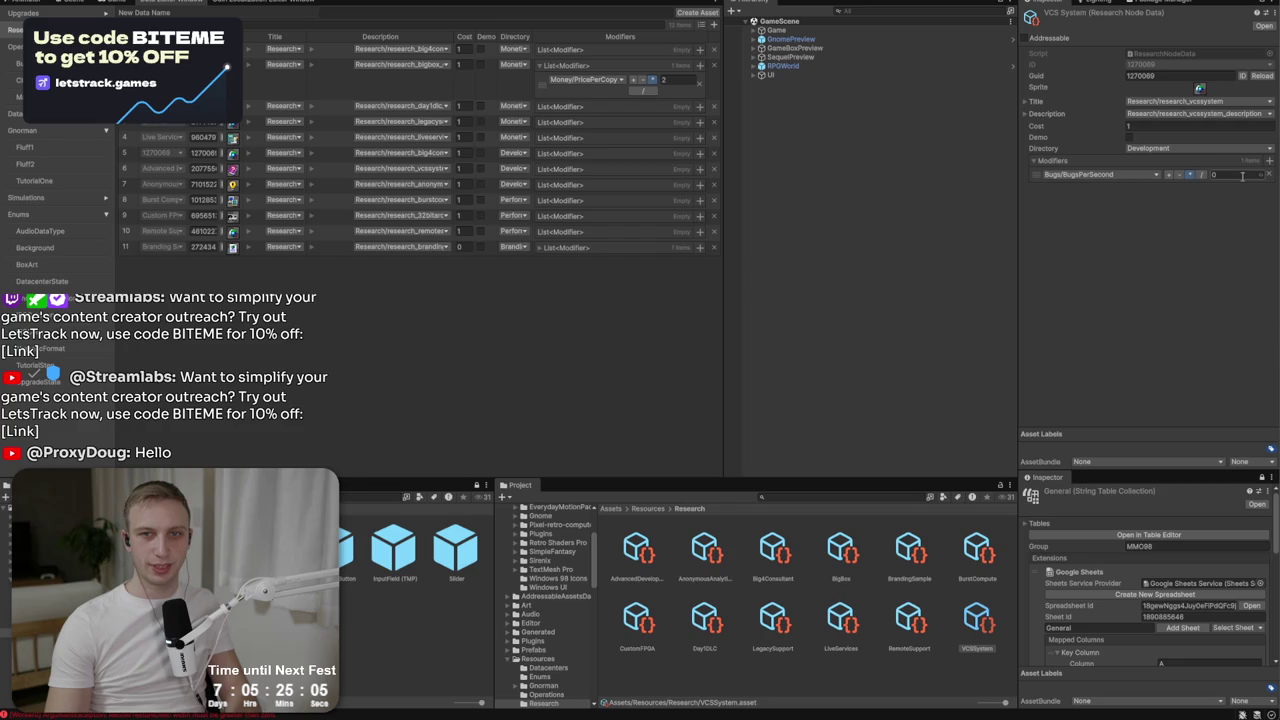
type("0.5")
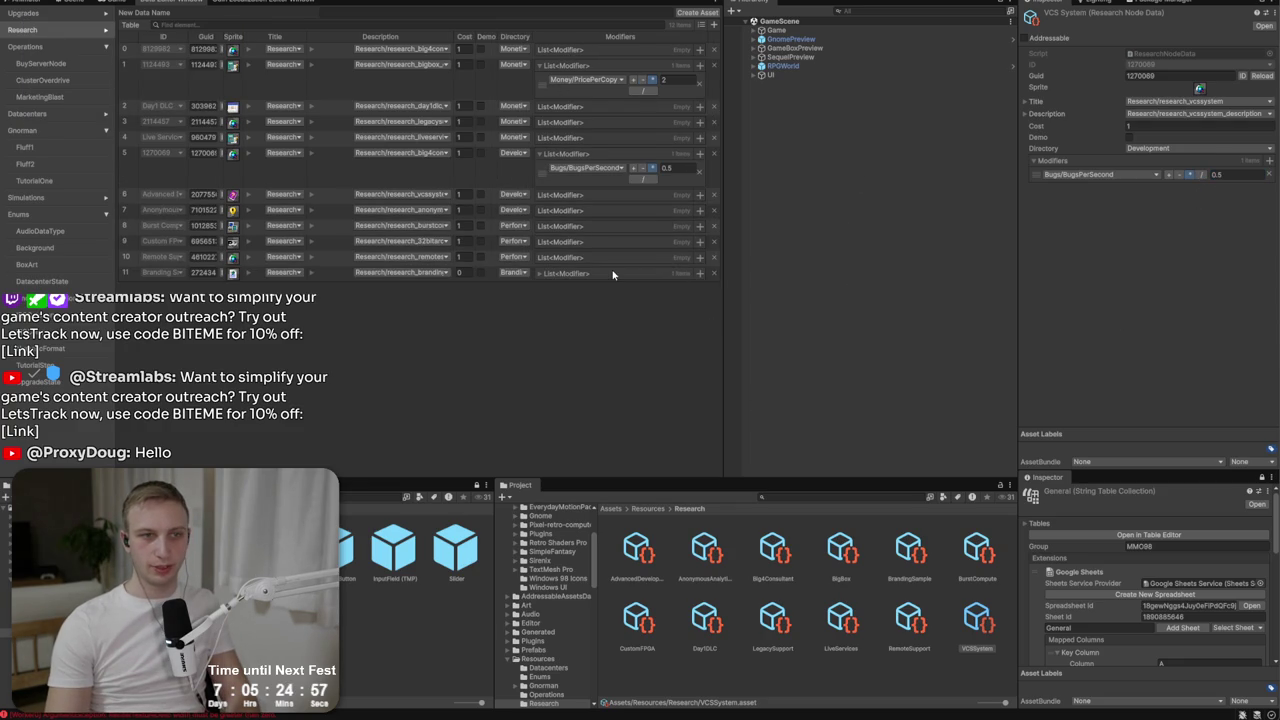
Inspect row 11's modifier list, then select the Big4Consultant asset.
left_click(558, 275)
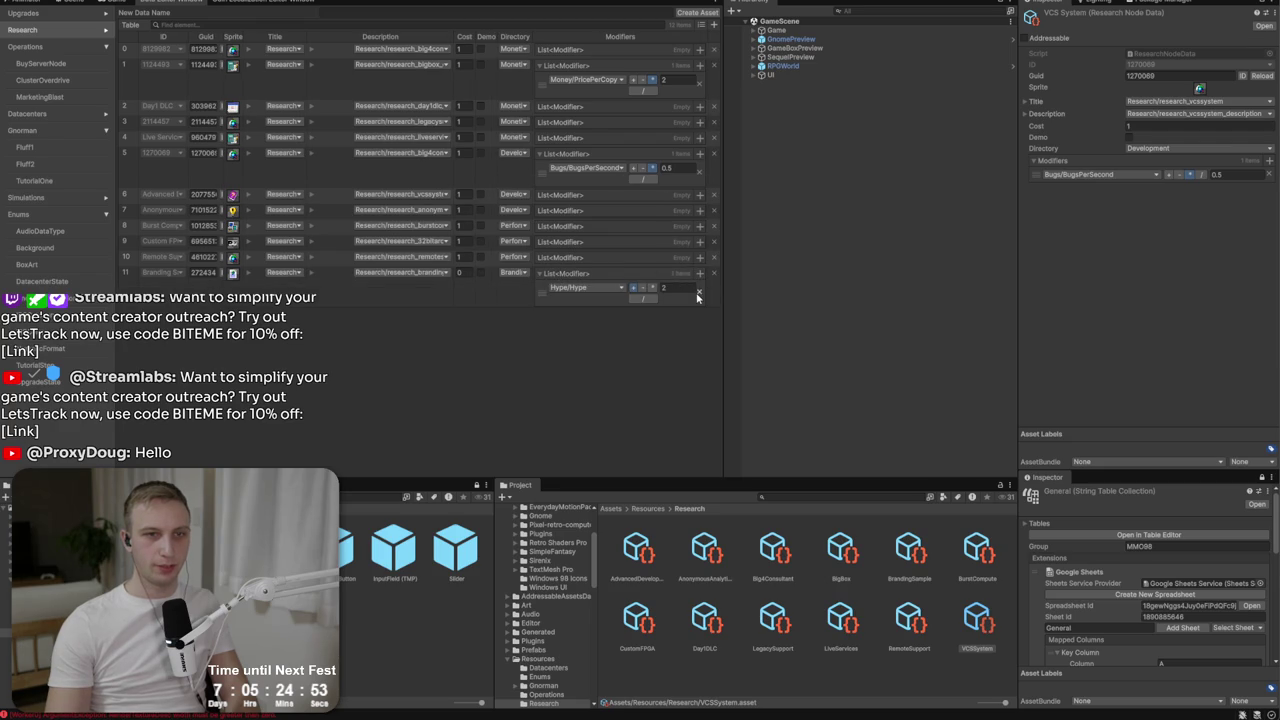
left_click(795, 280)
key("alt+Tab")
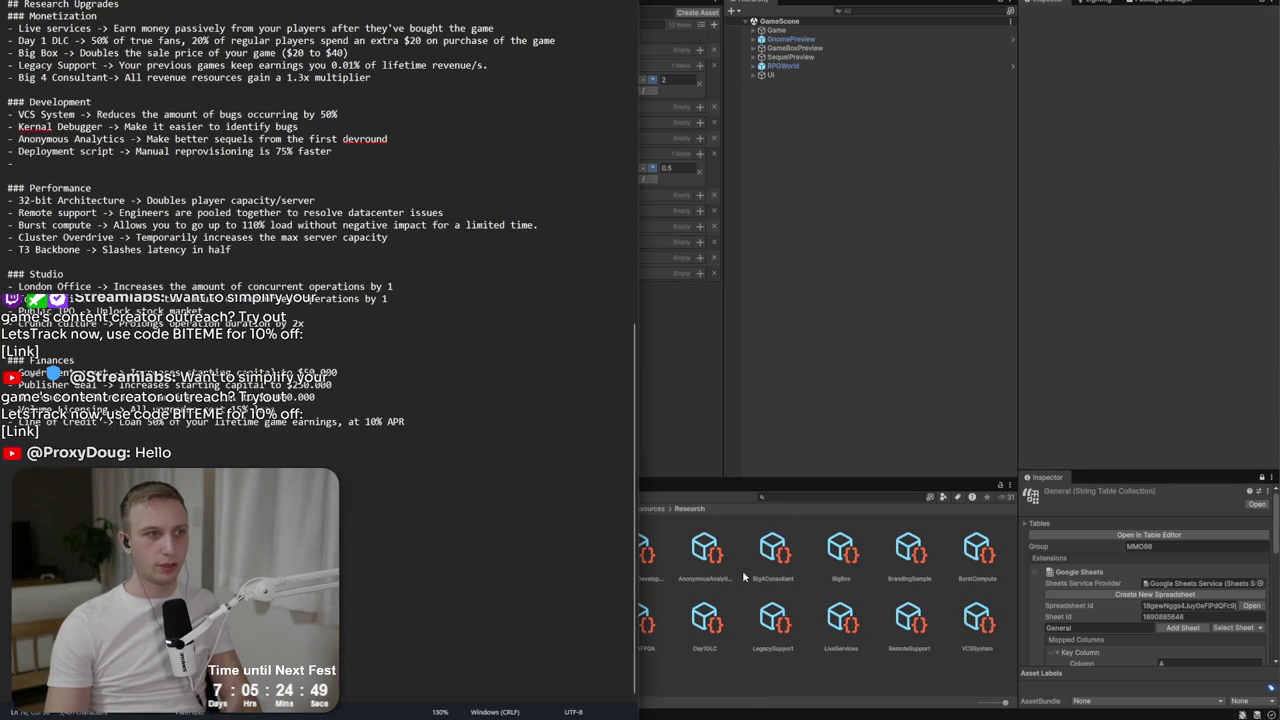
key("alt+Tab")
left_click(773, 550)
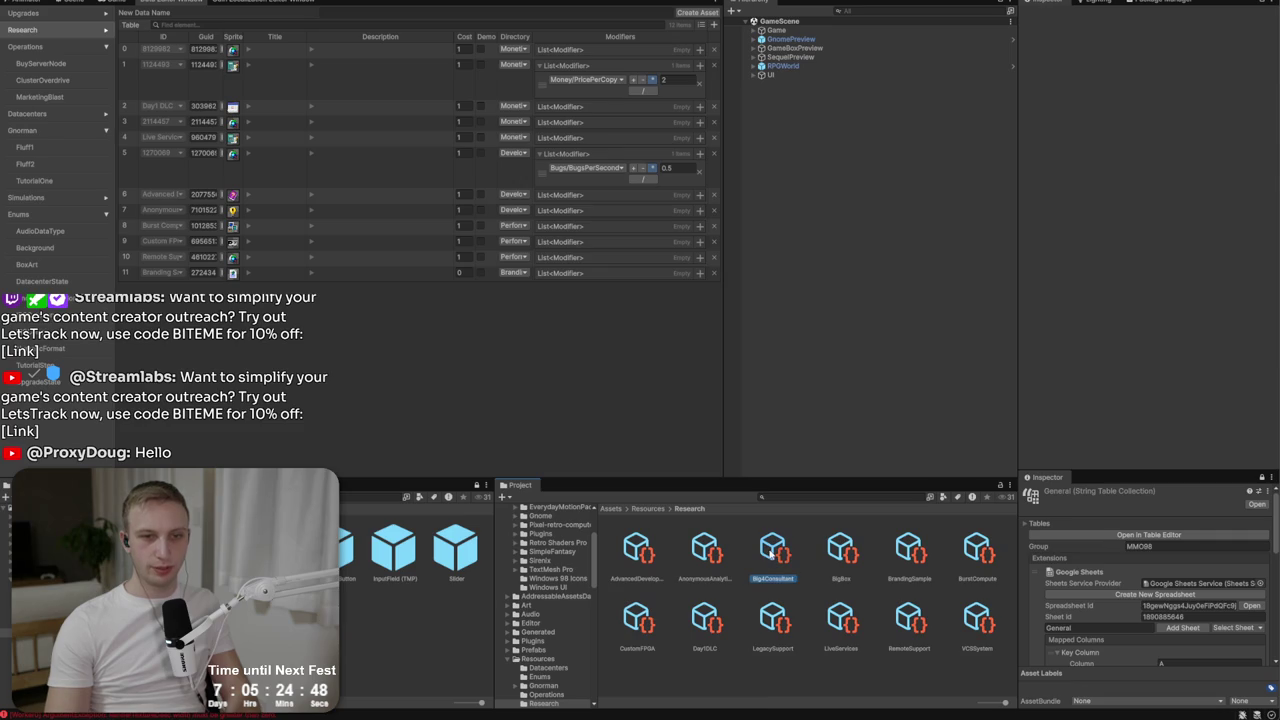
Duplicate Big4Consultant and rename the copy KernelDebugger.
key("ctrl+d")
right_click(830, 555)
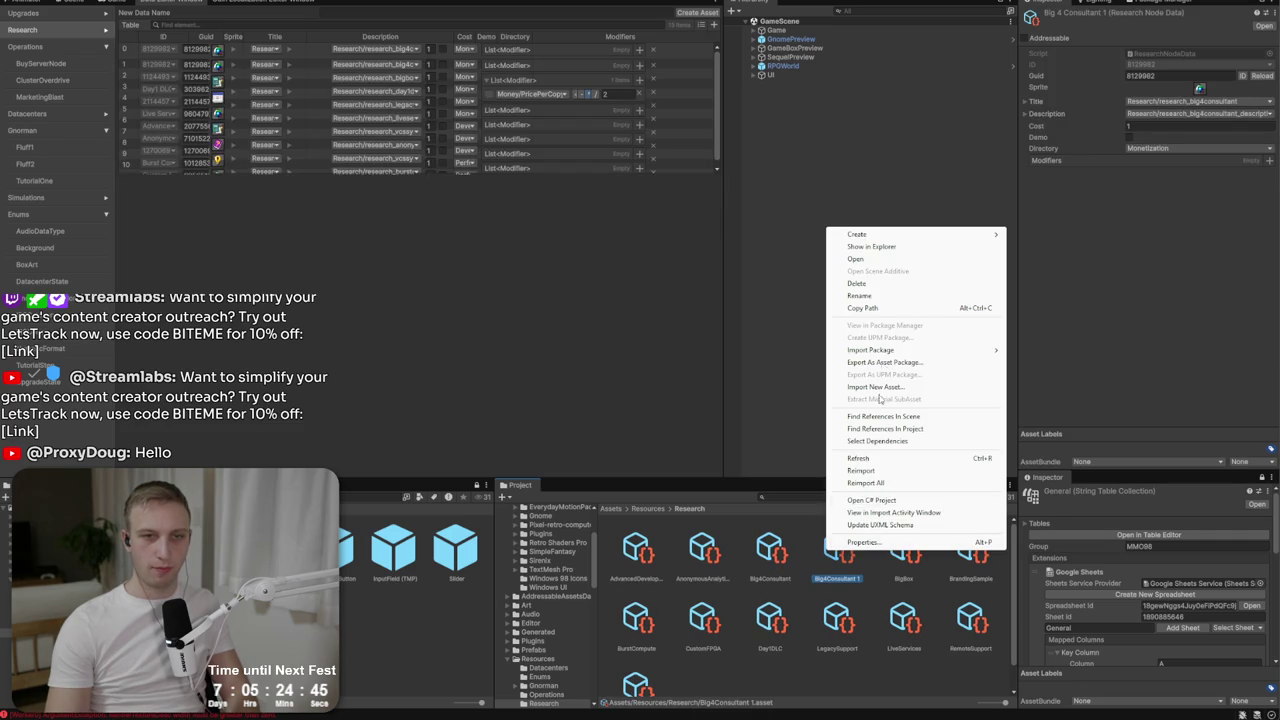
left_click(882, 296)
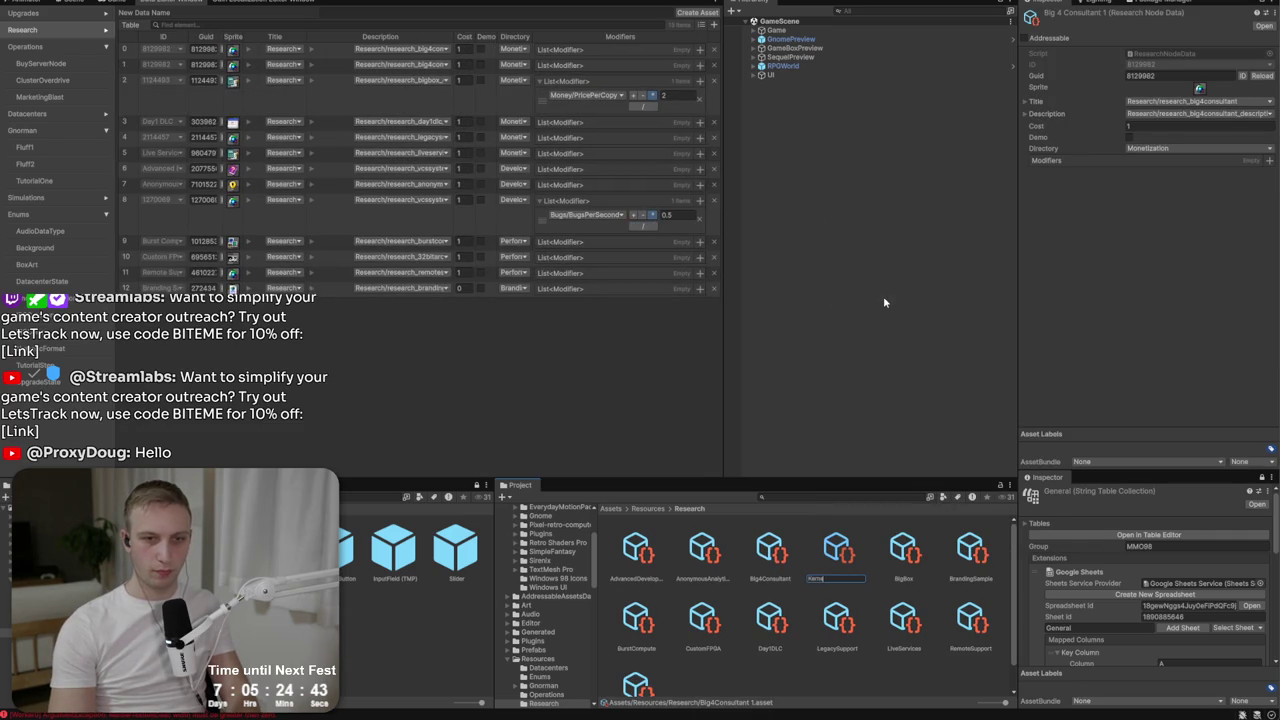
type("lDebugger")
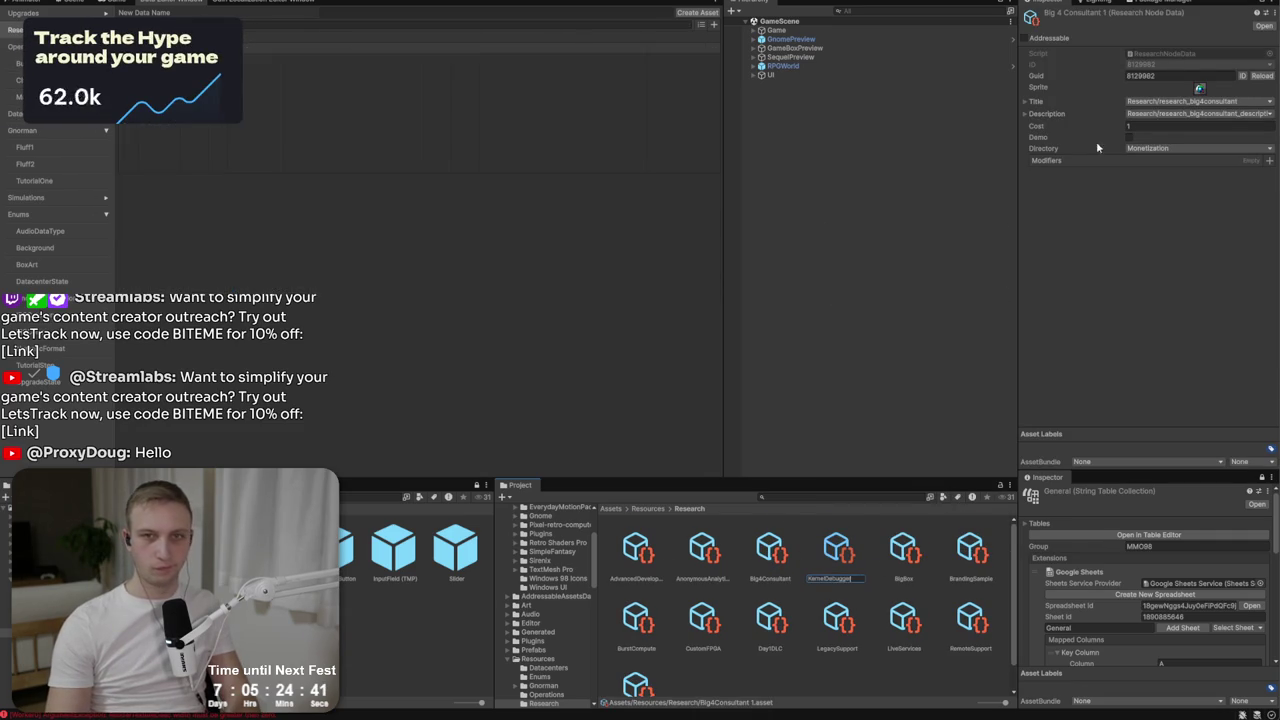
key("Return")
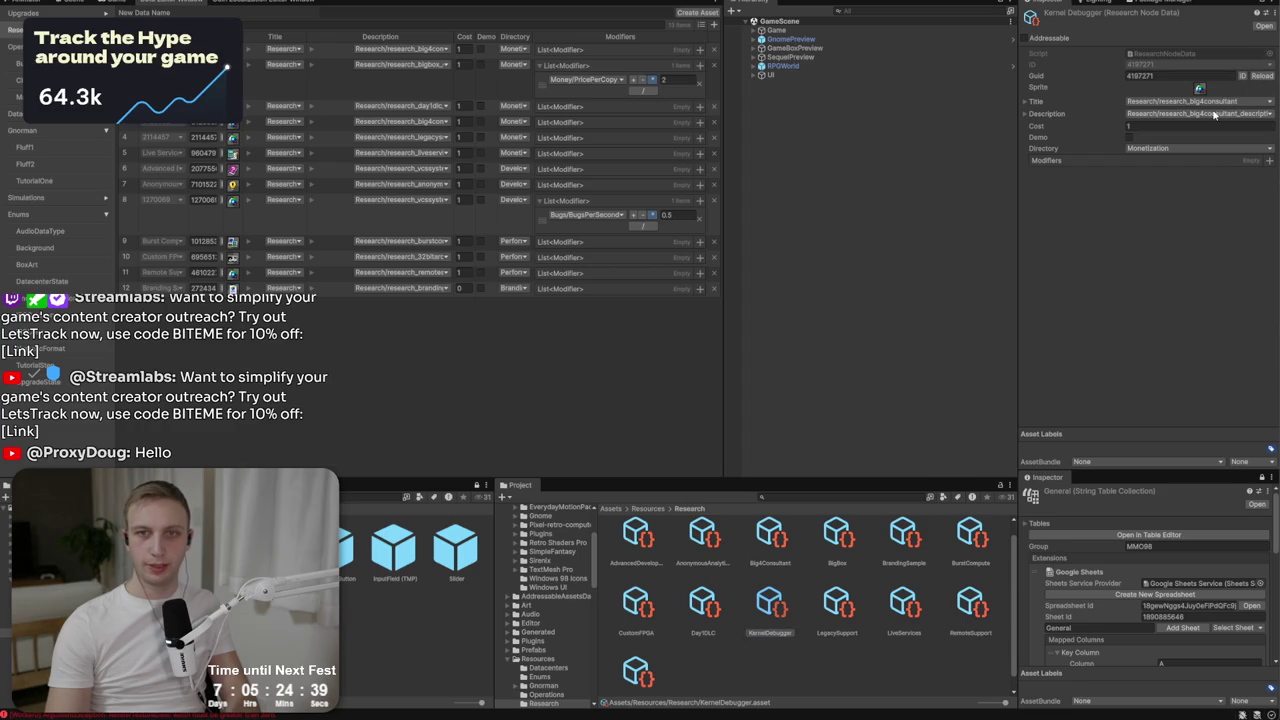
Assign the research_kerneldebugger title and description keys and set Directory to Development.
left_click(1215, 102)
type("kerne")
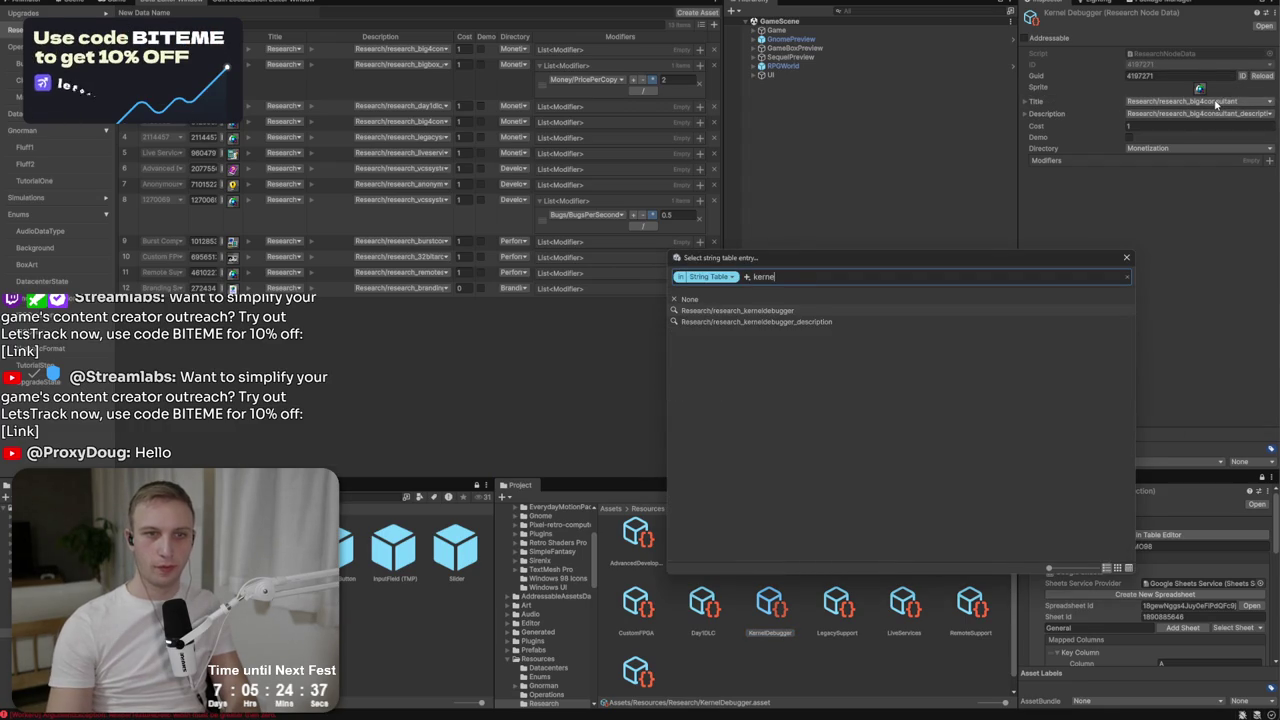
left_click(765, 321)
left_click(1192, 102)
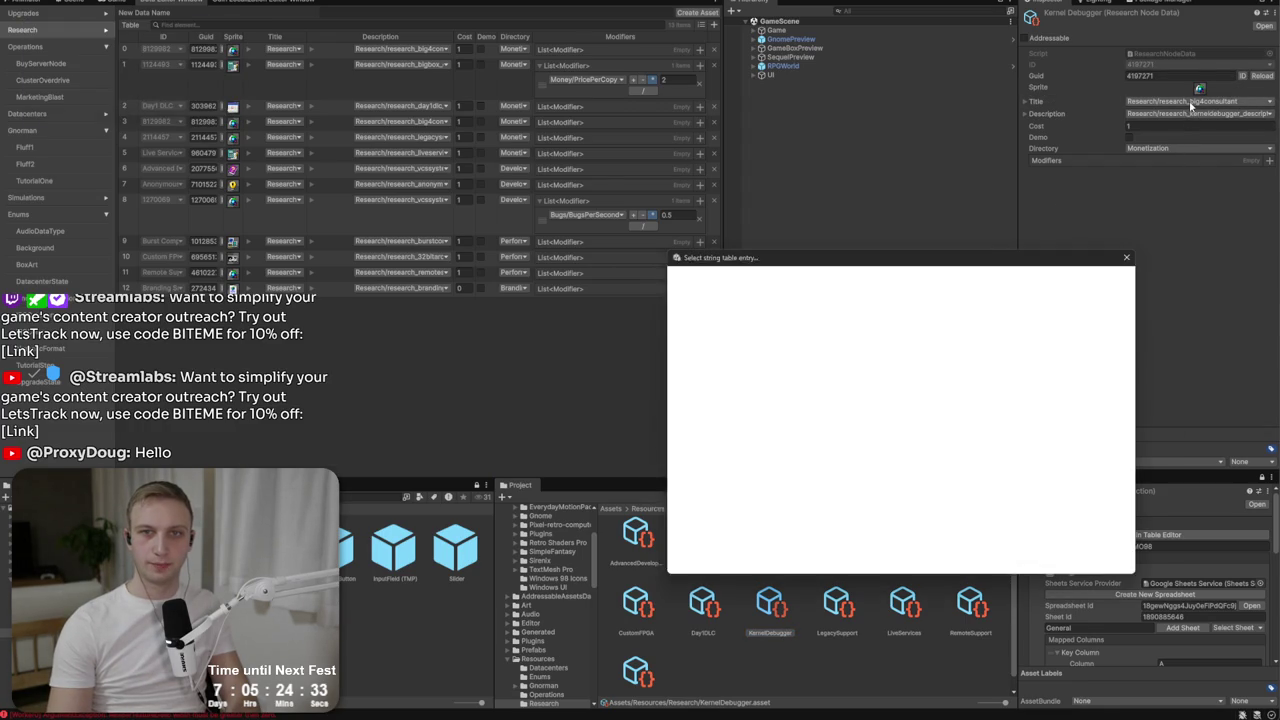
type("kerne")
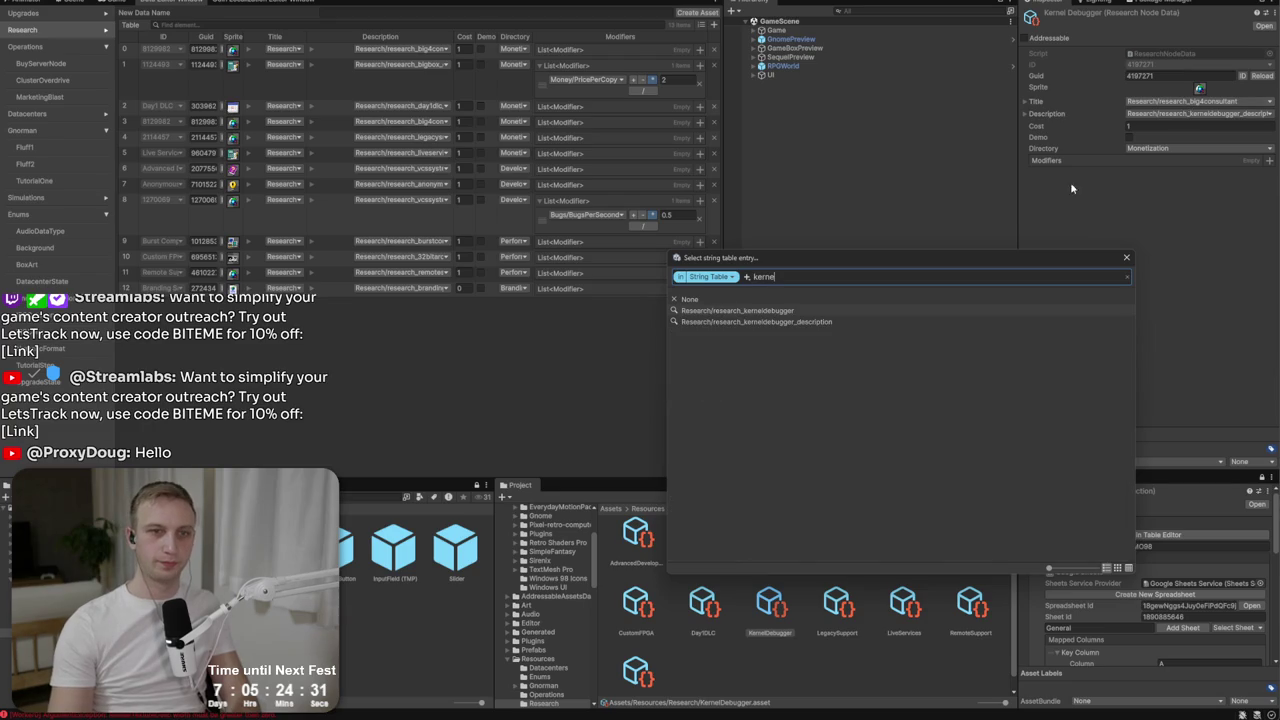
left_click(886, 310)
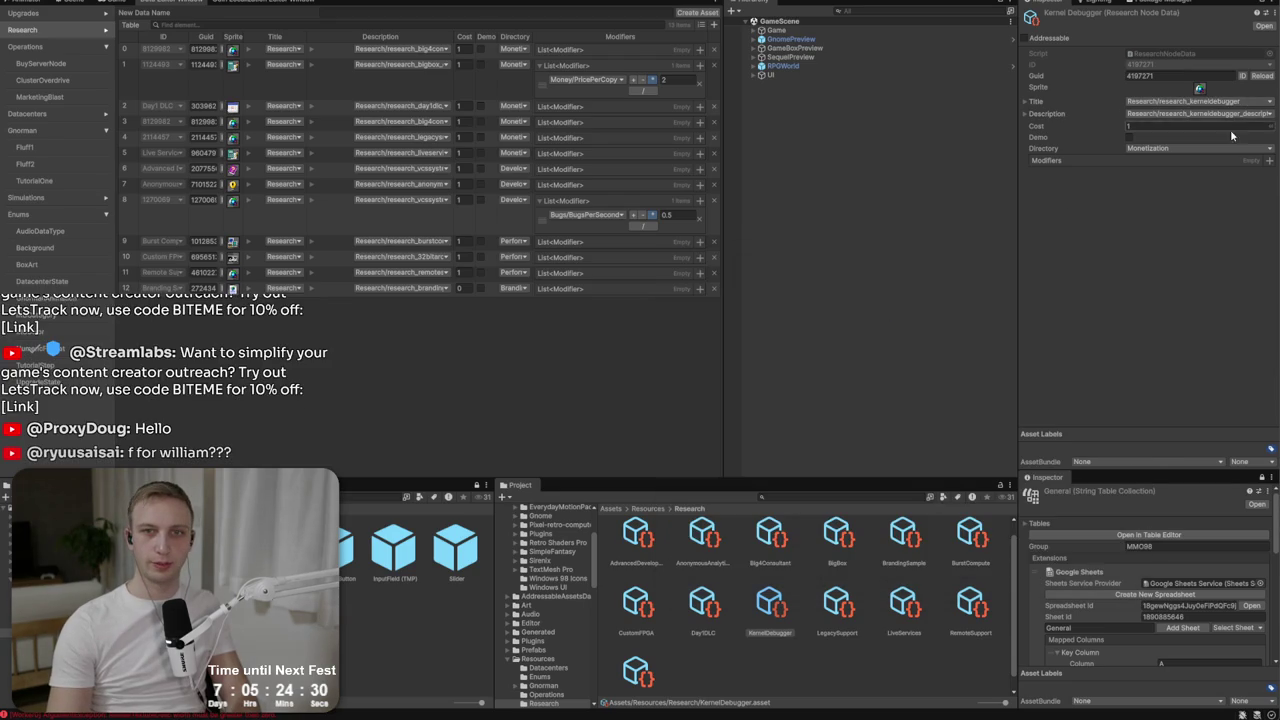
left_click(1157, 149)
left_click(1150, 190)
Check the Kernel Debugger line in the notes, then duplicate KernelDebugger.
key("alt+Tab")
left_click_drag(153, 126, 8, 127)
left_click(338, 114)
left_click(1113, 209)
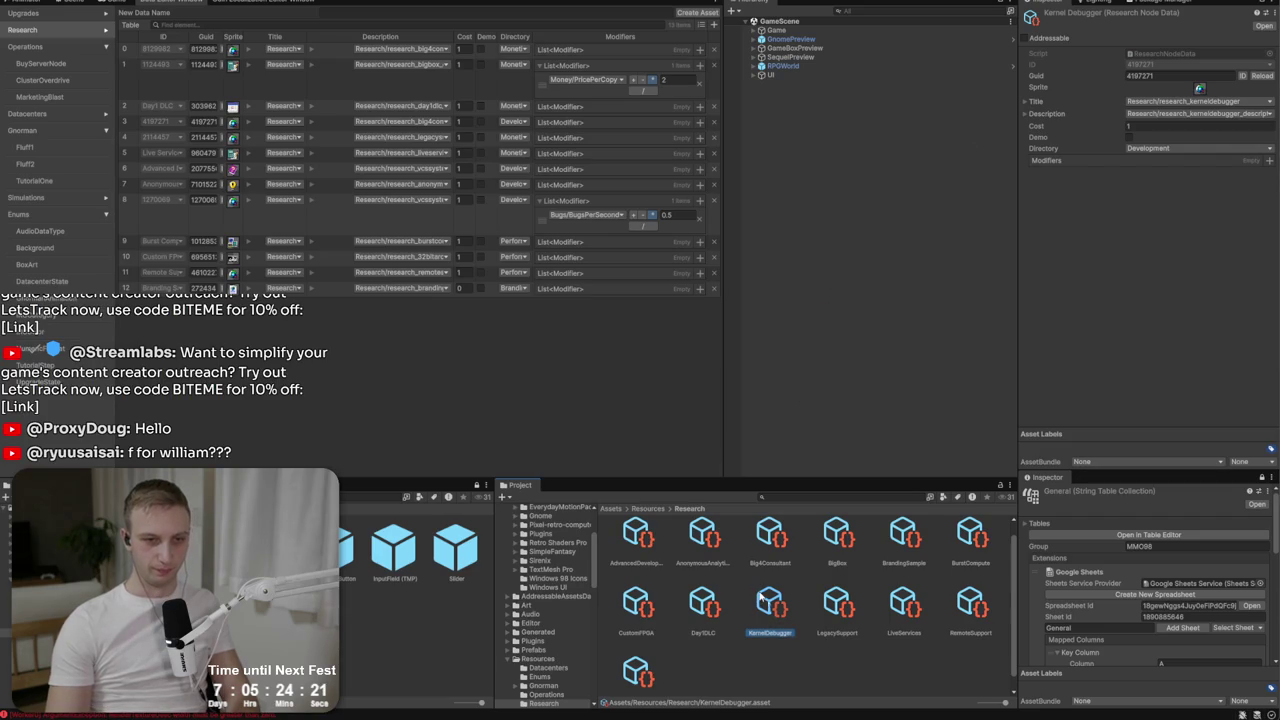
key("ctrl+d")
Try renaming the KernelDebugger 1 copy, which collides with the AnonymousAnalytics name.
right_click(824, 606)
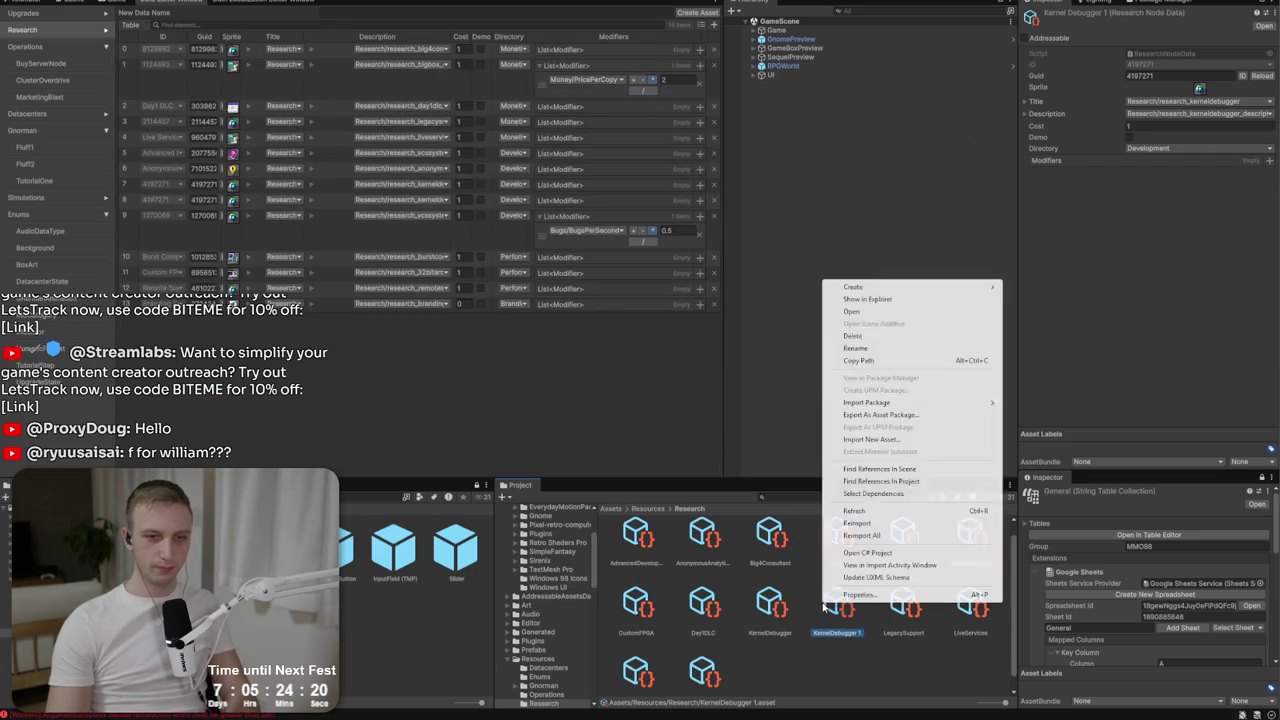
left_click(883, 358)
key("alt+Tab")
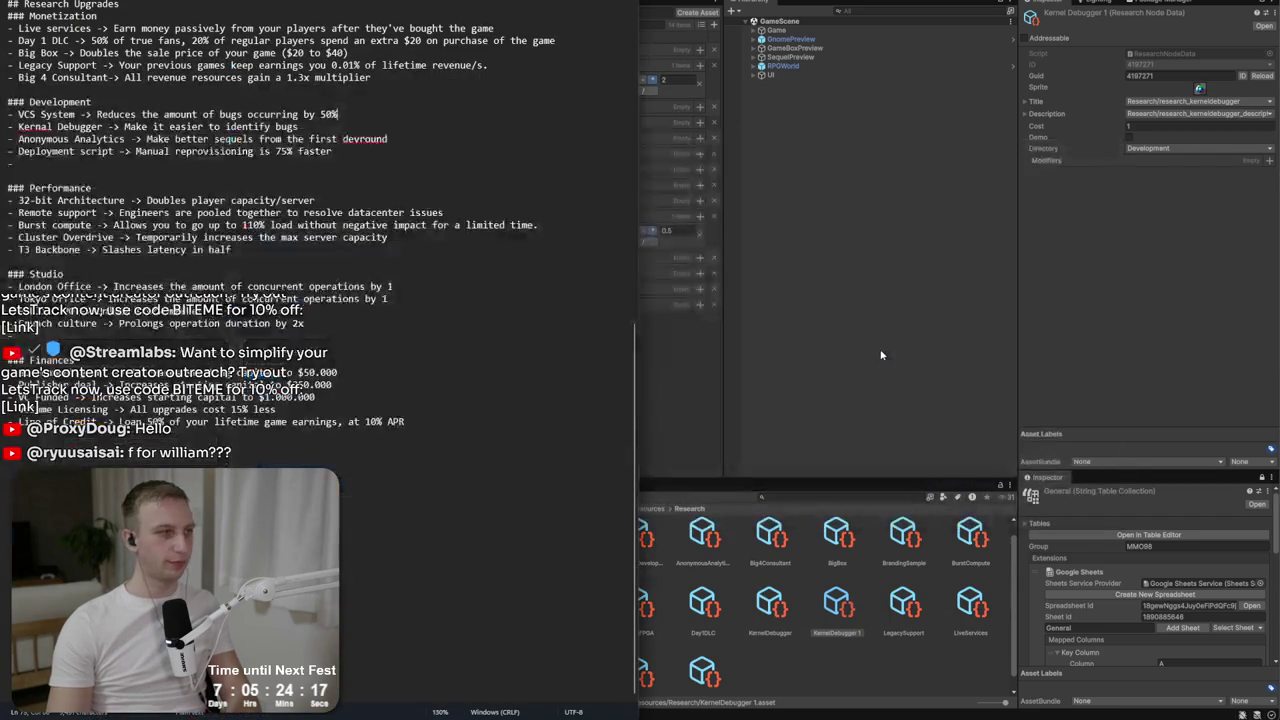
key("alt+Tab")
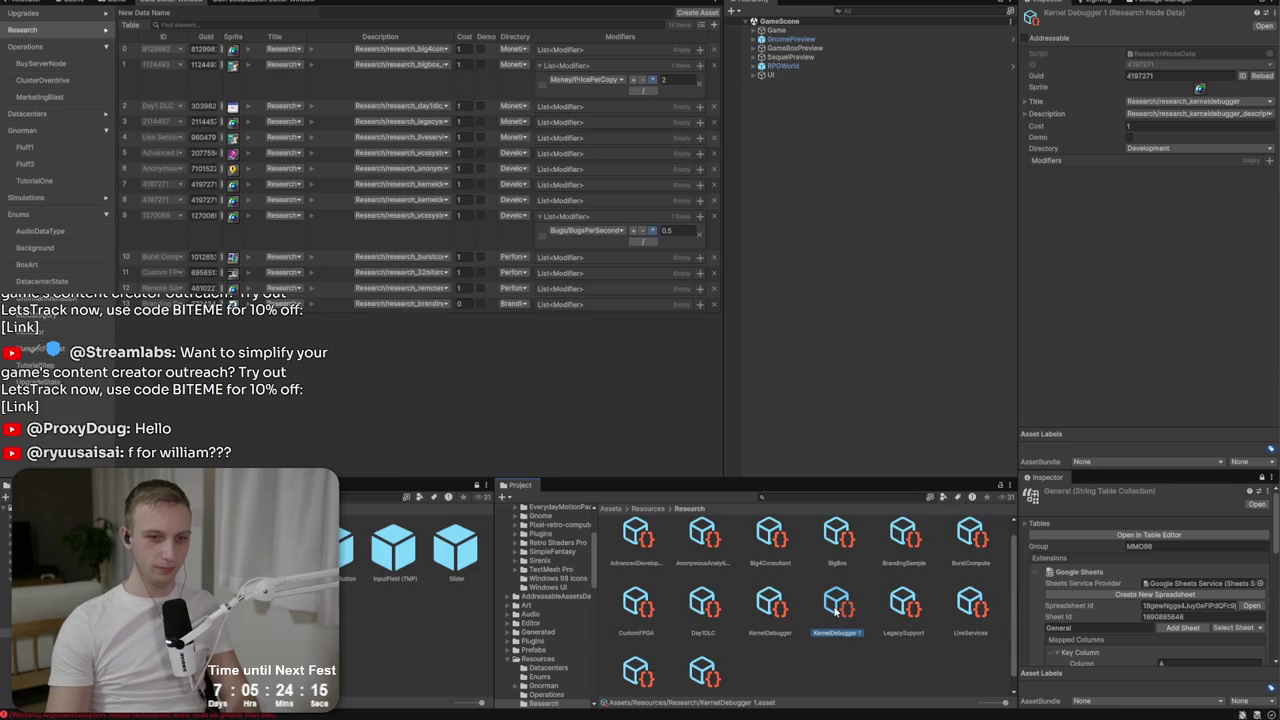
right_click(836, 612)
left_click(884, 360)
type("Ar")
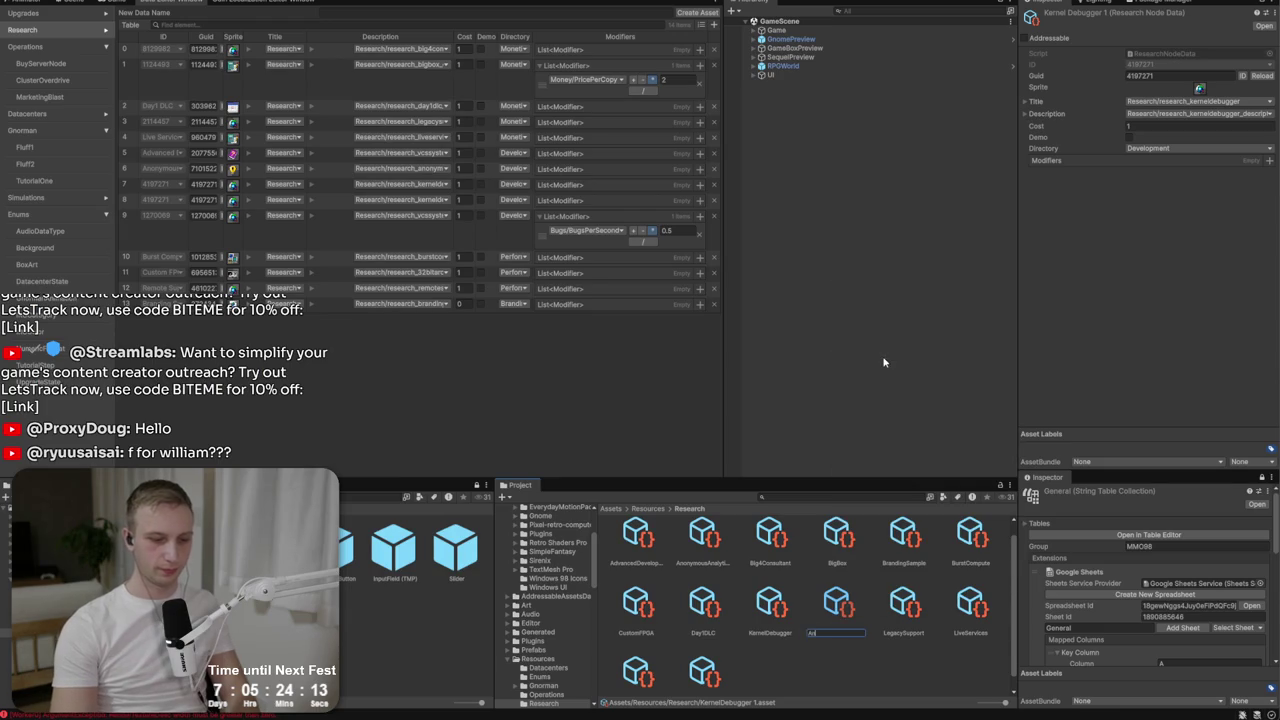
type("onymousAnalyti")
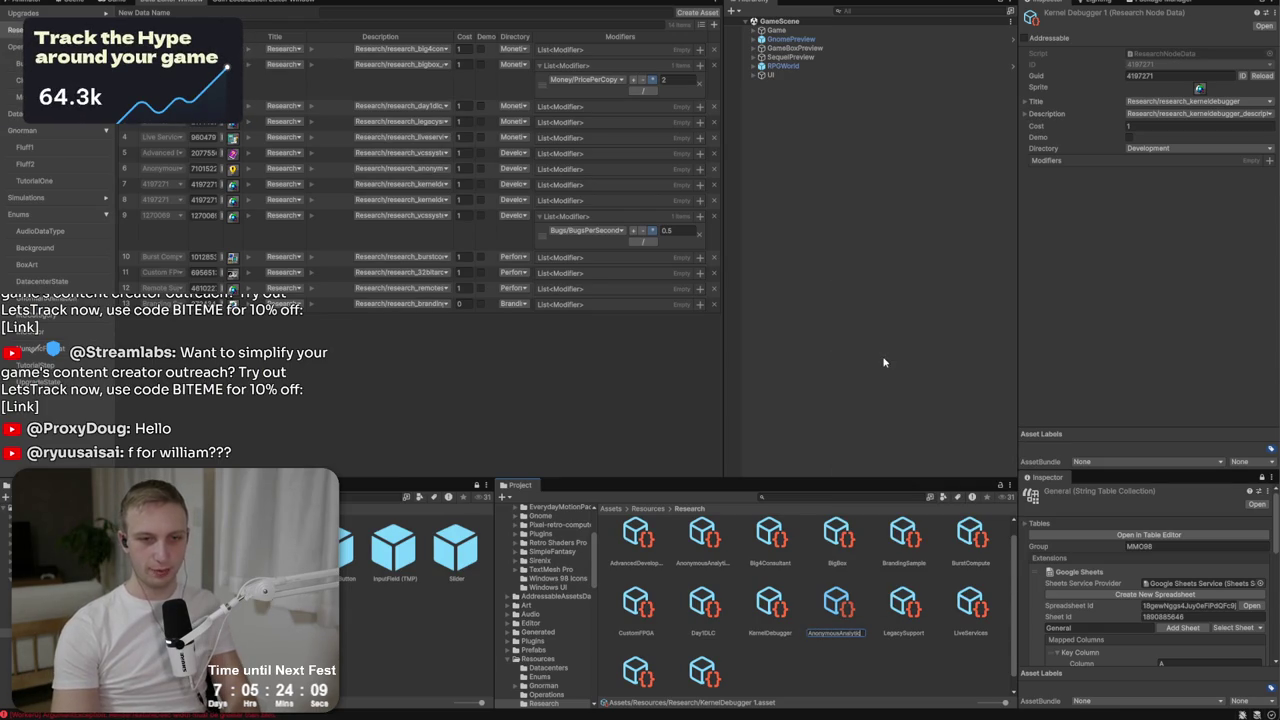
key("Return")
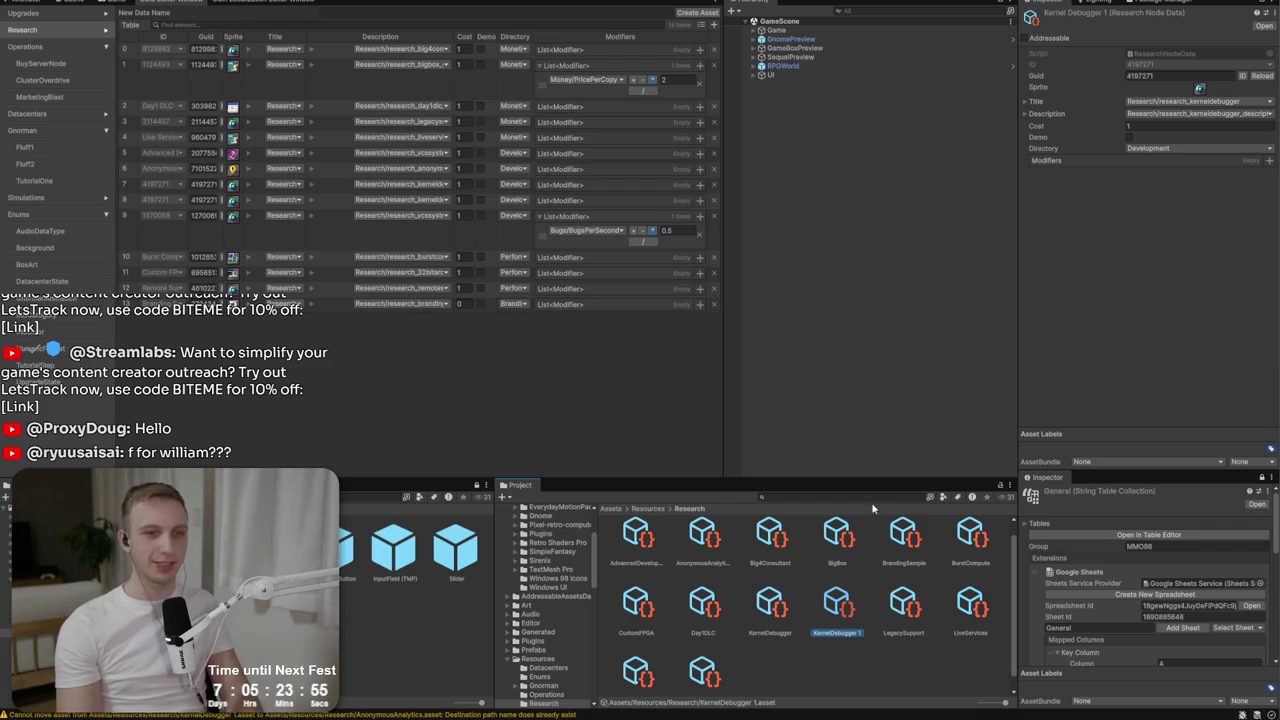
Glance at the string key picker and notes, then attempt another rename of KernelDebugger 1.
left_click(1163, 102)
left_click(1121, 256)
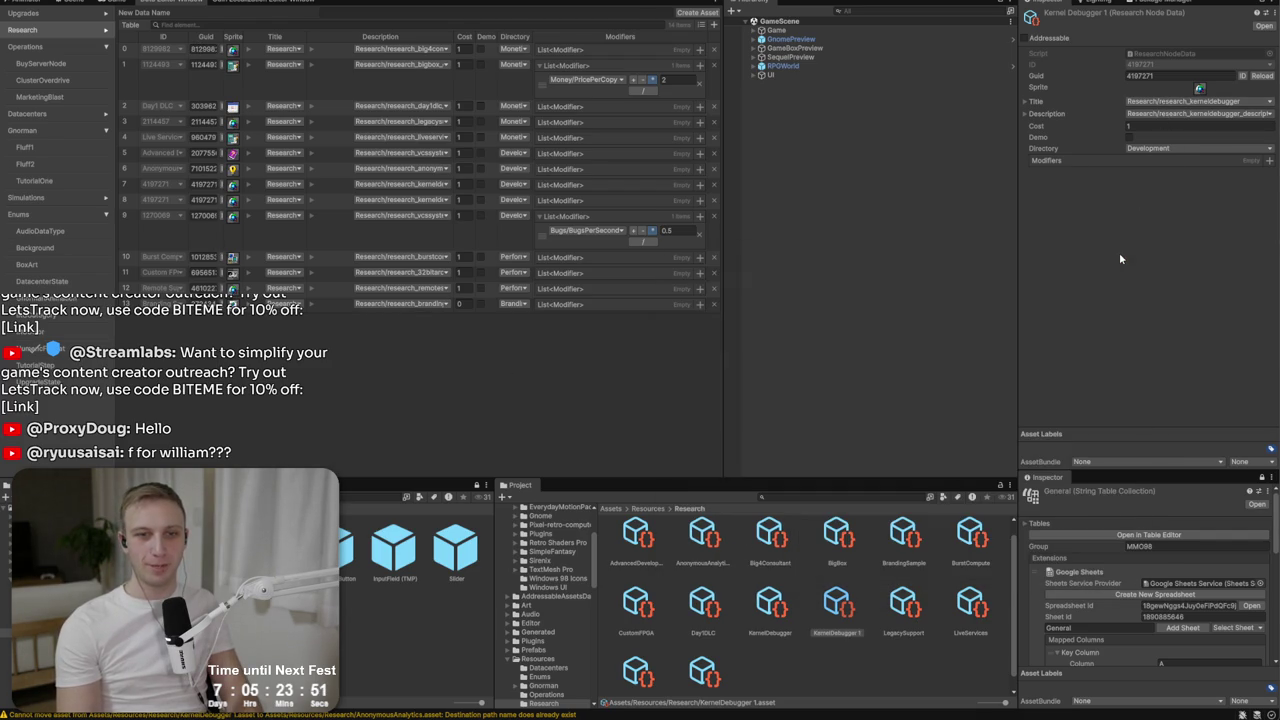
key("alt+Tab")
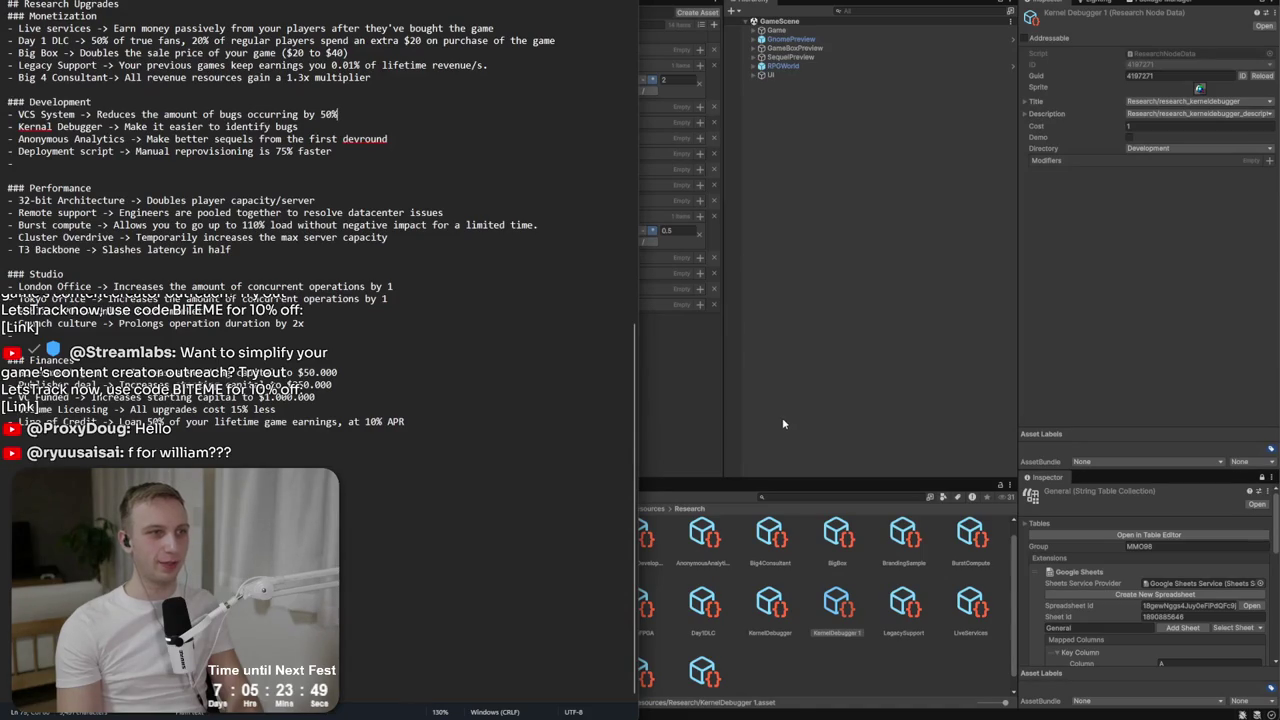
key("alt+Tab")
right_click(833, 598)
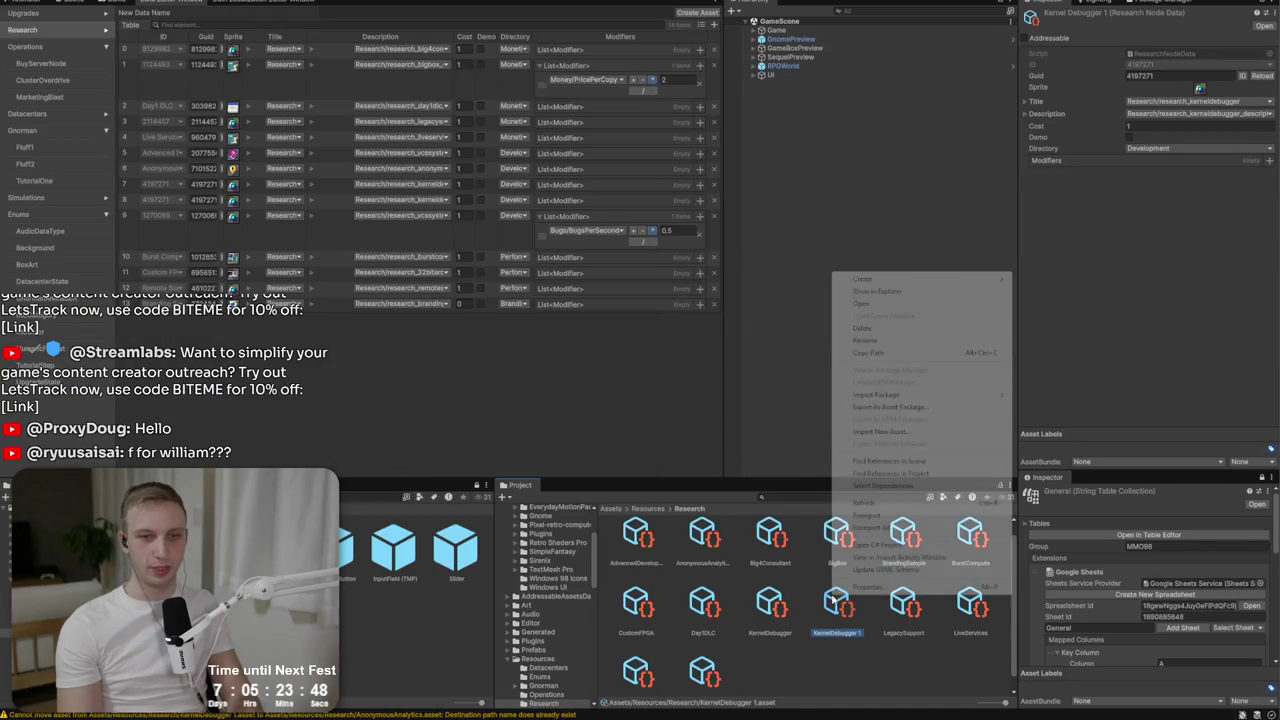
left_click(858, 341)
type("Ad")
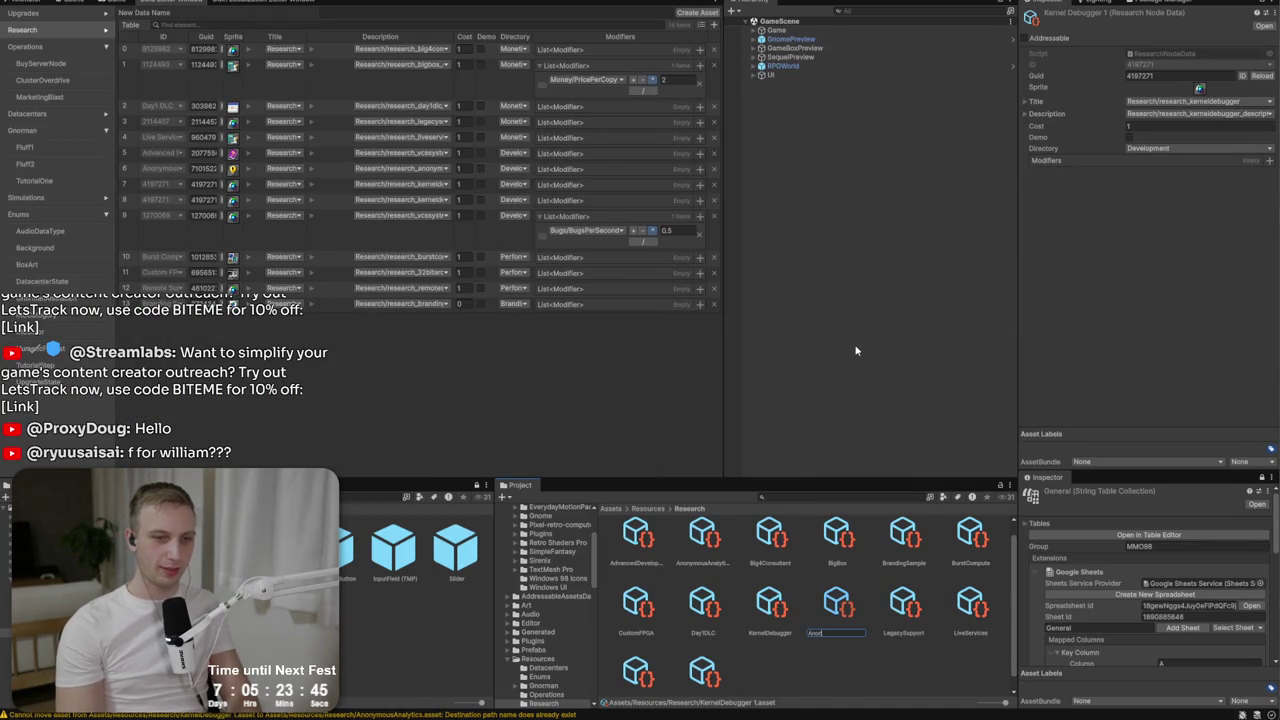
type("ousAnalytics")
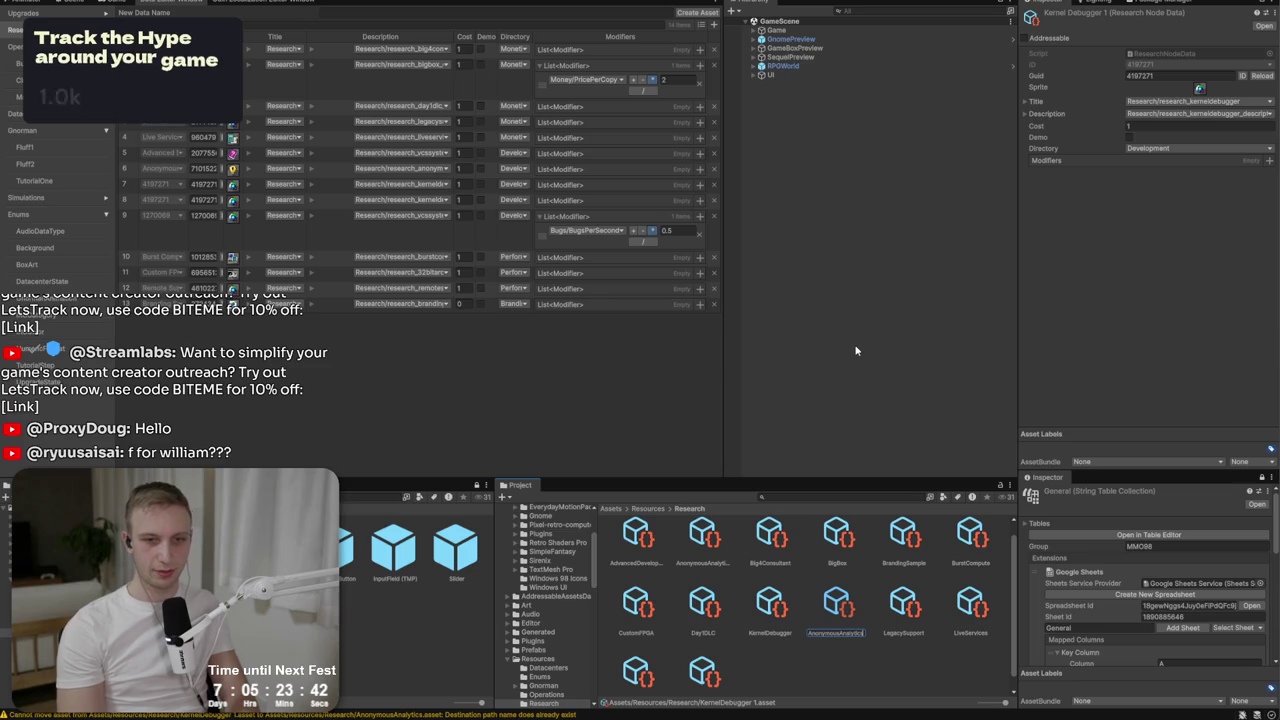
key("Return")
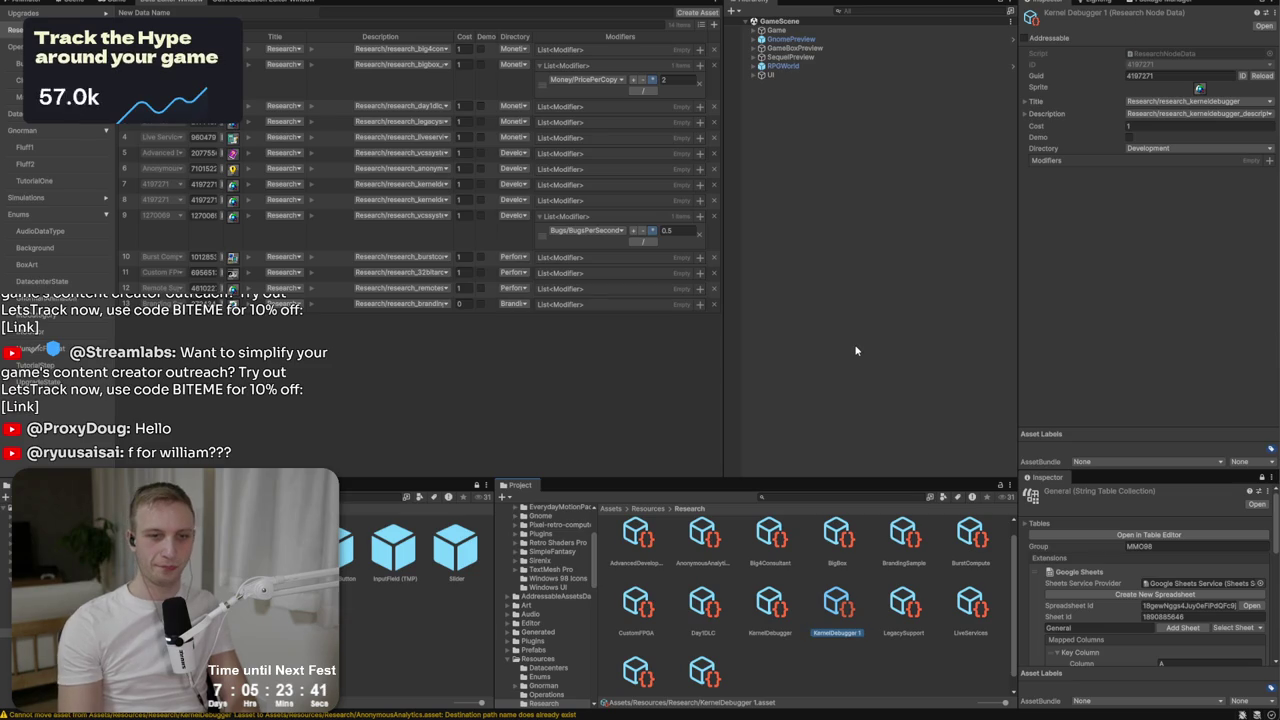
Begin renaming KernelDebugger 1 to DeploymentScript.
right_click(845, 617)
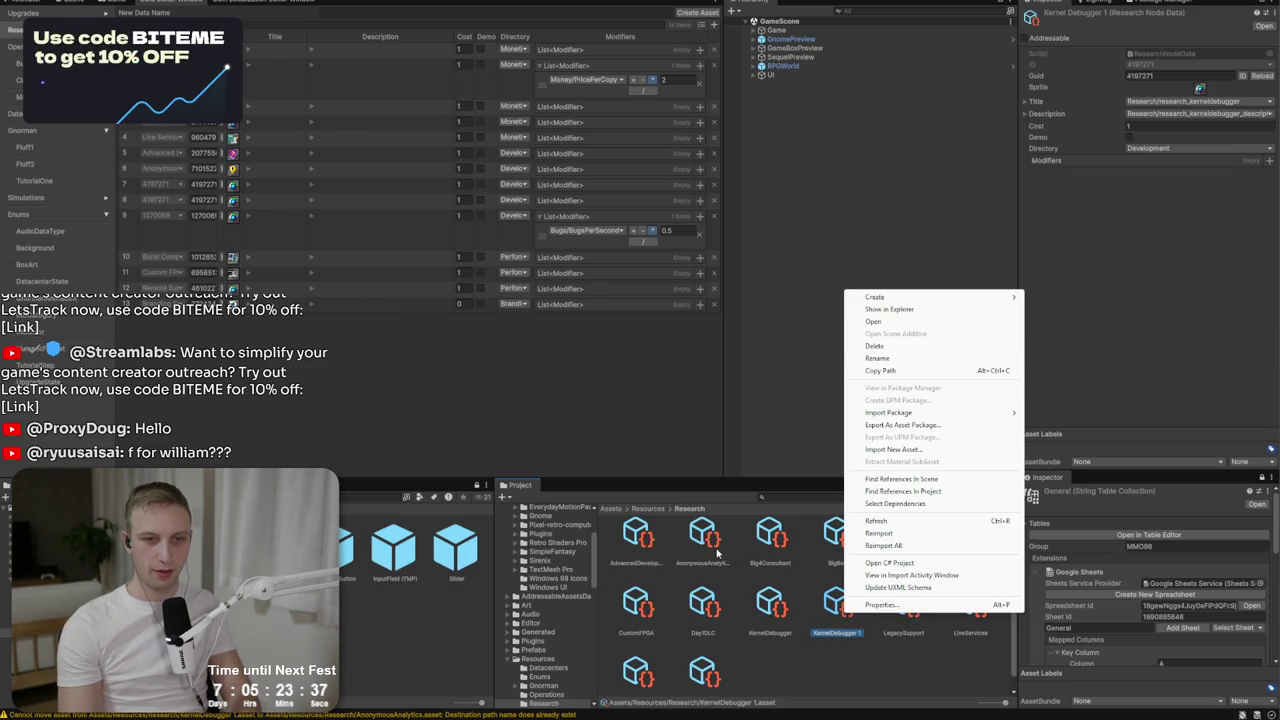
left_click(838, 637)
key("alt+Tab")
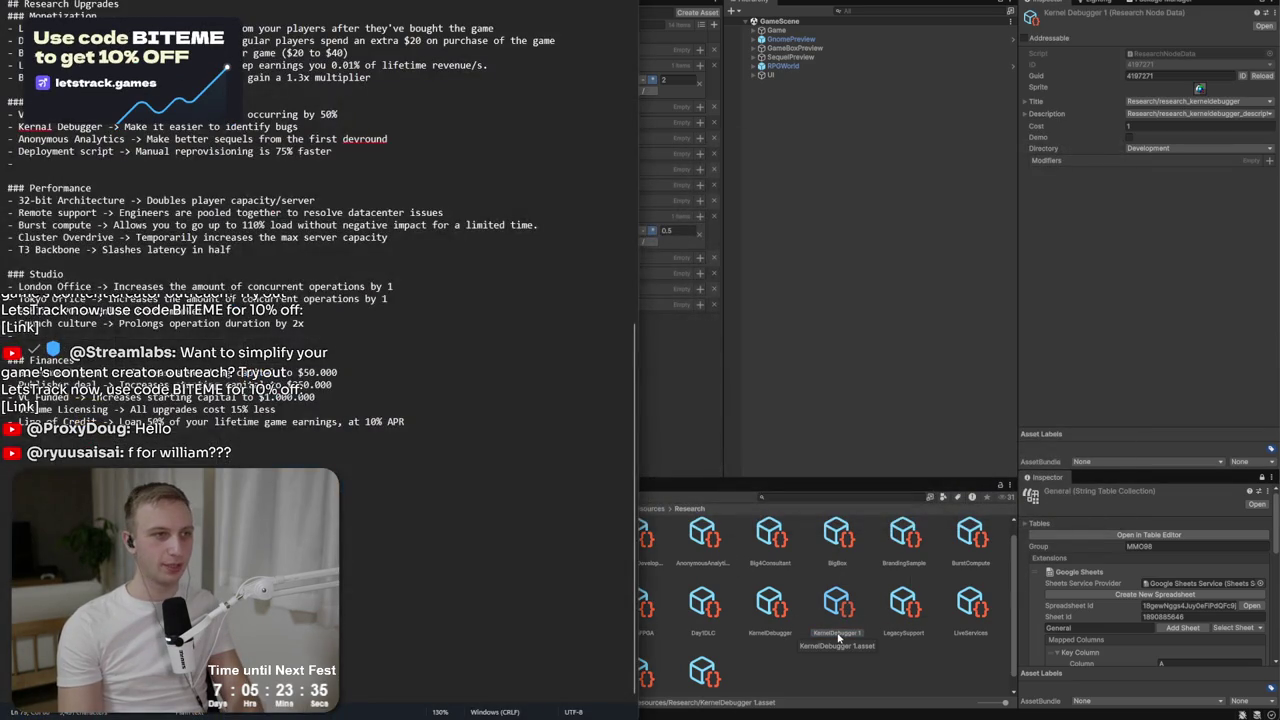
key("alt+Tab")
key("alt+Tab")
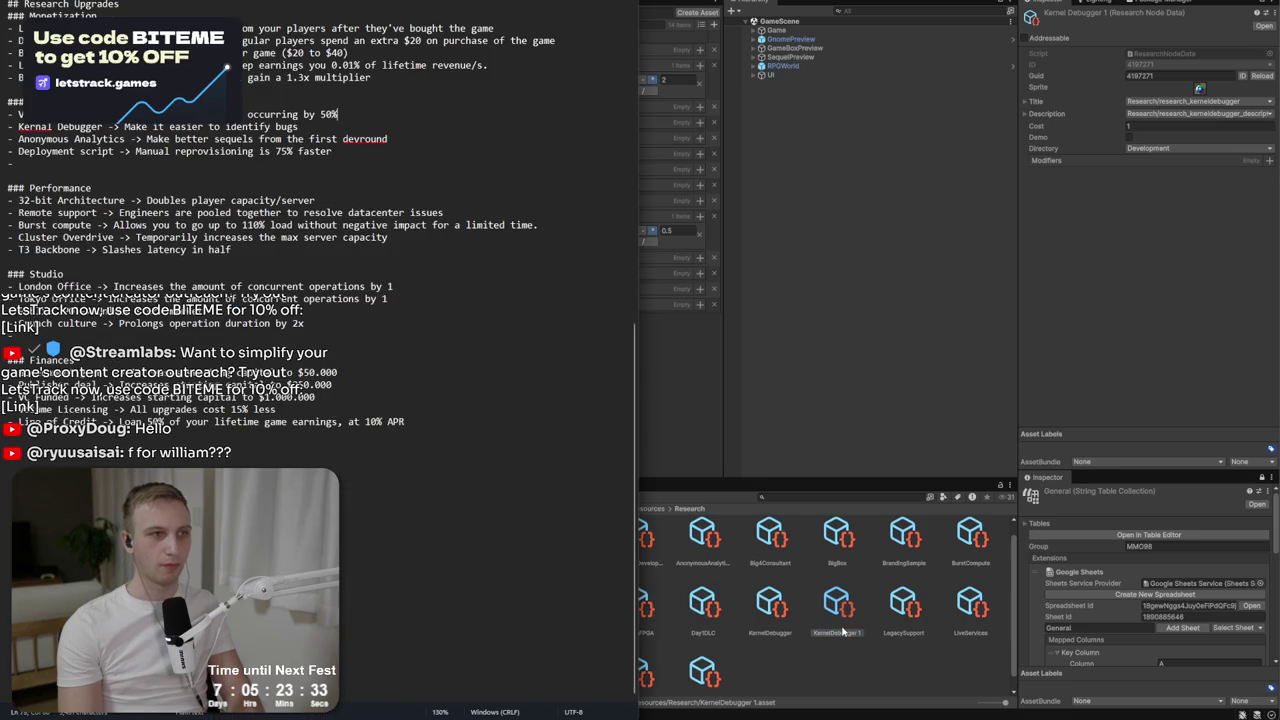
key("alt+Tab")
right_click(843, 632)
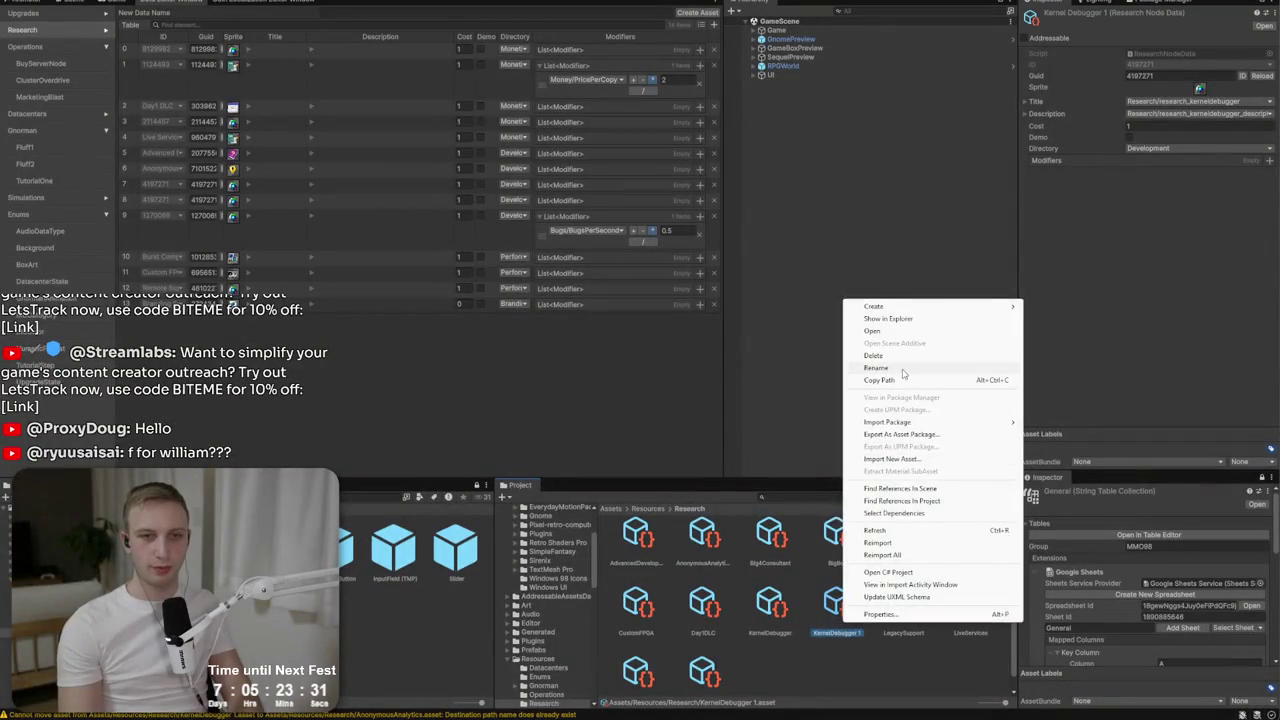
left_click(903, 368)
type("Da")
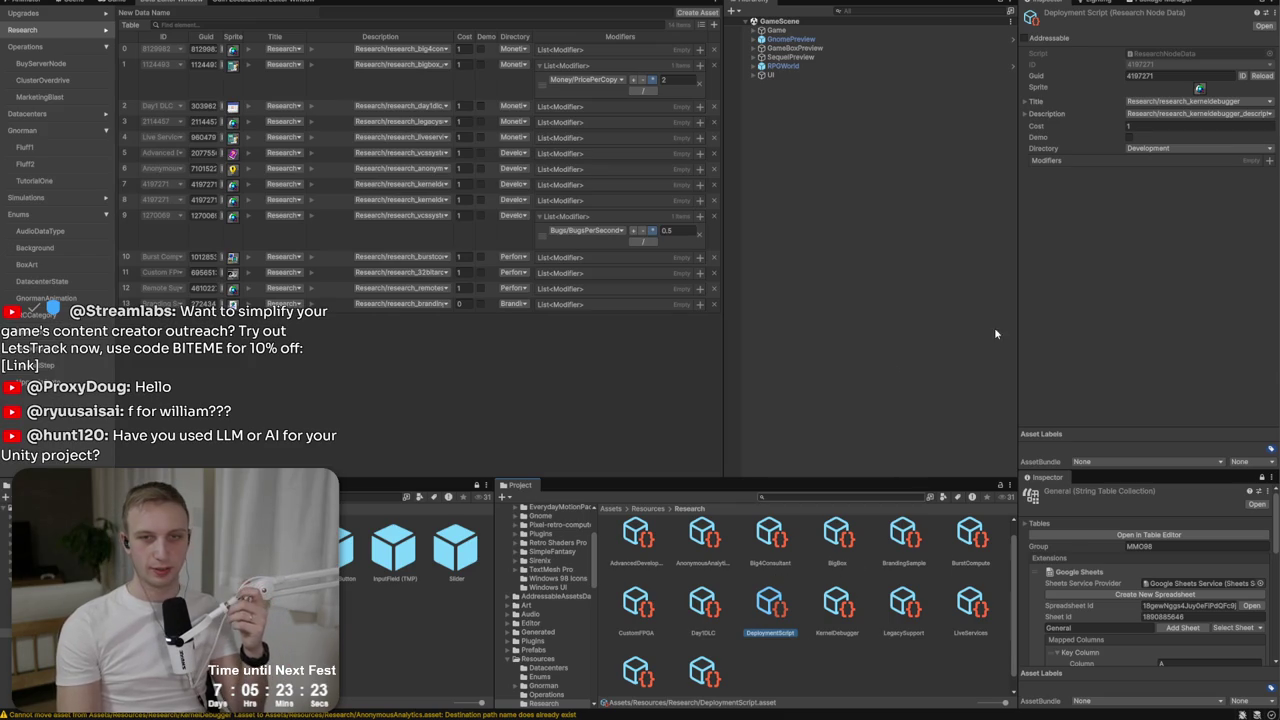
Assign research_deploymentscript as title and research_deploymentscript_description as description key.
left_click(1154, 114)
type("deploy")
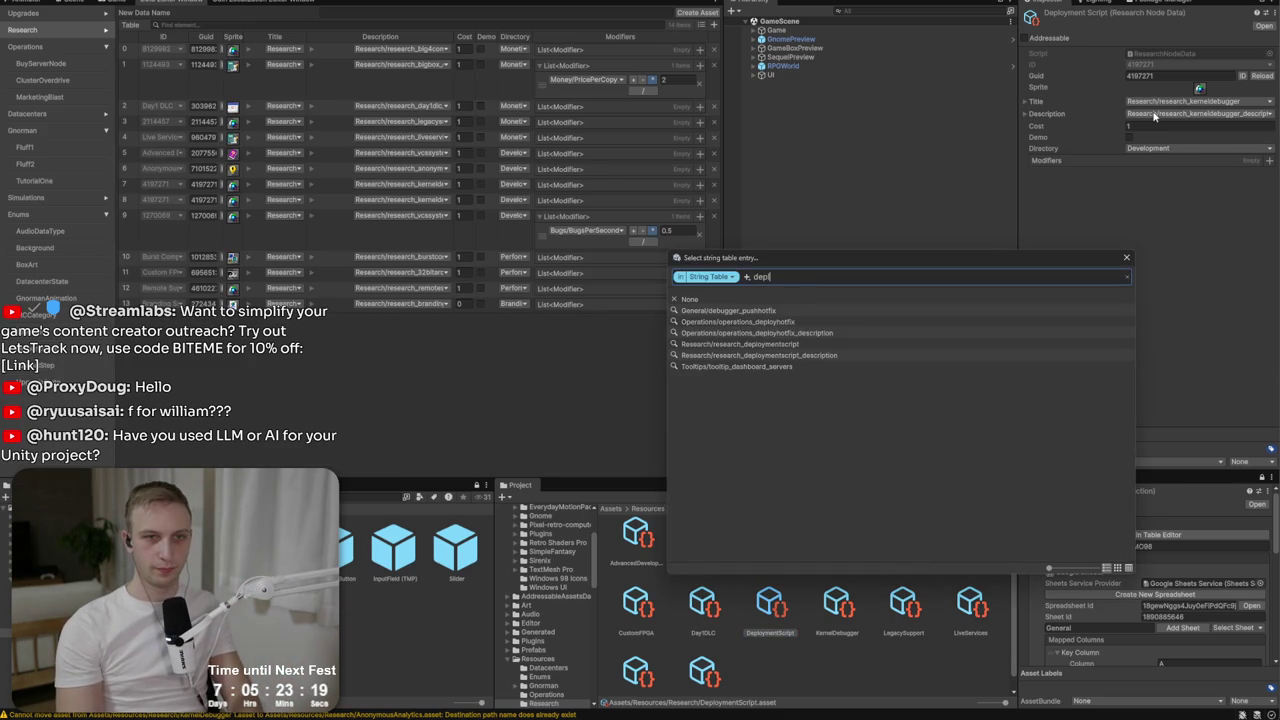
type("men")
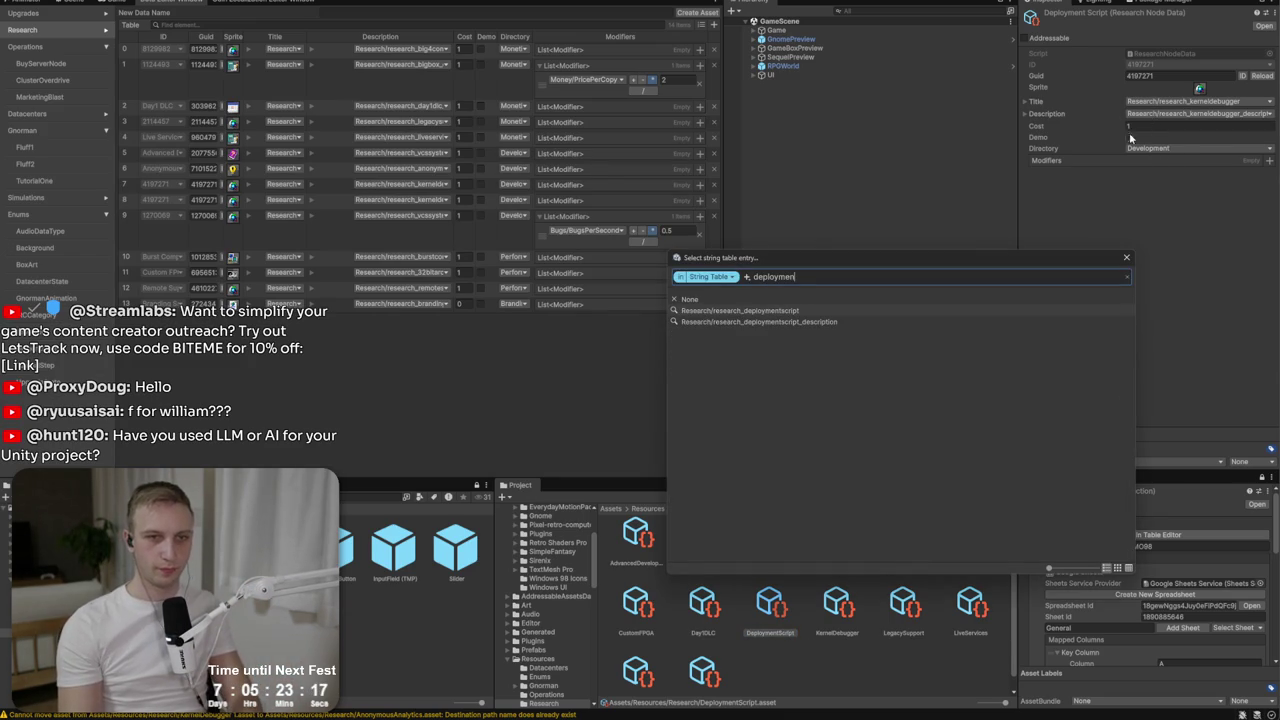
key("Down")
key("Return")
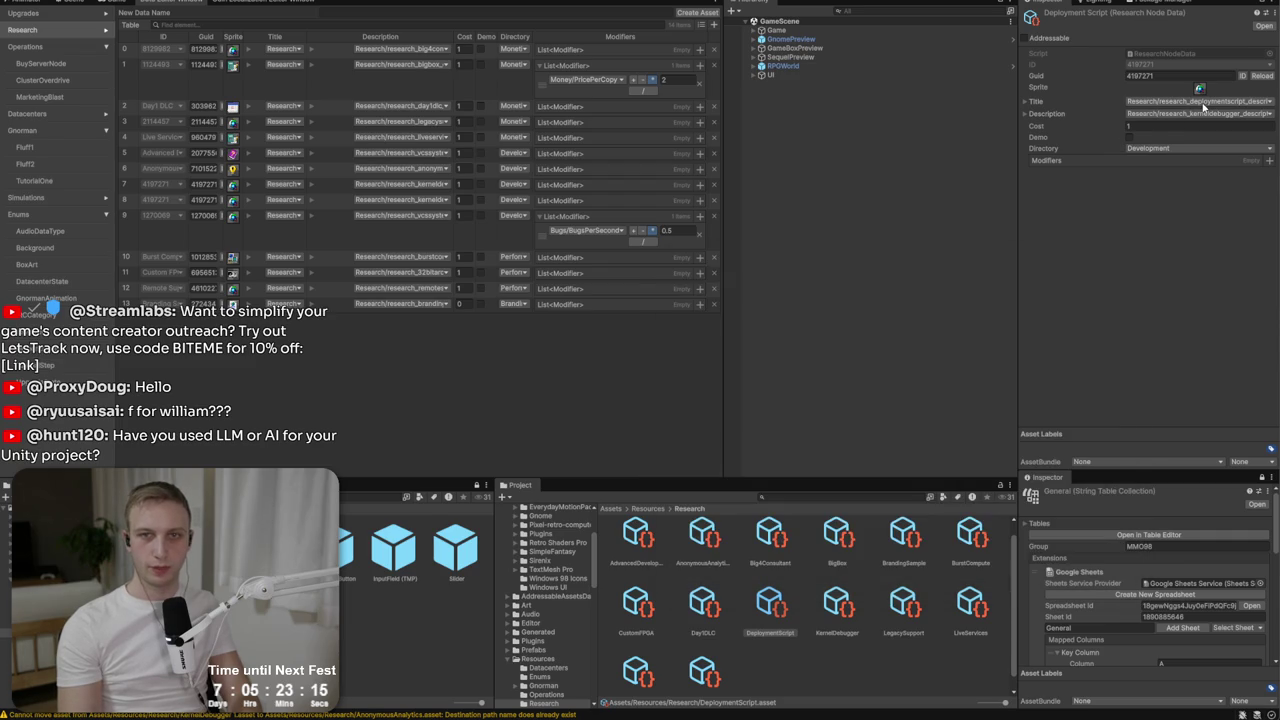
left_click(1204, 108)
type("deploy")
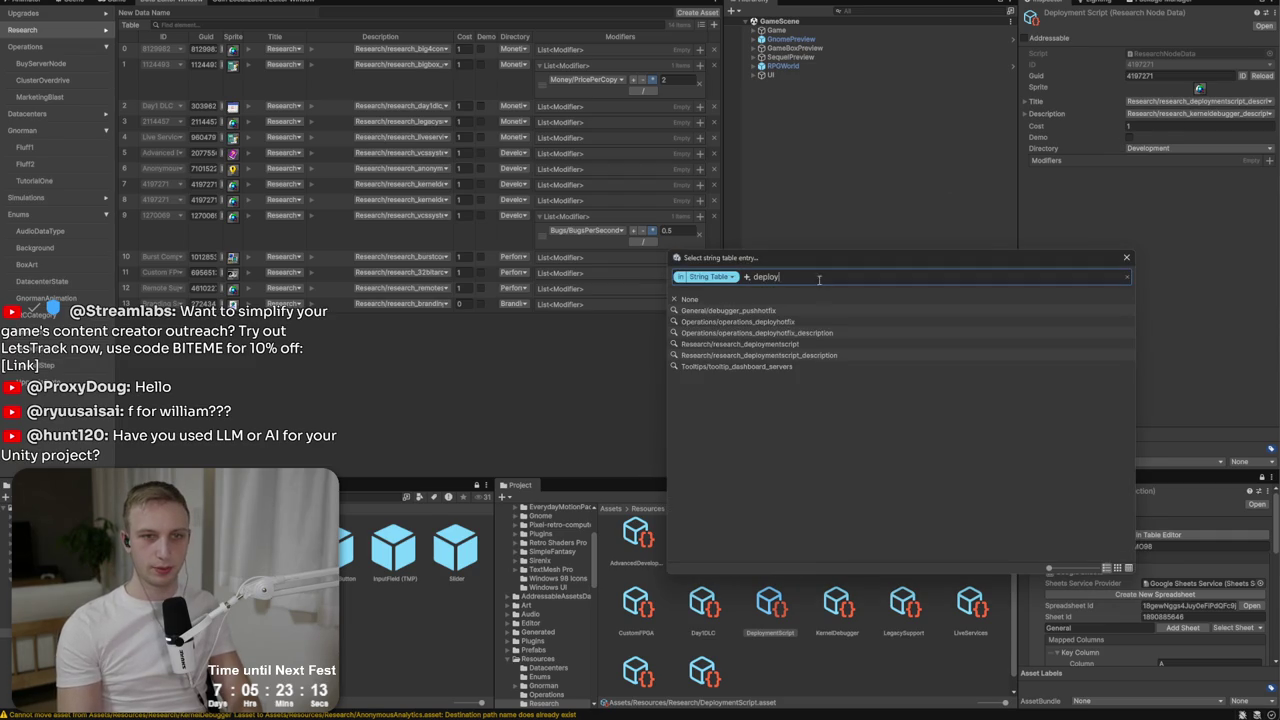
left_click(806, 344)
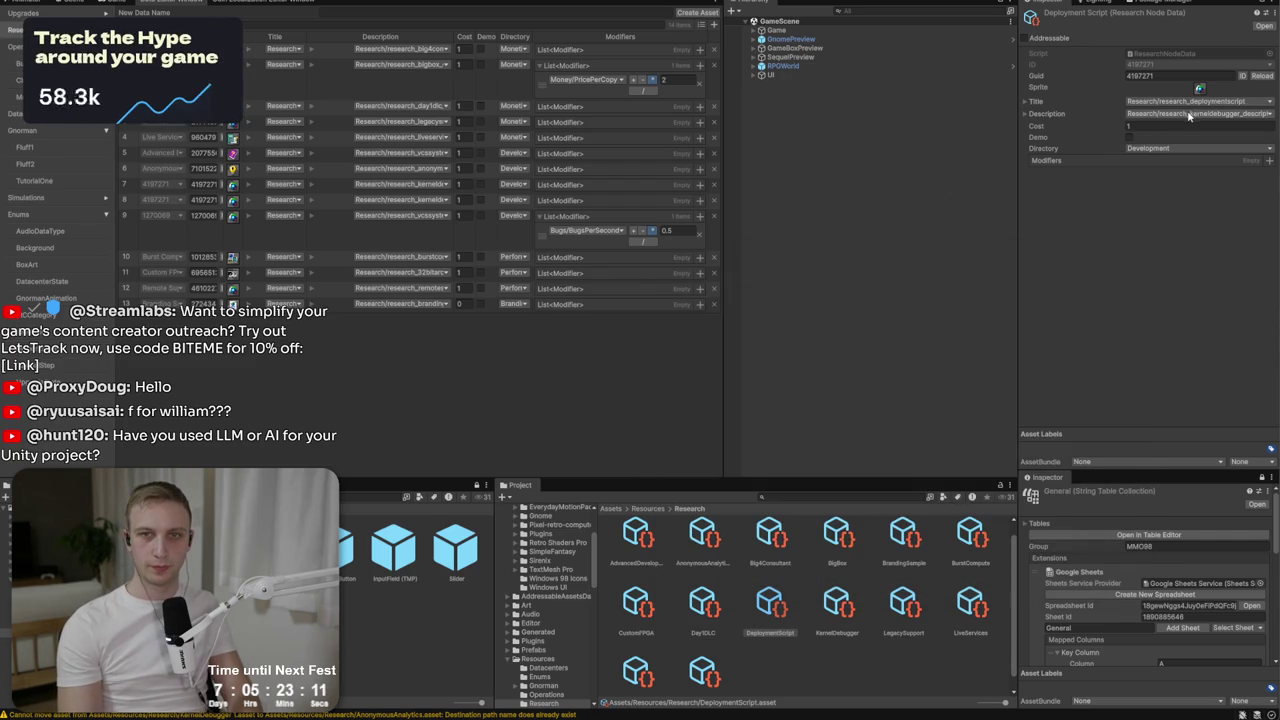
left_click(1189, 115)
type("deploymen")
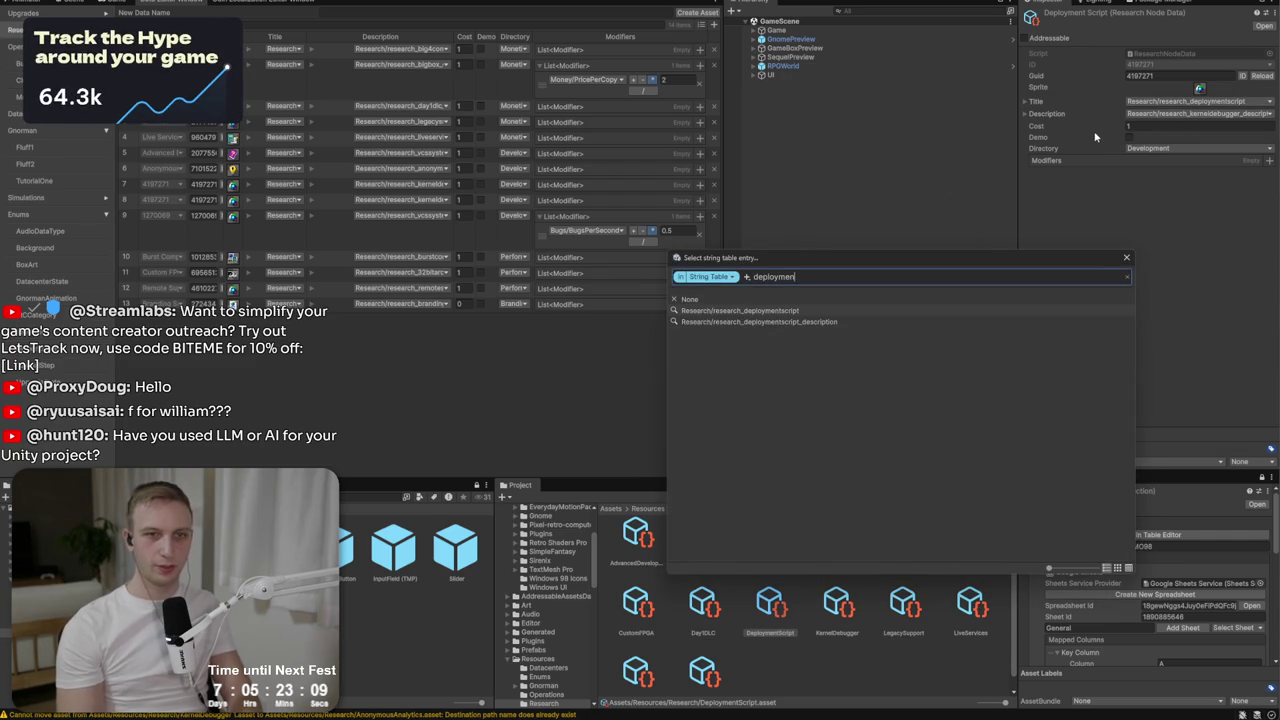
left_click(885, 322)
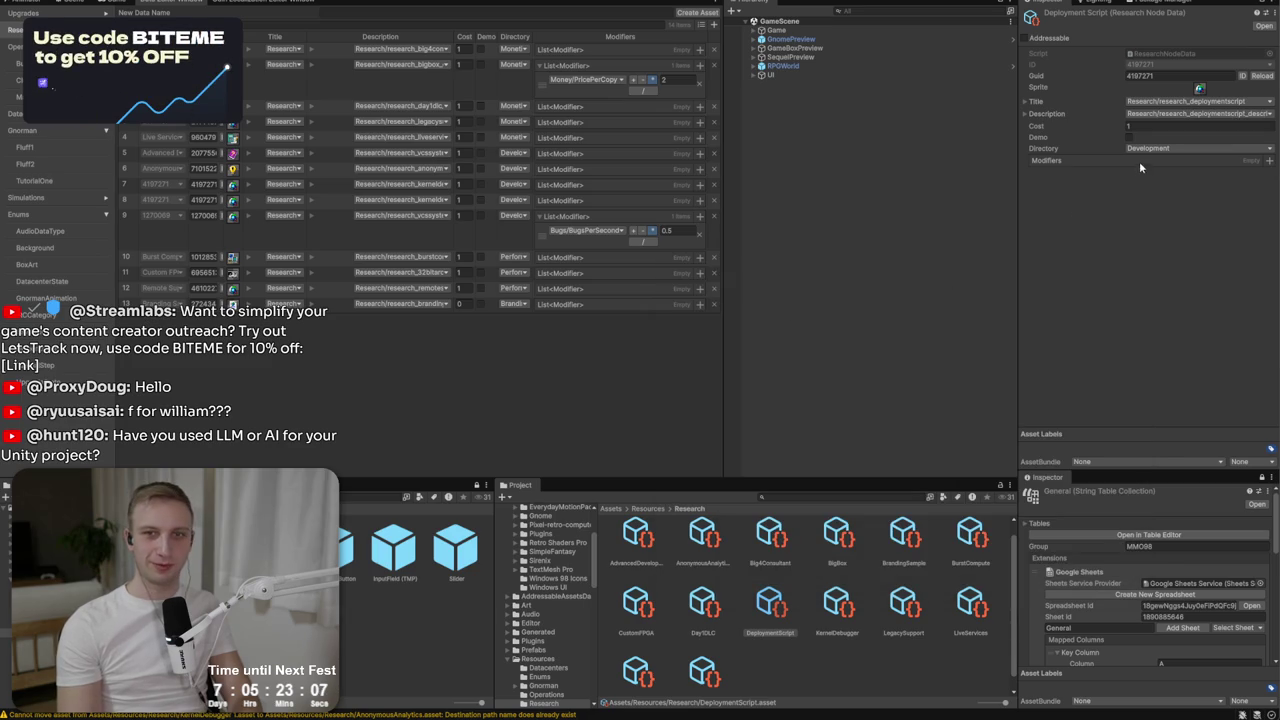
key("alt+Tab")
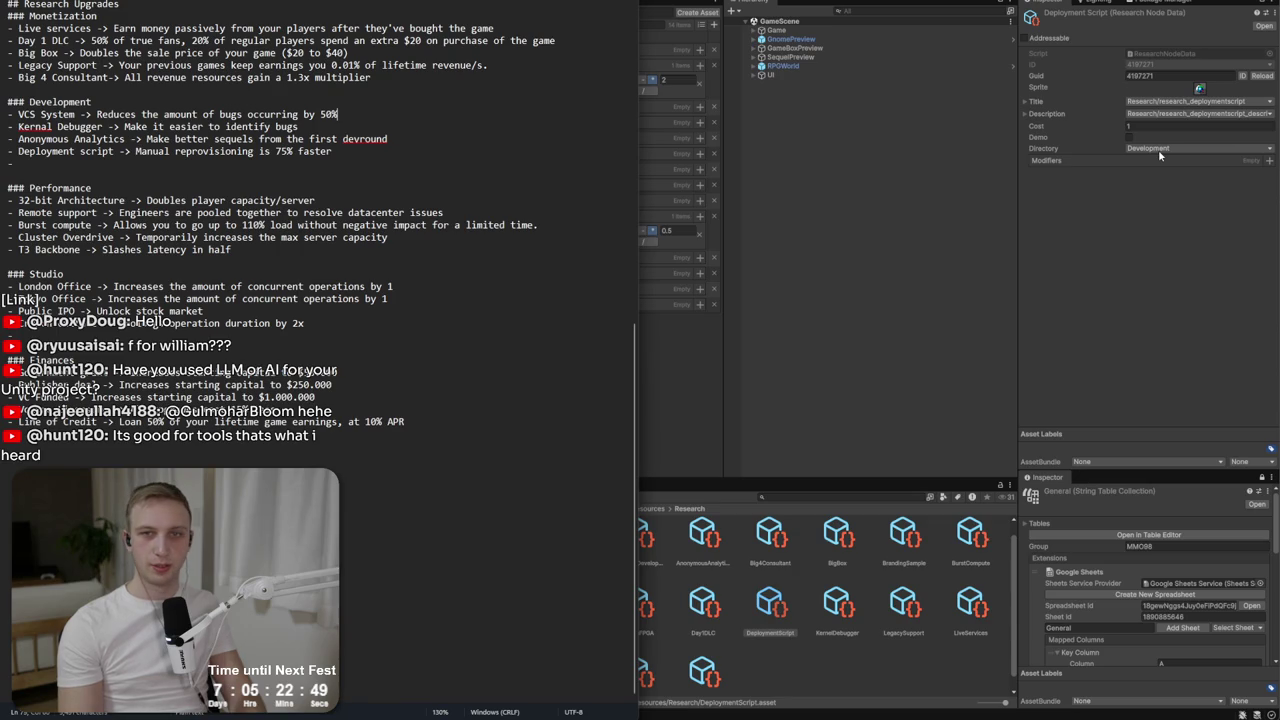
left_click(1245, 77)
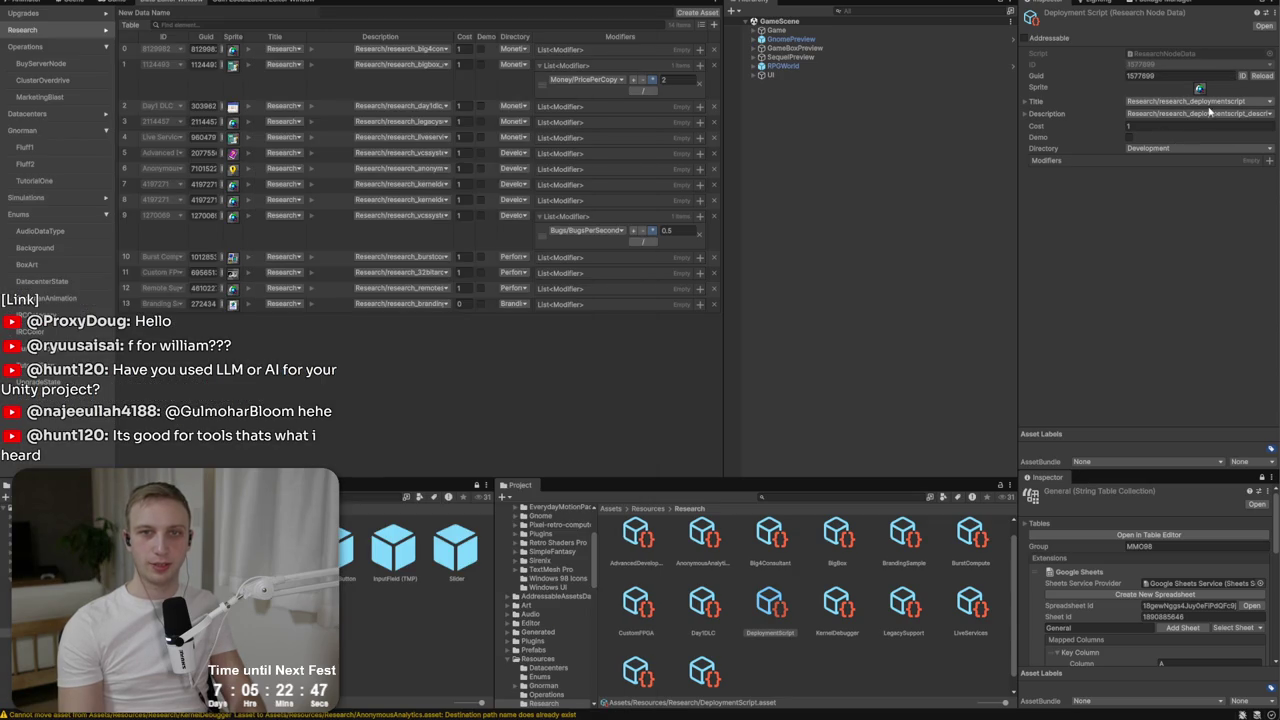
Deselect the asset, drag the Directory column border wider, and check the upgrade notes.
left_click(828, 683)
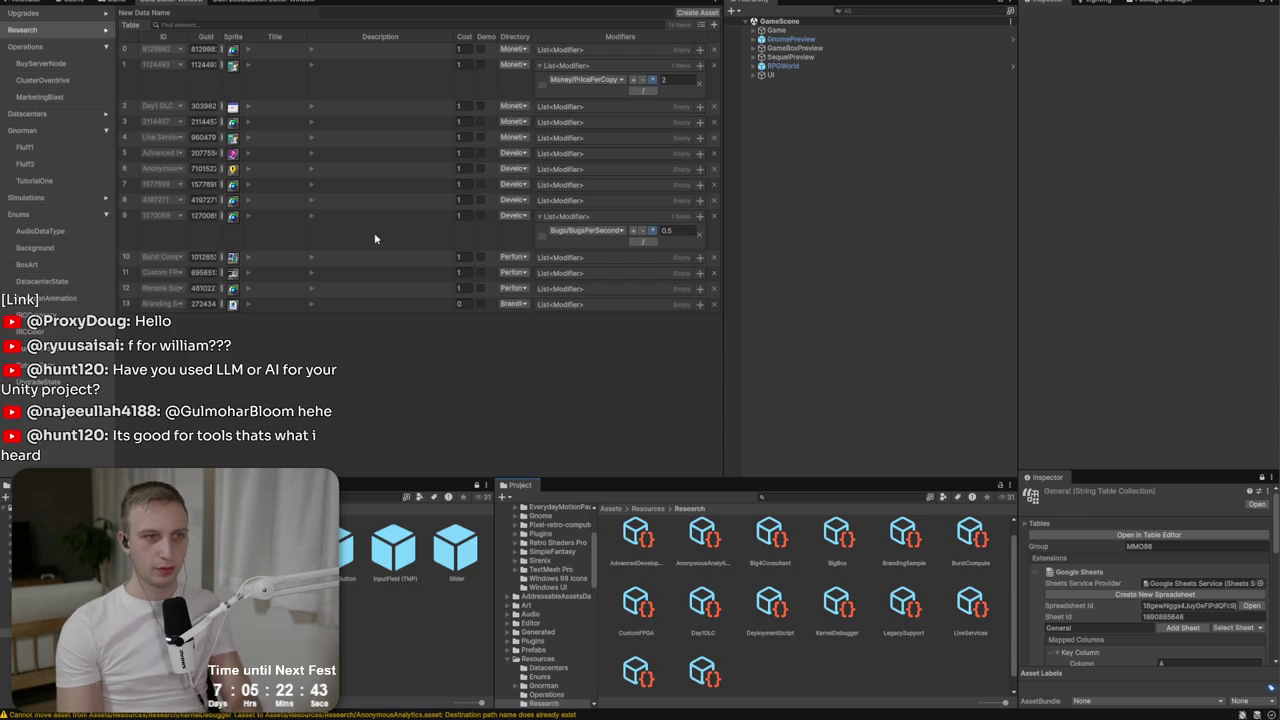
left_click_drag(533, 36, 571, 37)
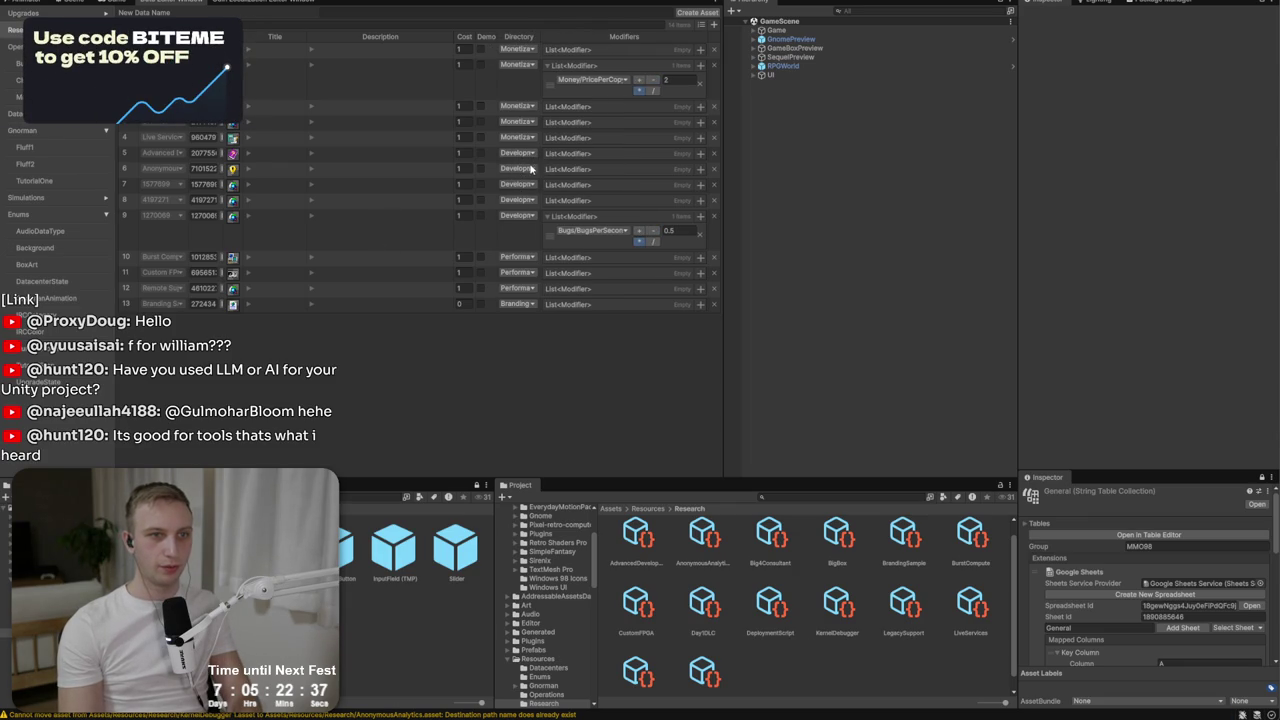
key("alt+Tab")
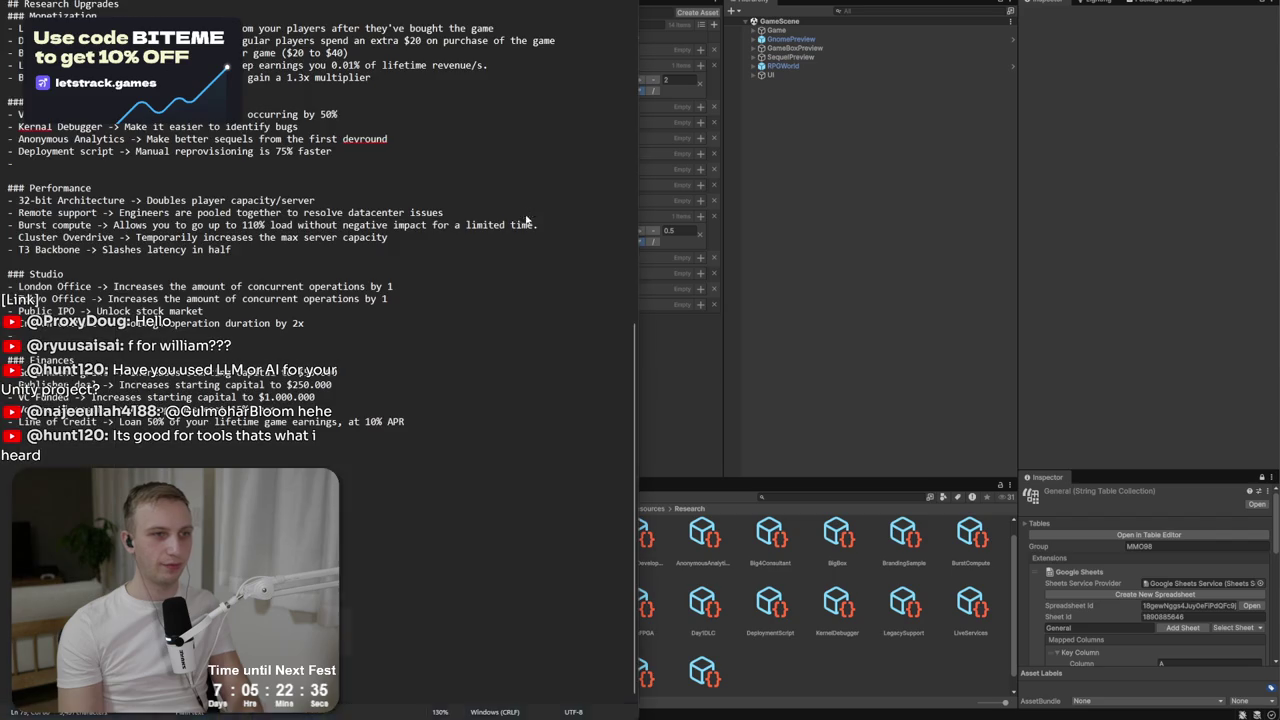
key("alt+Tab")
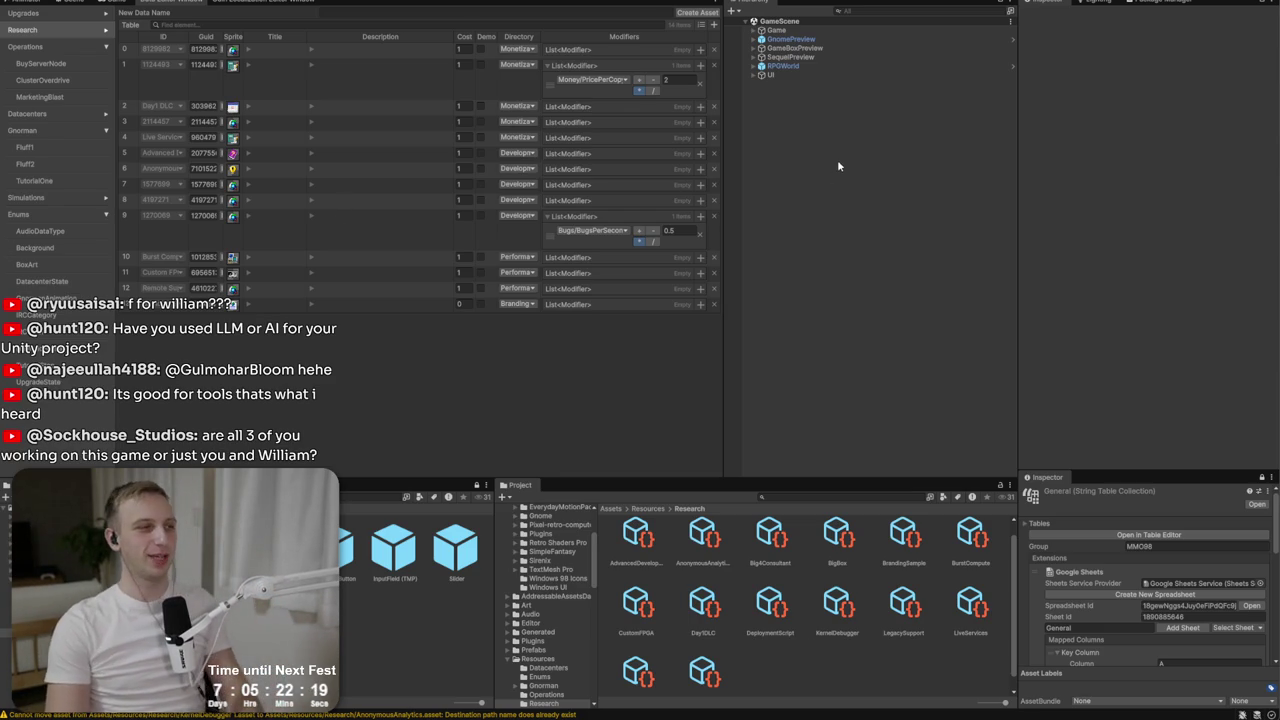
key("alt+Tab")
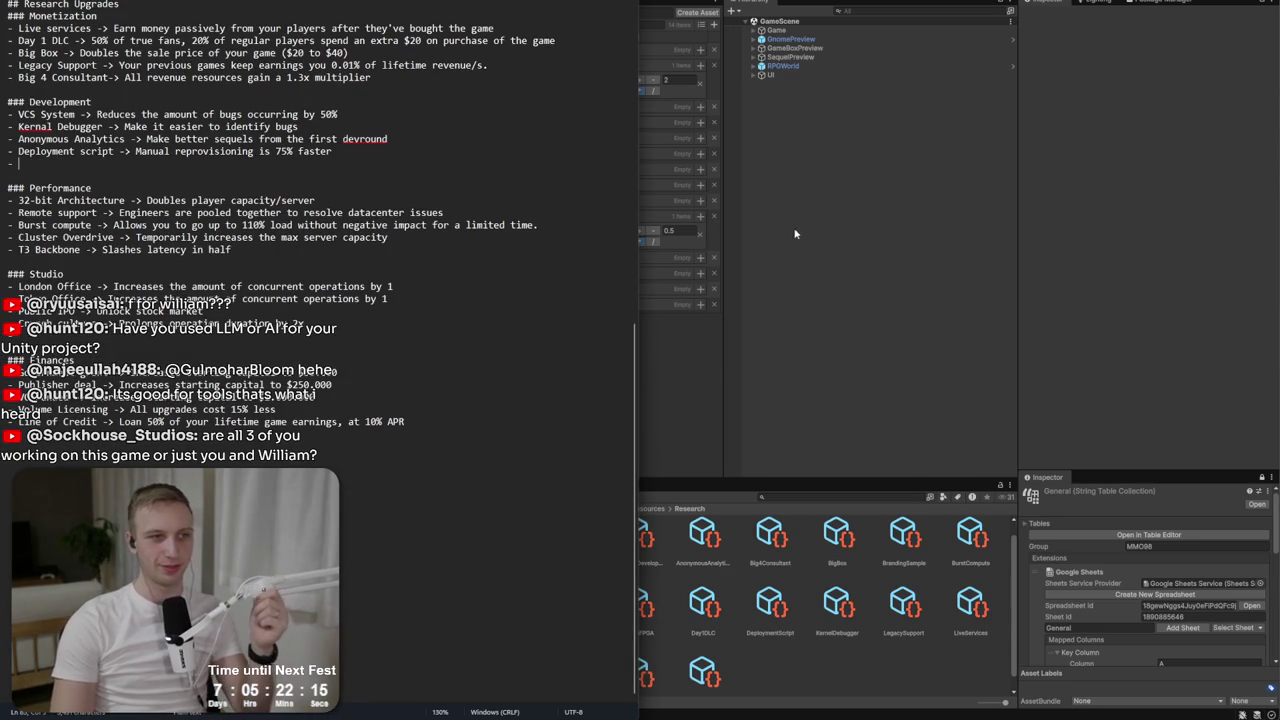
Select the DeploymentScript asset and locate the 32-bit Architecture upgrade in the notes.
key("alt+Tab")
left_click(770, 598)
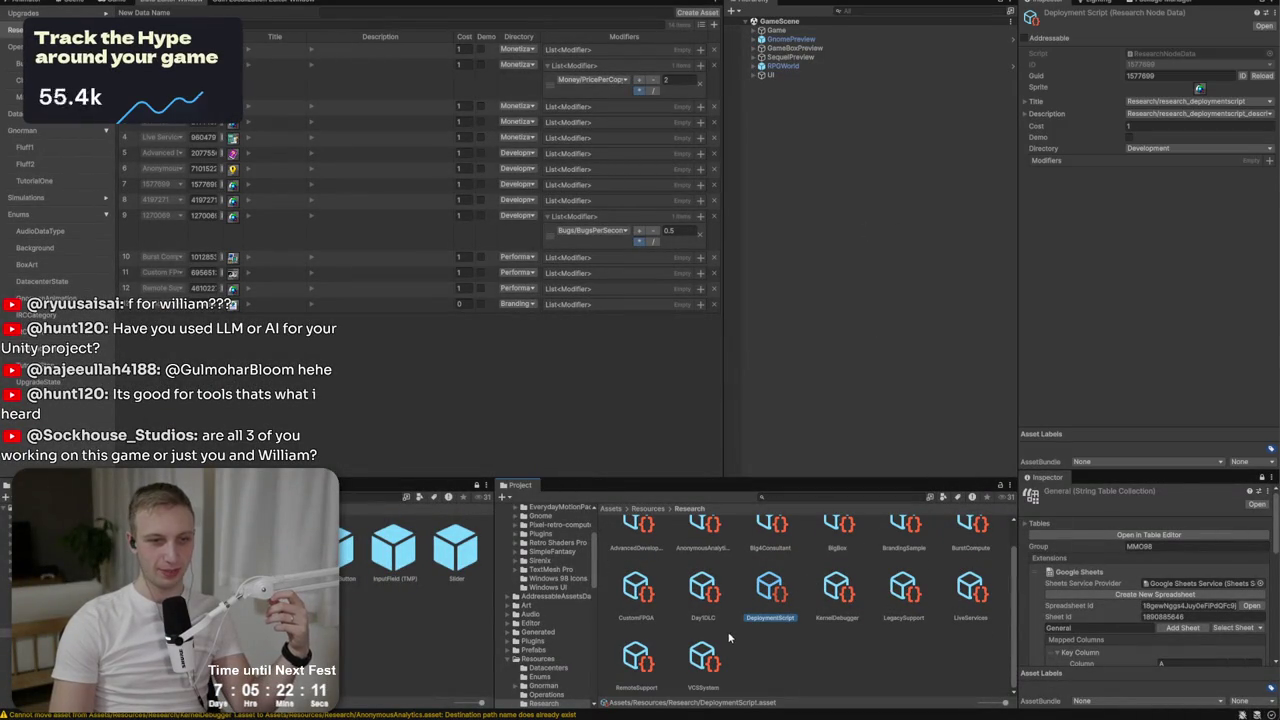
key("alt+Tab")
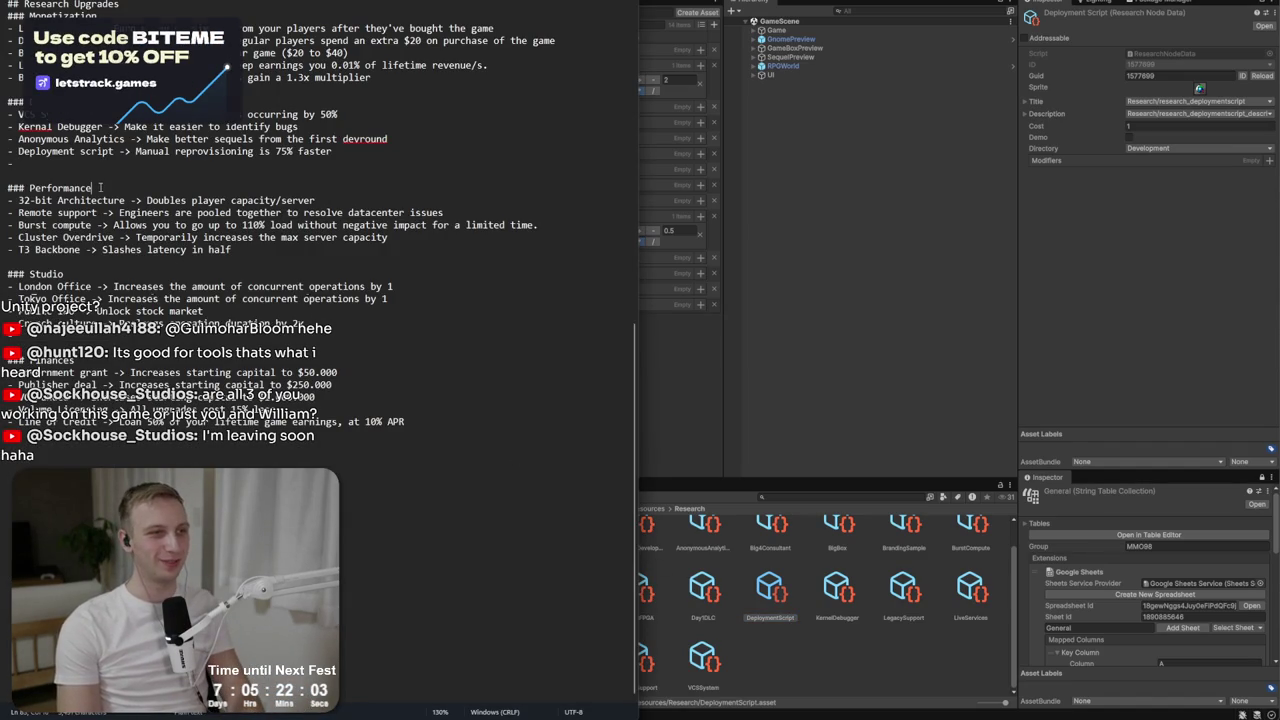
left_click_drag(100, 187, 13, 188)
mouse_move(90, 200)
left_mouse_down()
mouse_move(24, 200)
mouse_move(88, 200)
left_mouse_up()
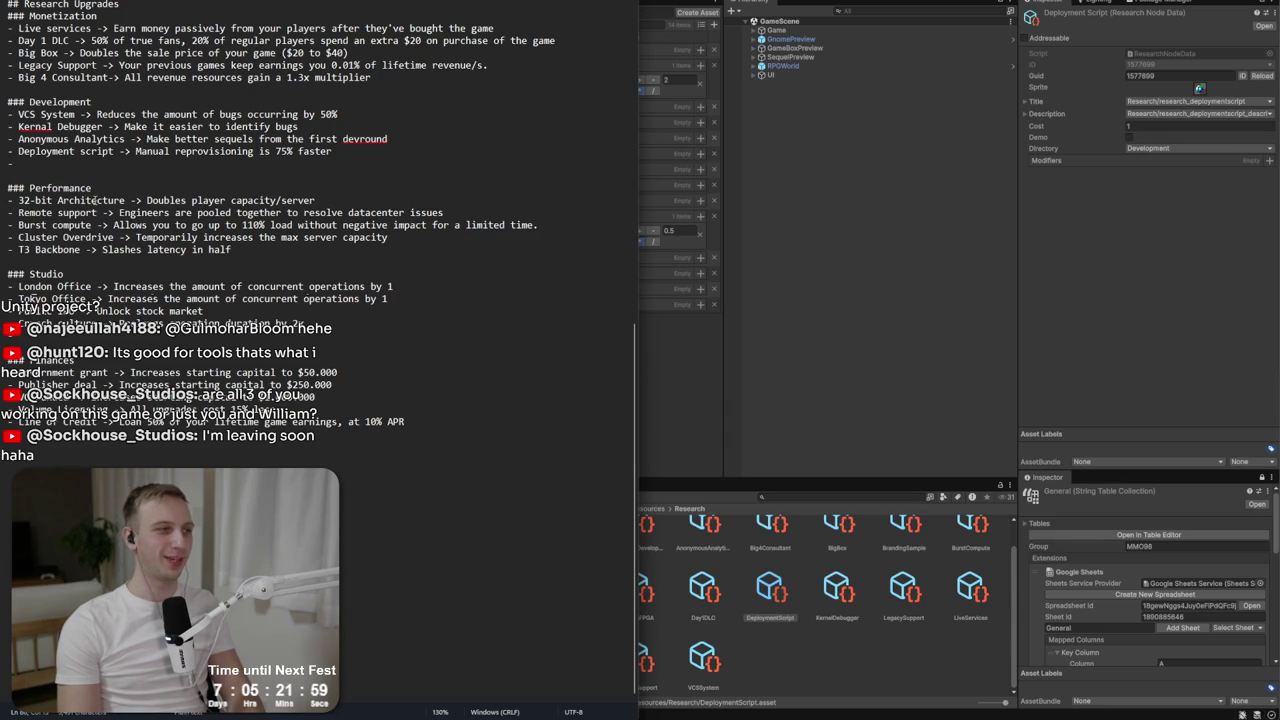
double_click(113, 200)
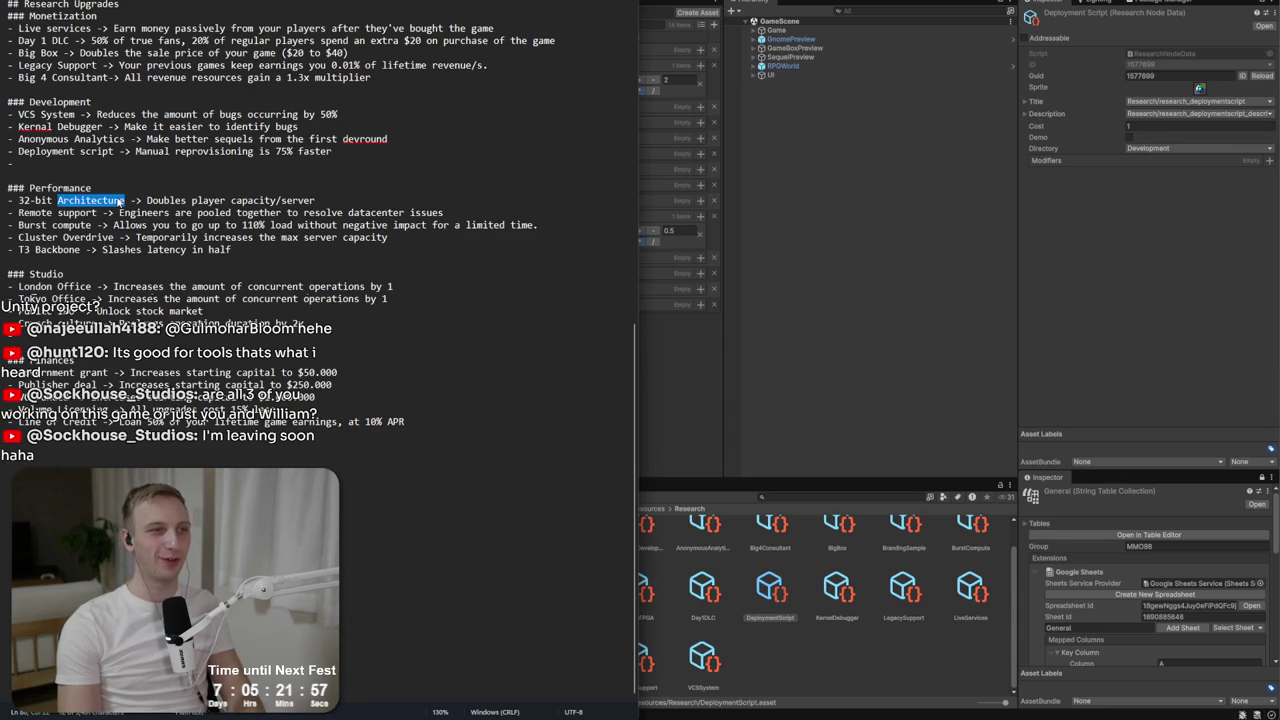
left_click(121, 200)
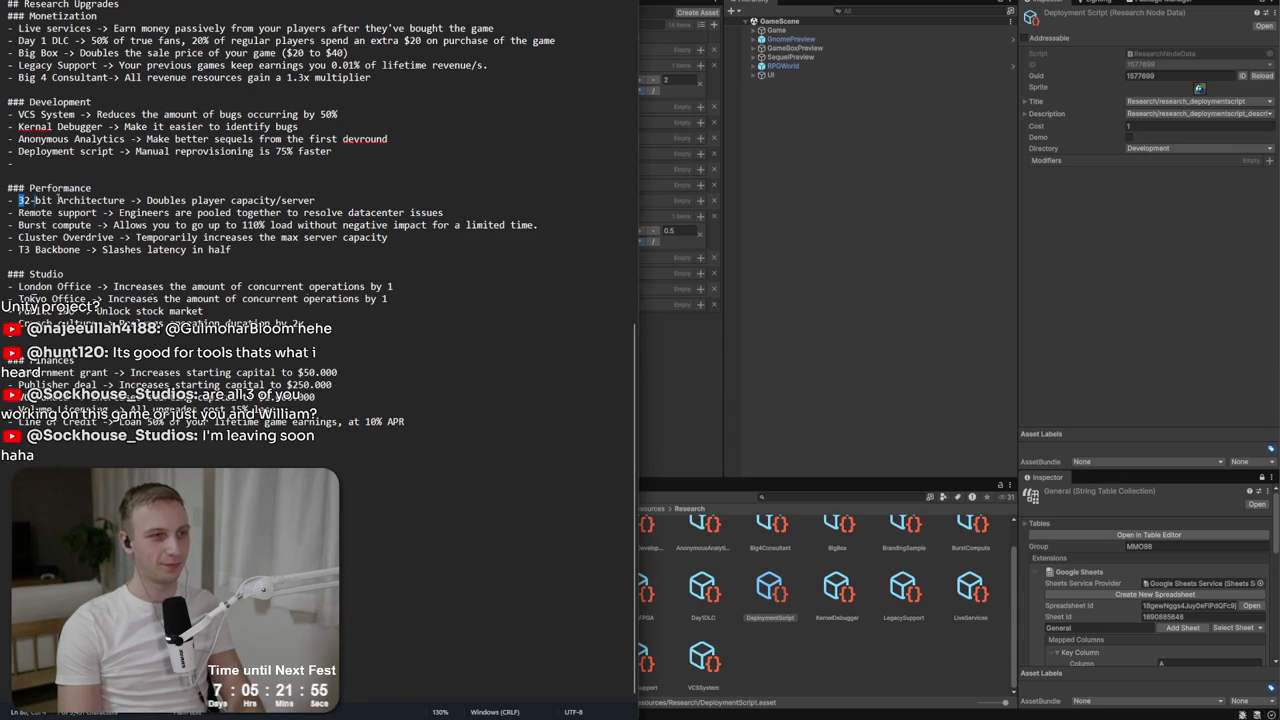
left_click_drag(58, 198, 142, 200)
left_click(124, 204)
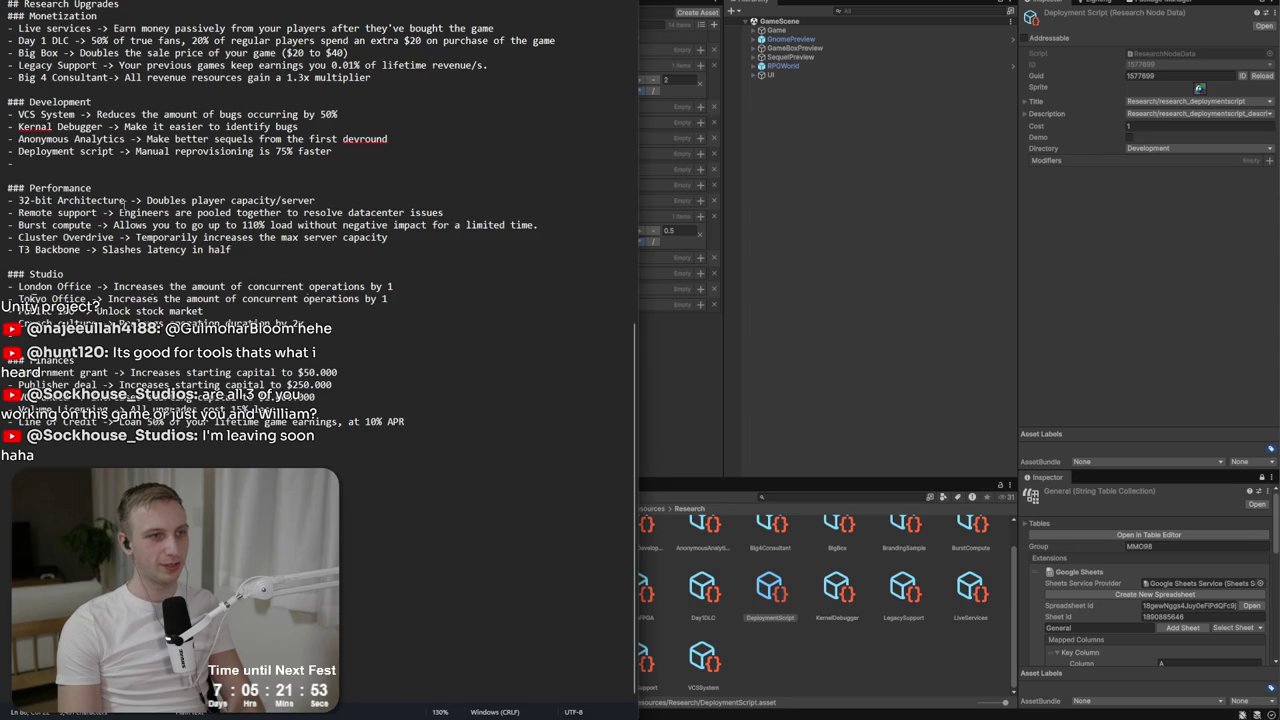
left_click(900, 187)
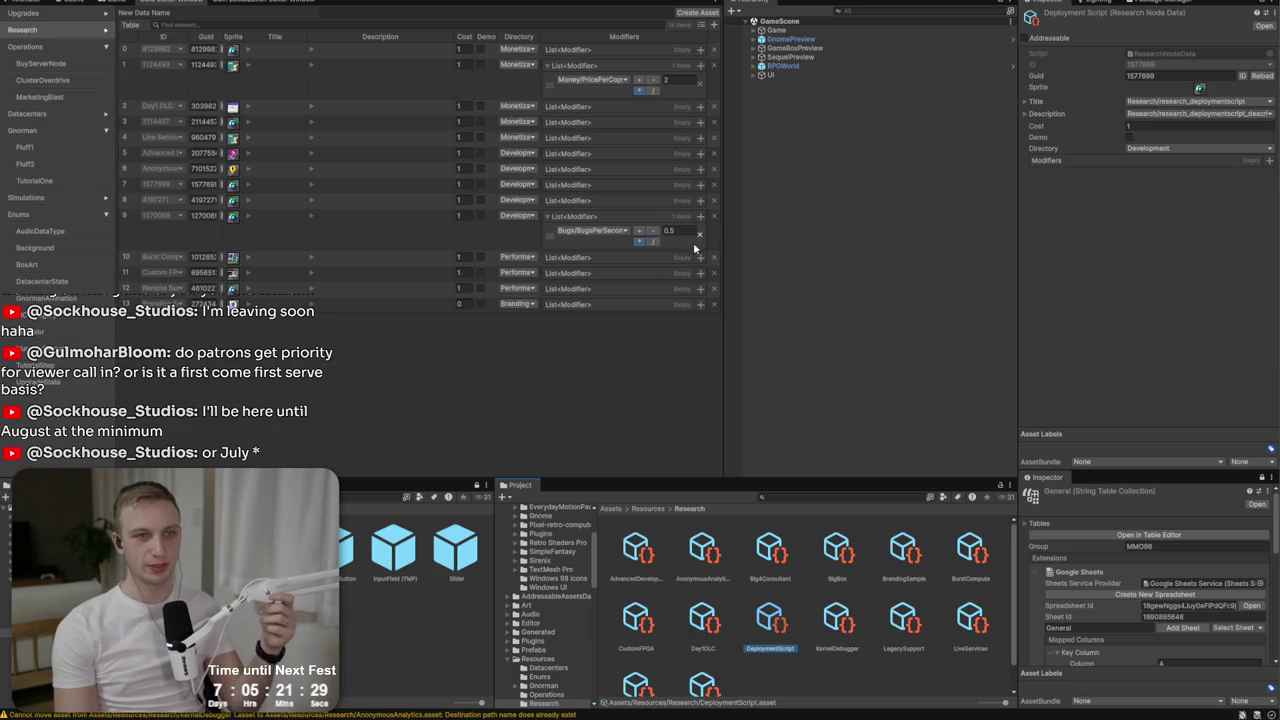
Duplicate the DeploymentScript research asset.
key("alt+Tab")
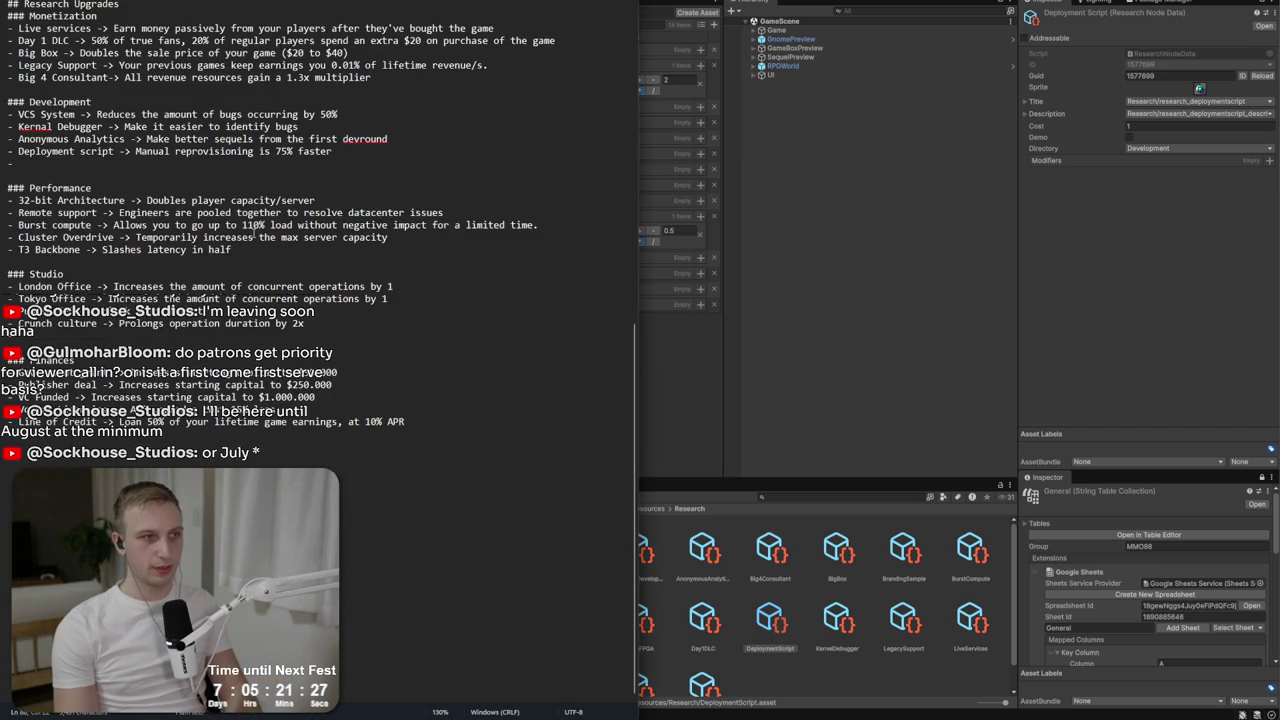
key("alt+Tab")
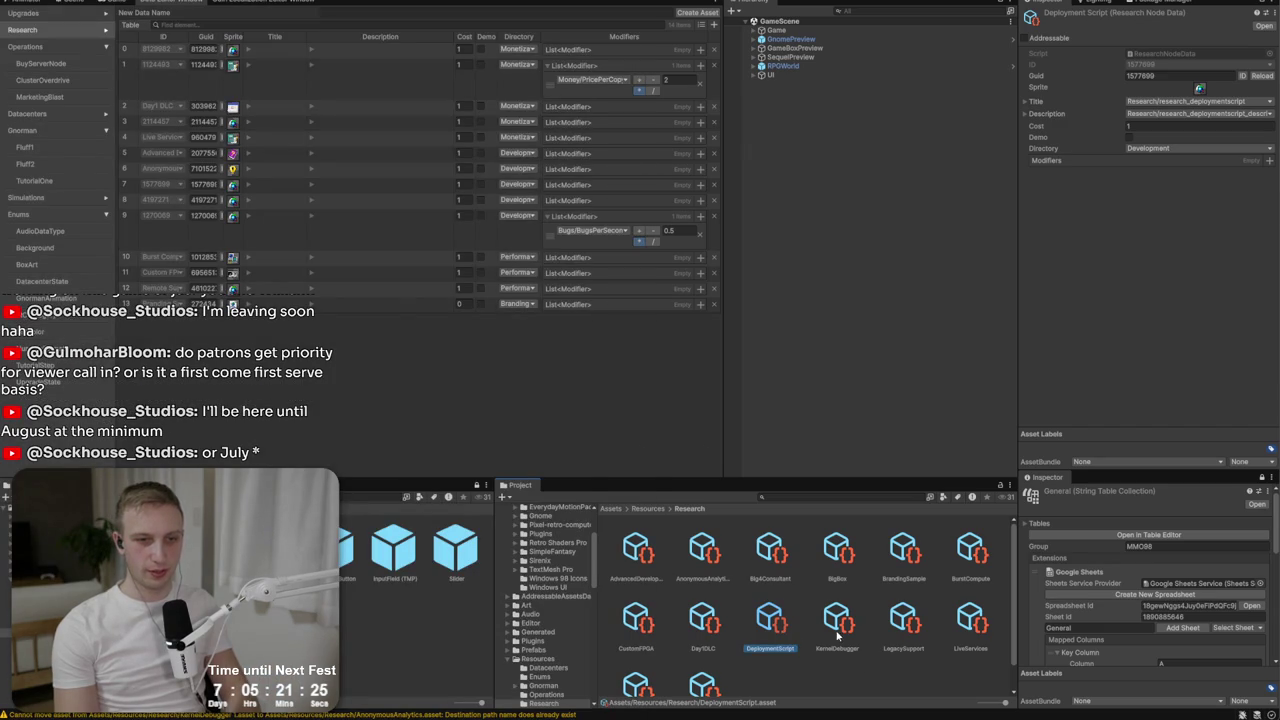
key("ctrl+d")
Rename the duplicated asset to 32BitArchitecture.
right_click(814, 614)
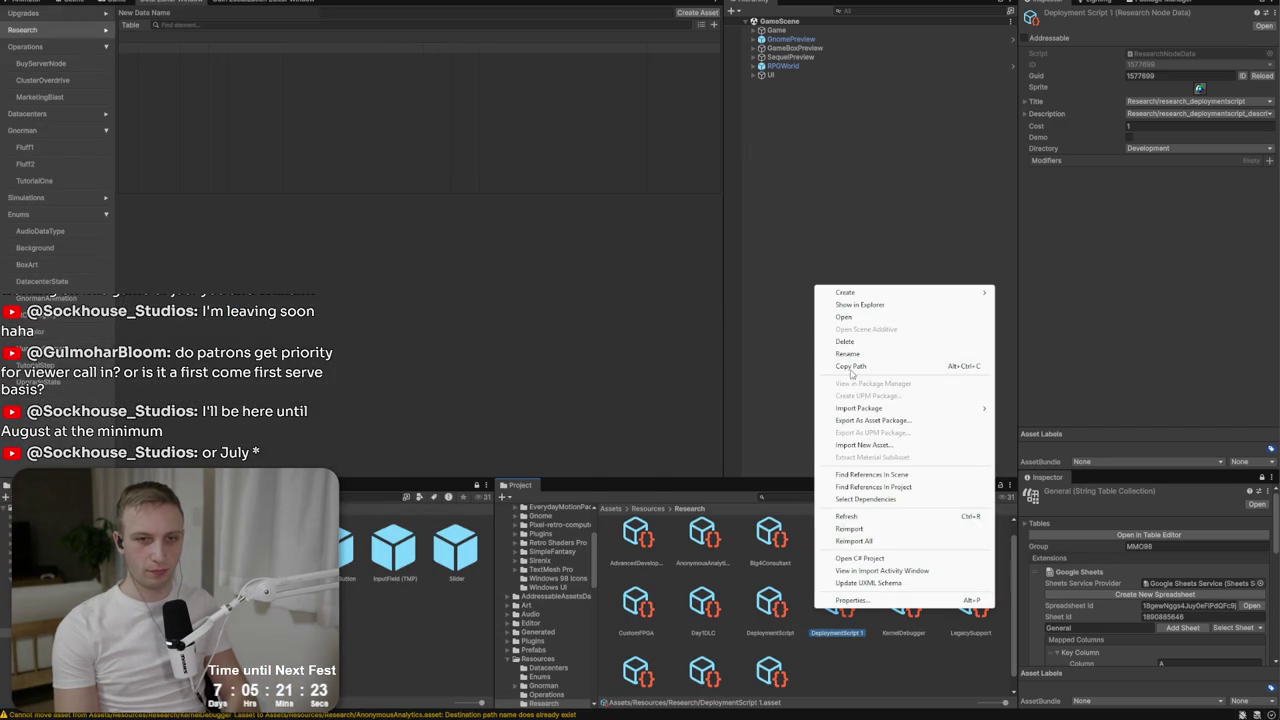
left_click(848, 355)
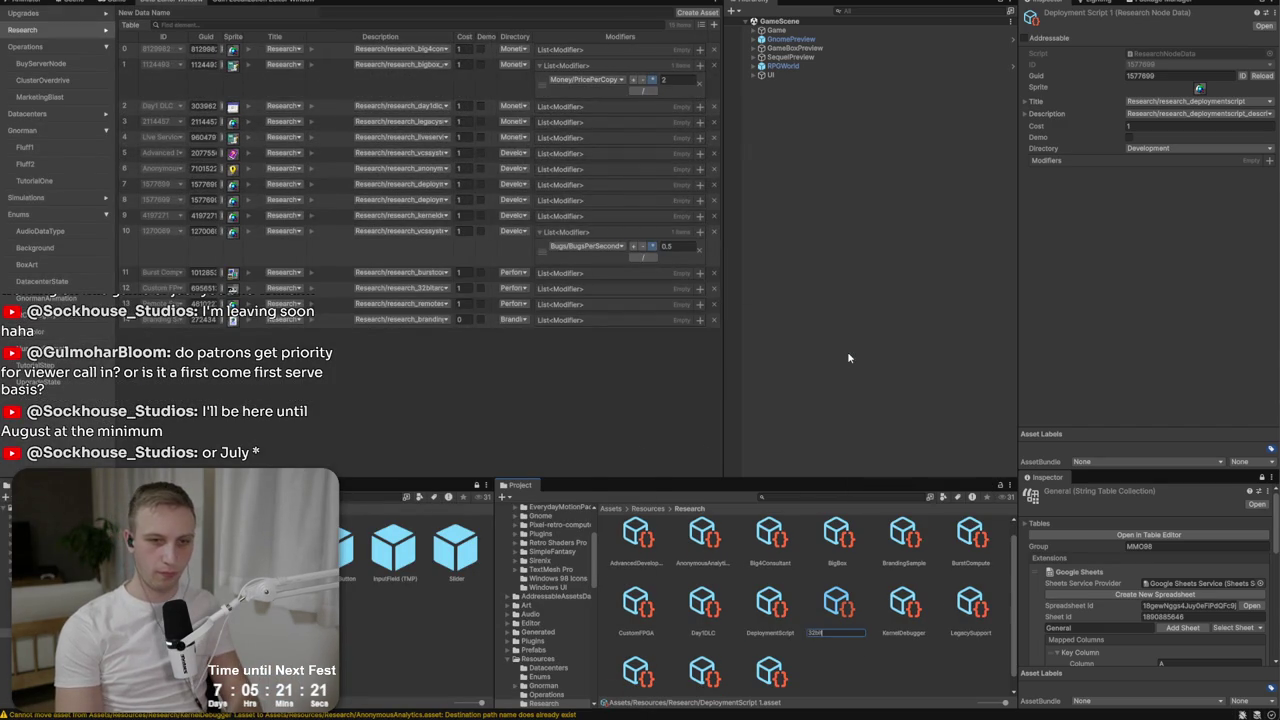
type("BitArchitecture")
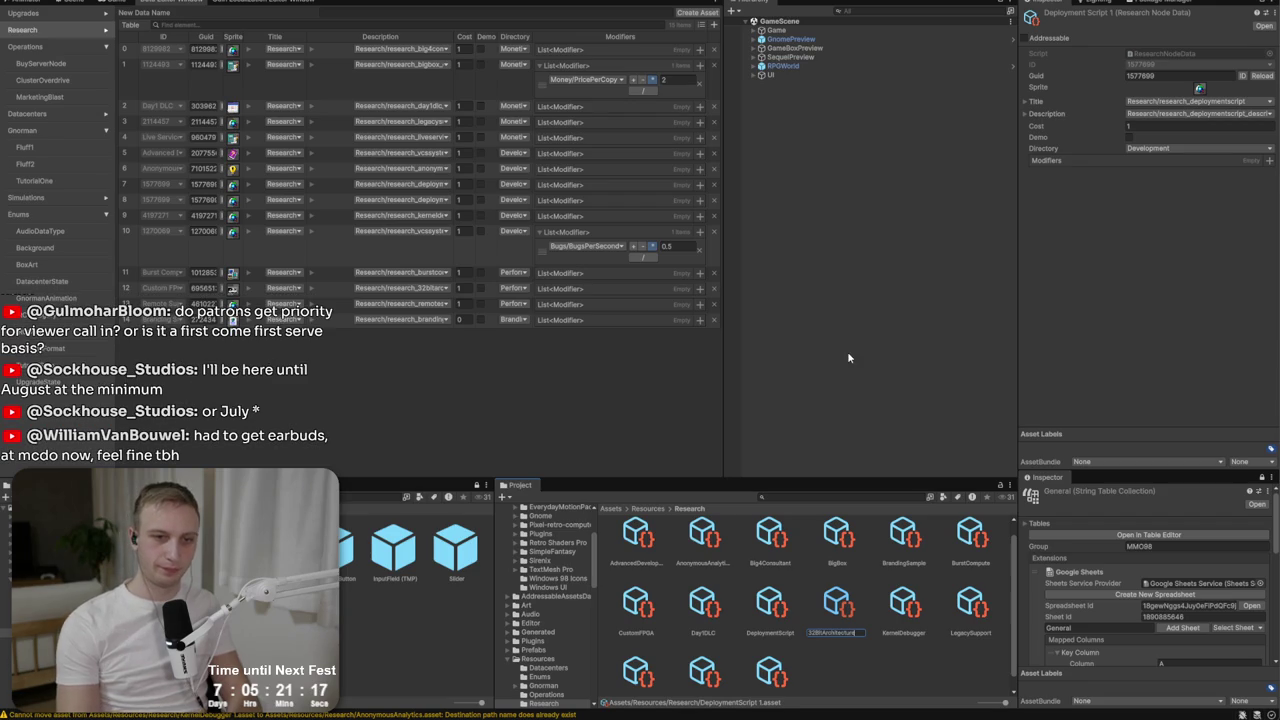
key("Return")
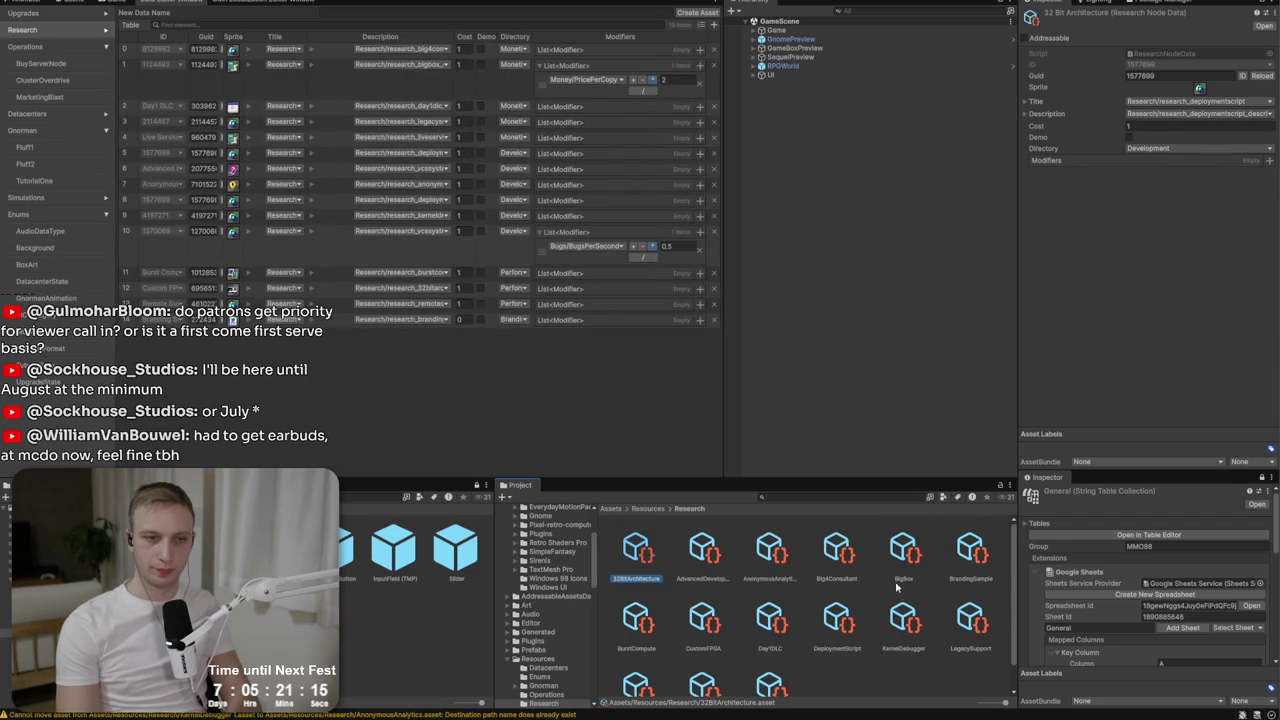
Assign the research_32bitarchitecture title and research_32bitarchitecture_description keys.
left_click(1195, 102)
type("32")
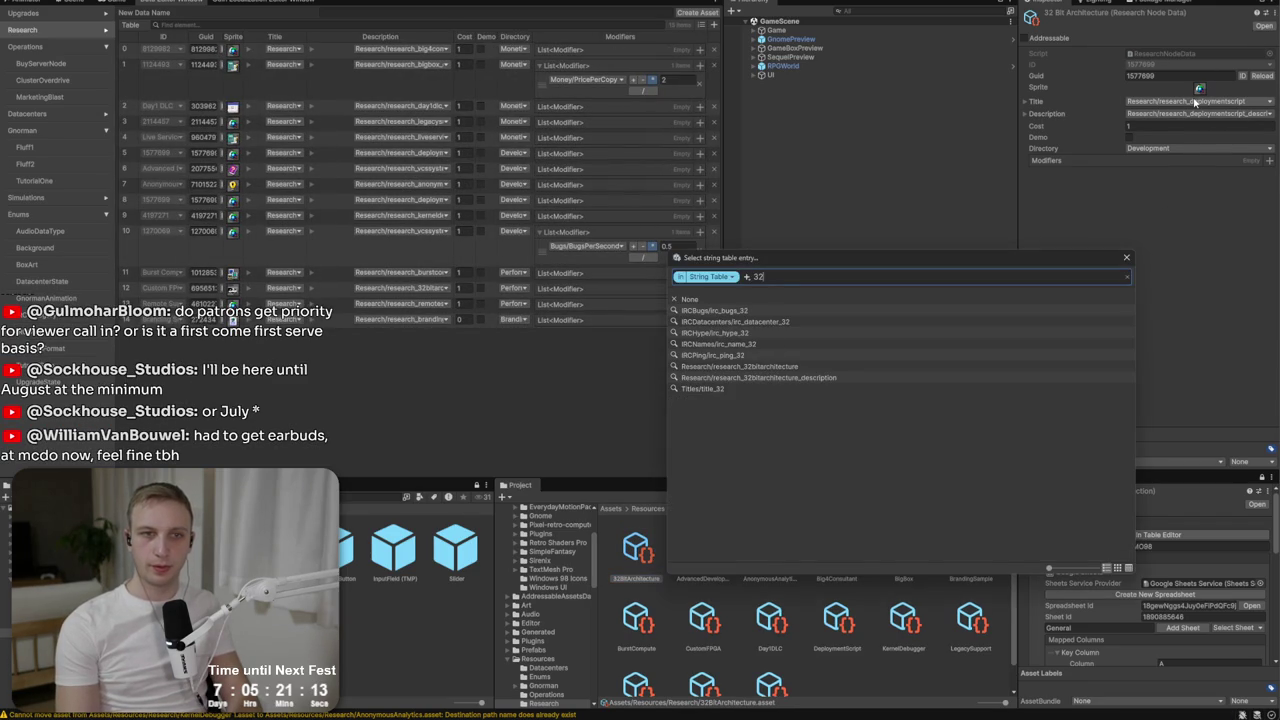
type("b")
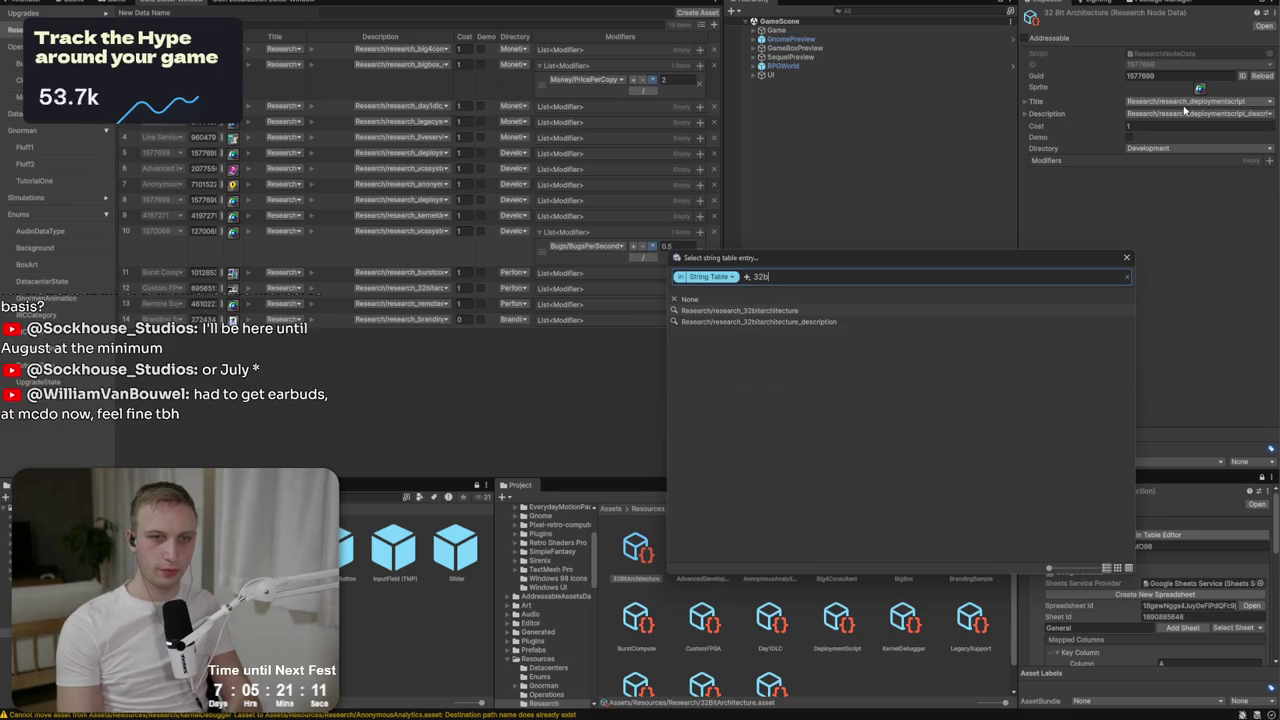
left_click(796, 311)
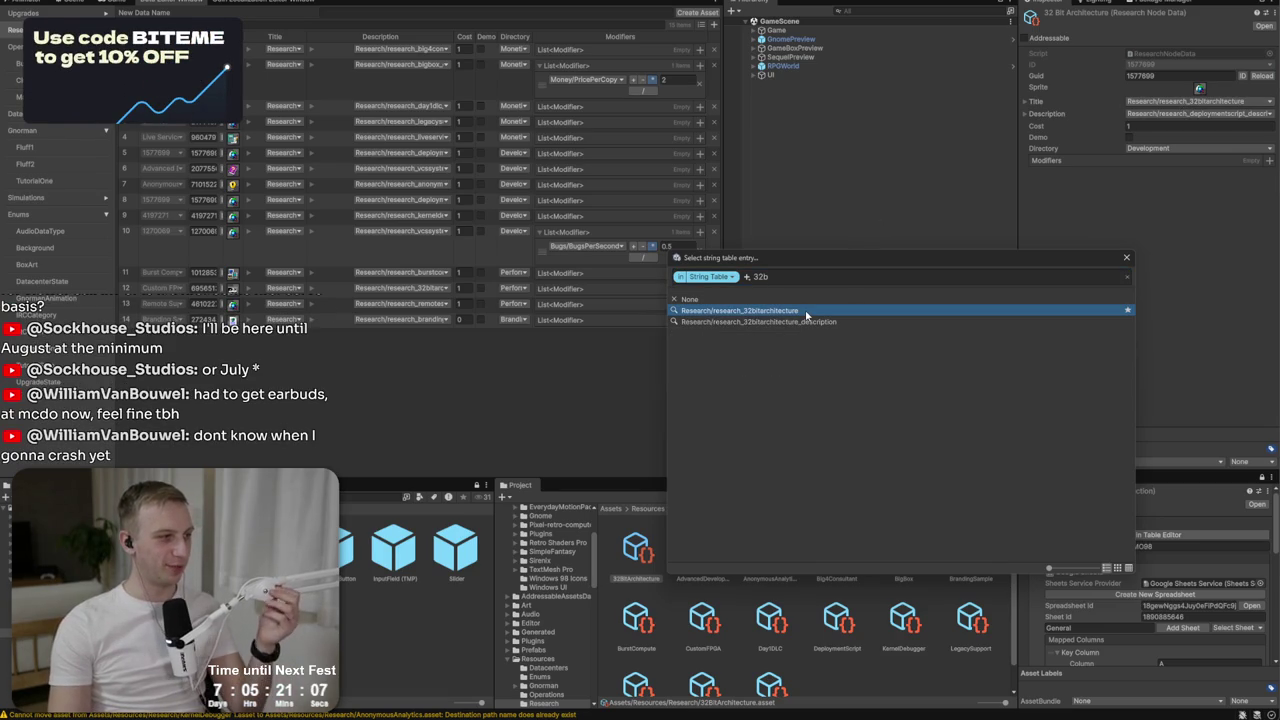
double_click(790, 310)
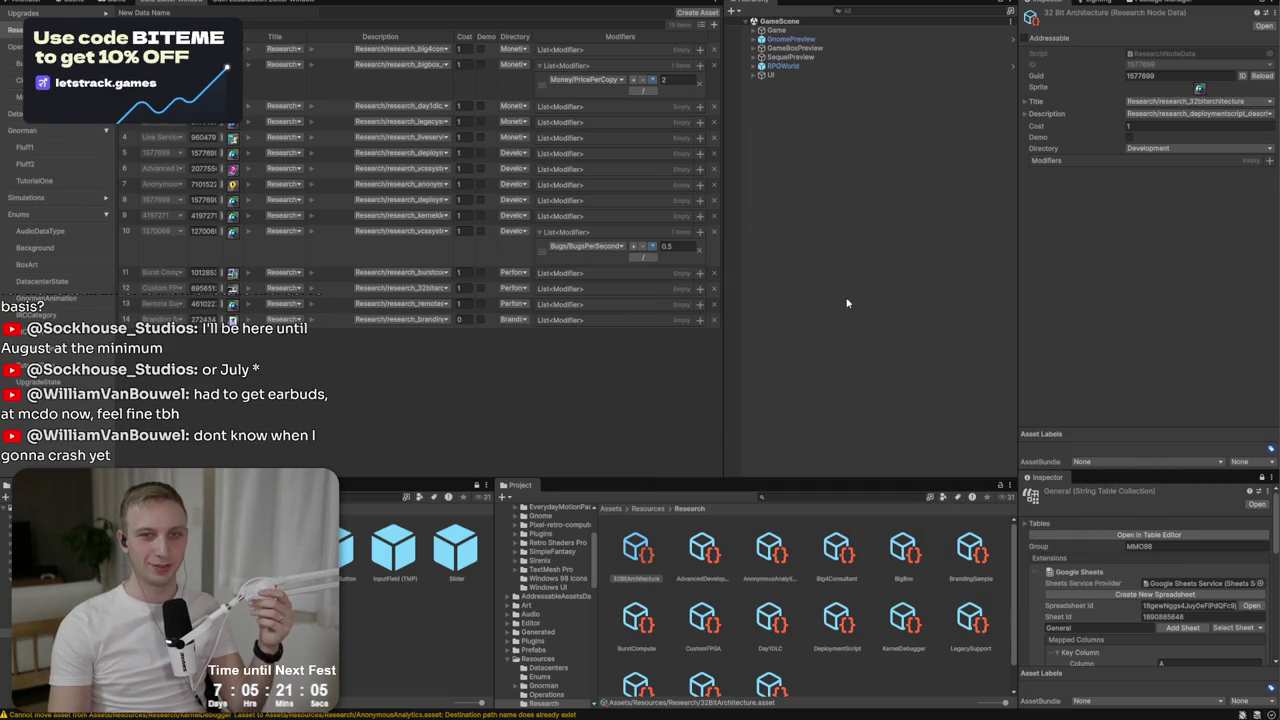
left_click(1238, 115)
type("32b")
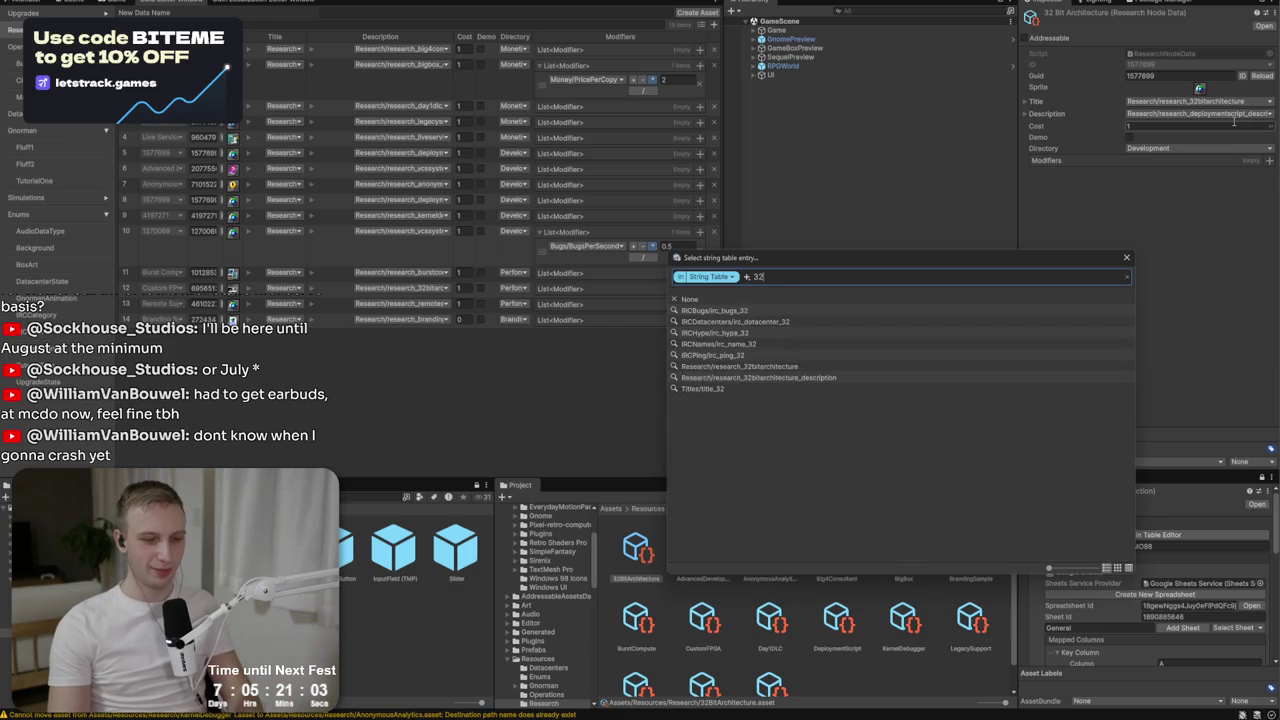
double_click(870, 321)
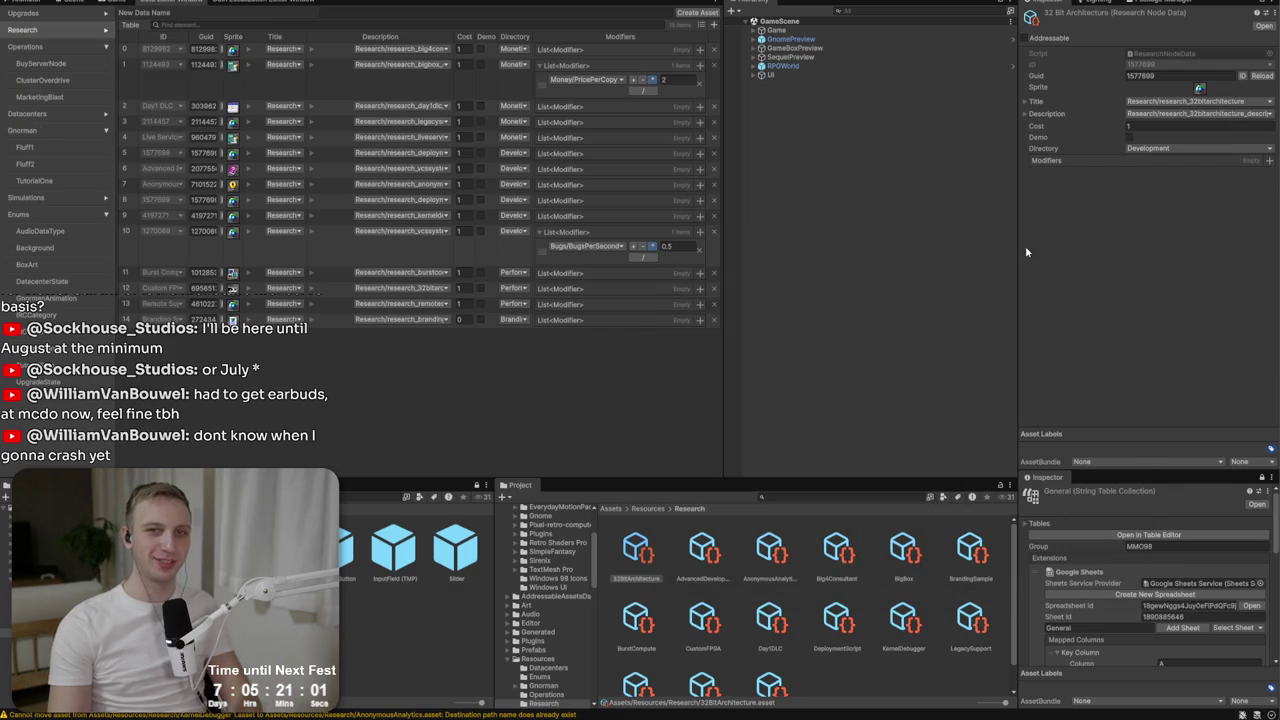
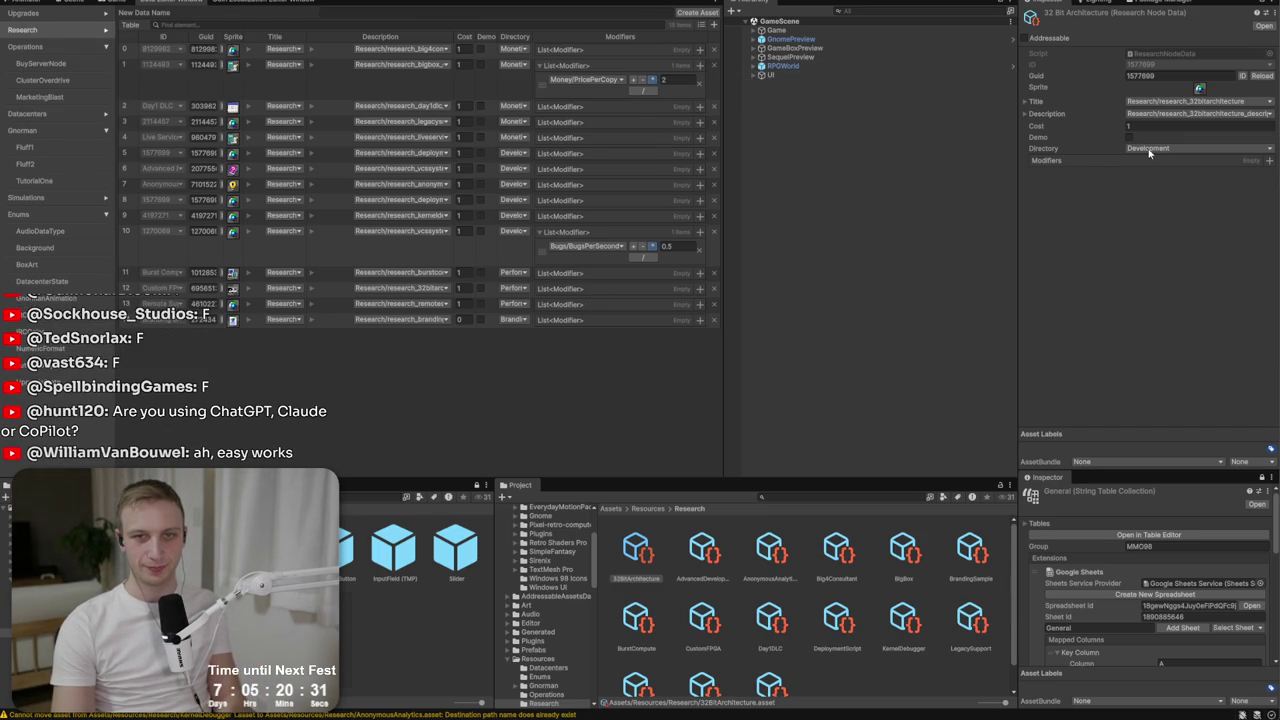
Add a Players/NodeCapacity modifier of 2 to 32 Bit Architecture, then open Deployment Script.
key("alt+Tab")
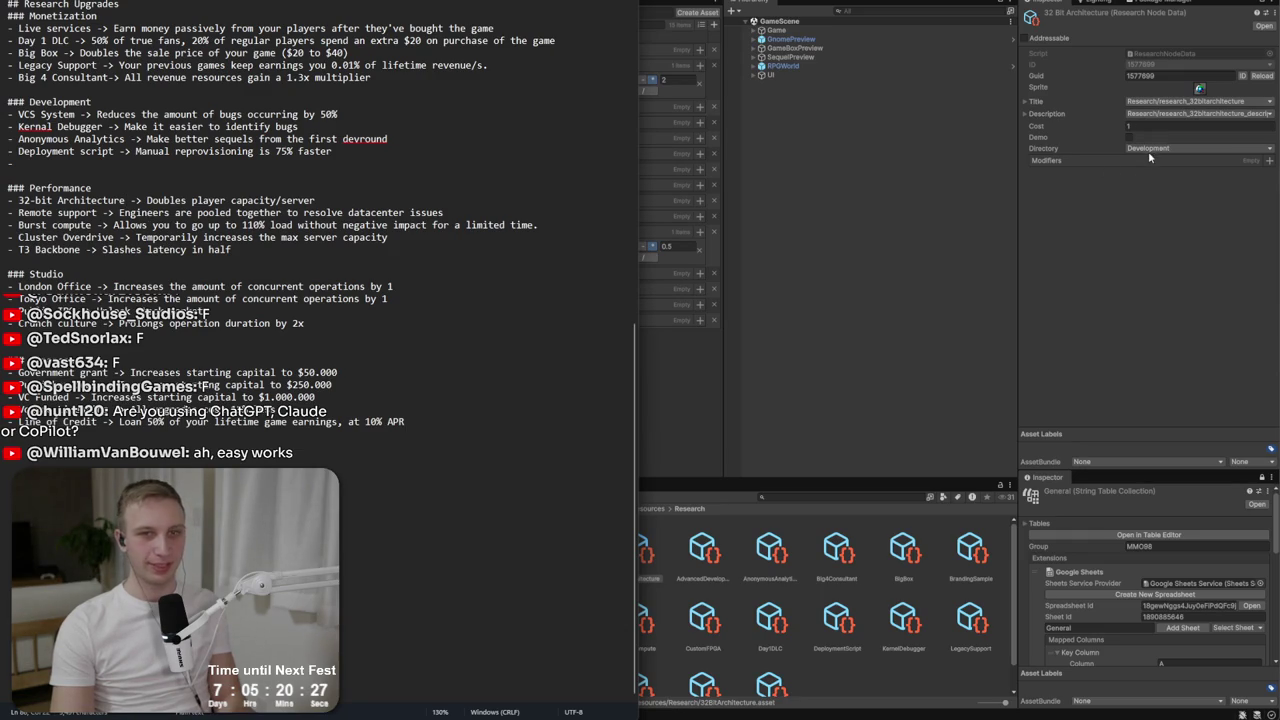
key("alt+Tab")
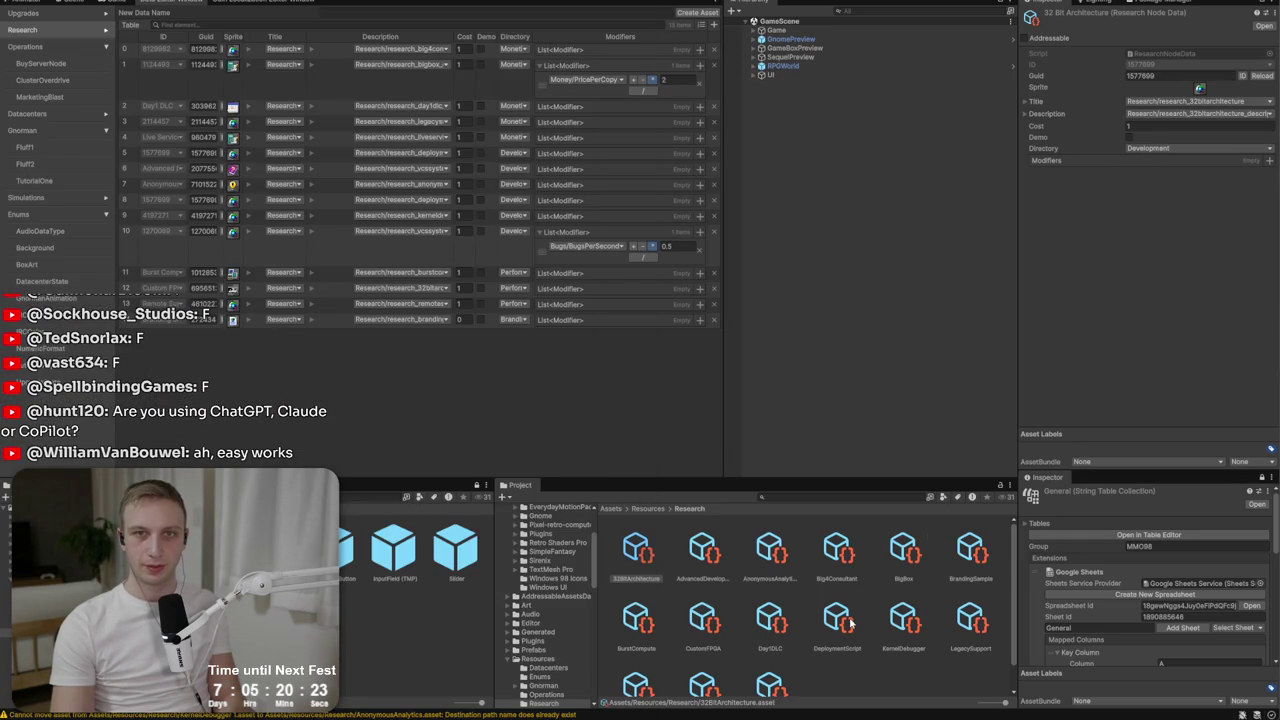
left_click(1270, 161)
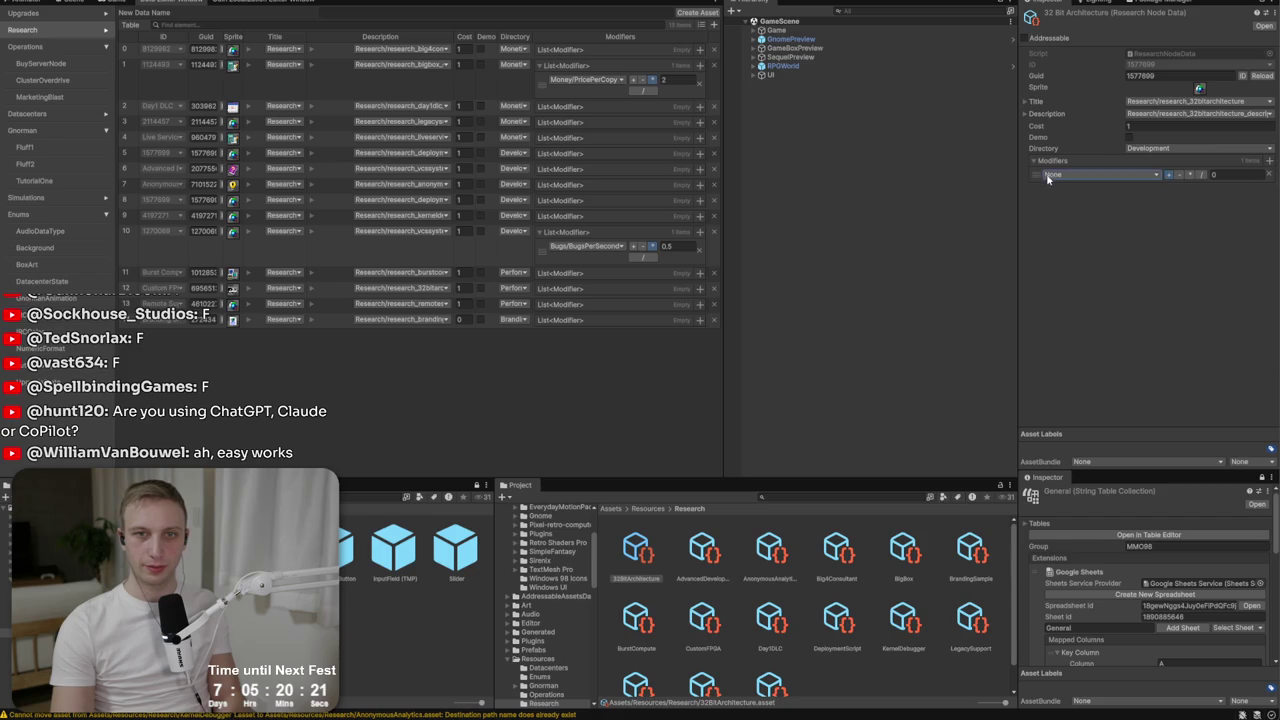
left_click(1050, 175)
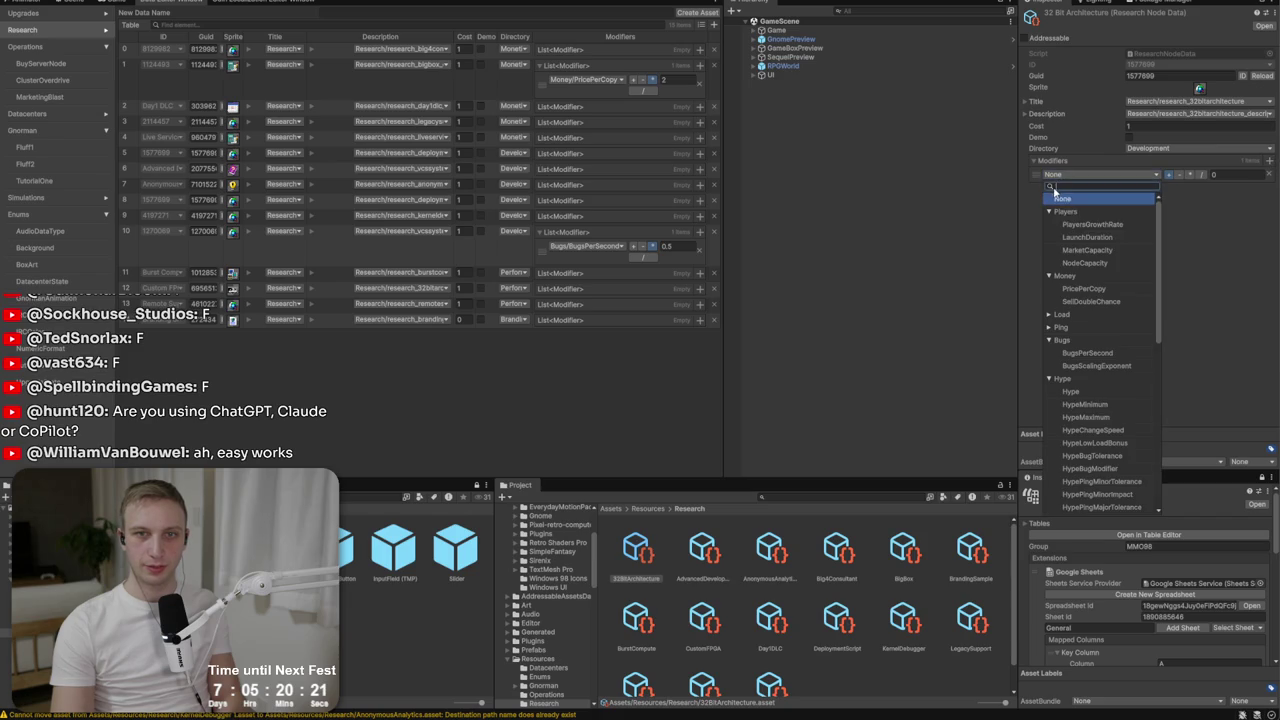
left_click(1086, 262)
left_click(1215, 175)
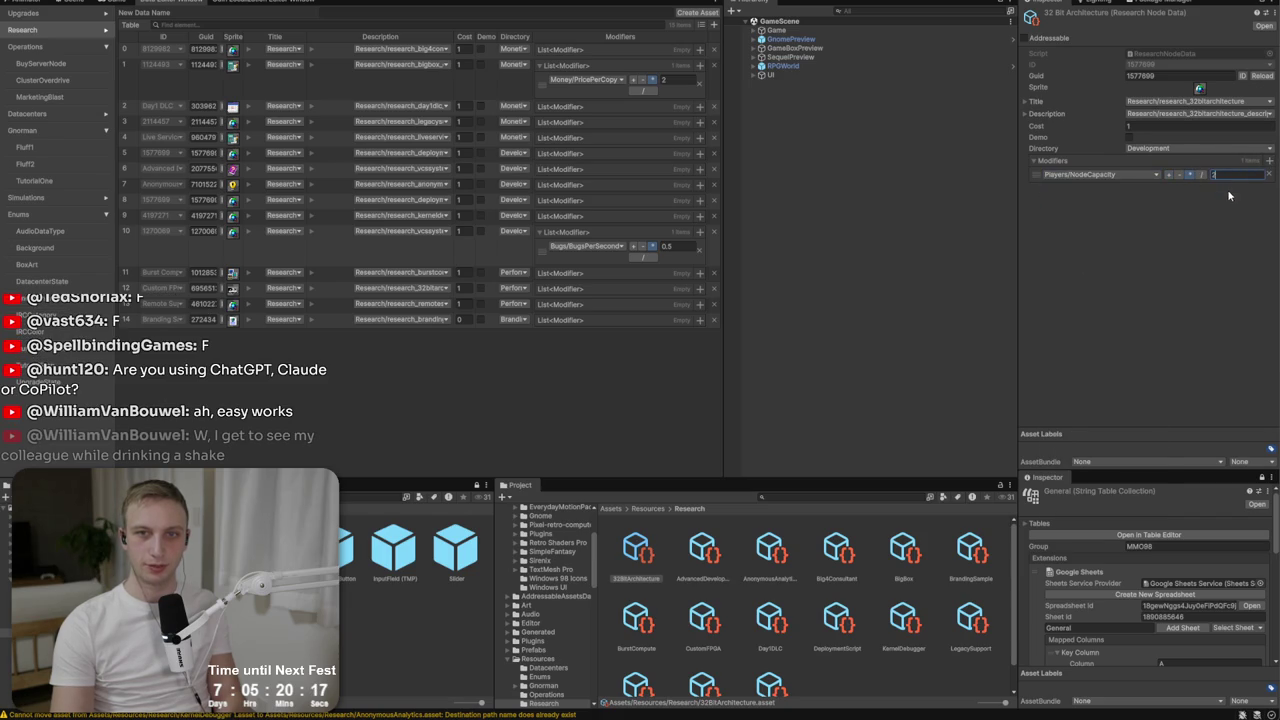
type("2")
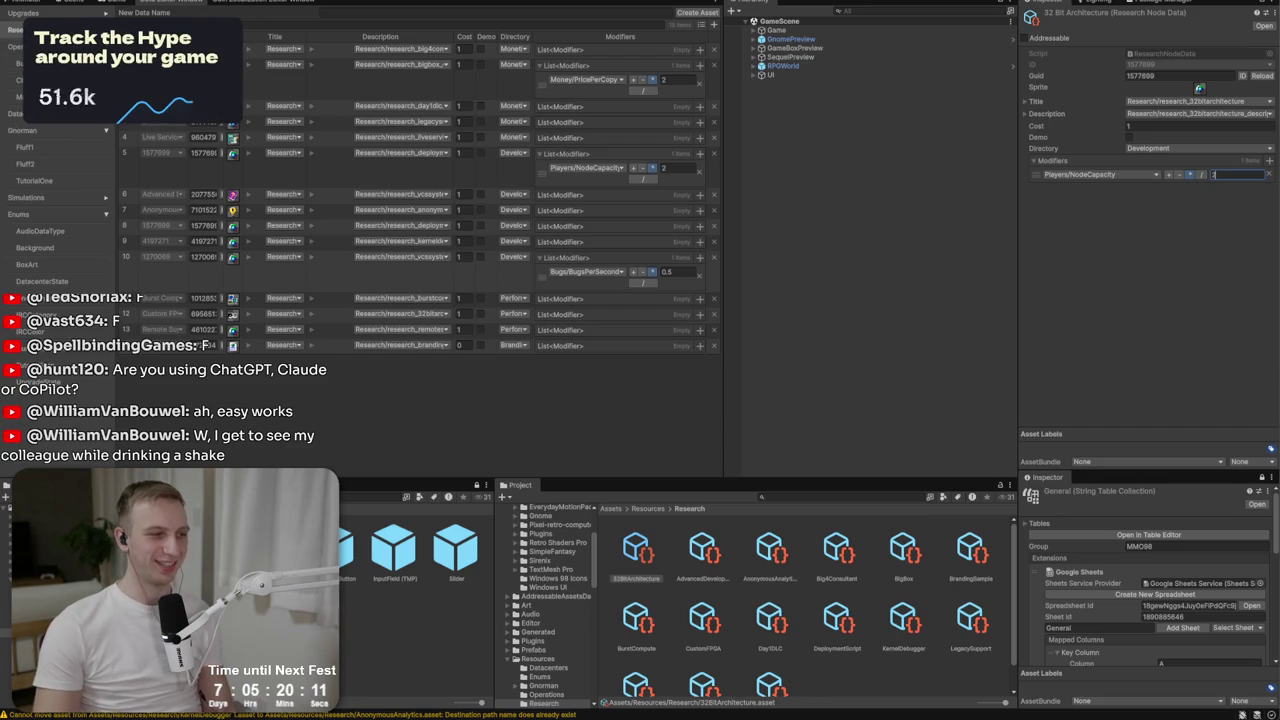
key("Return")
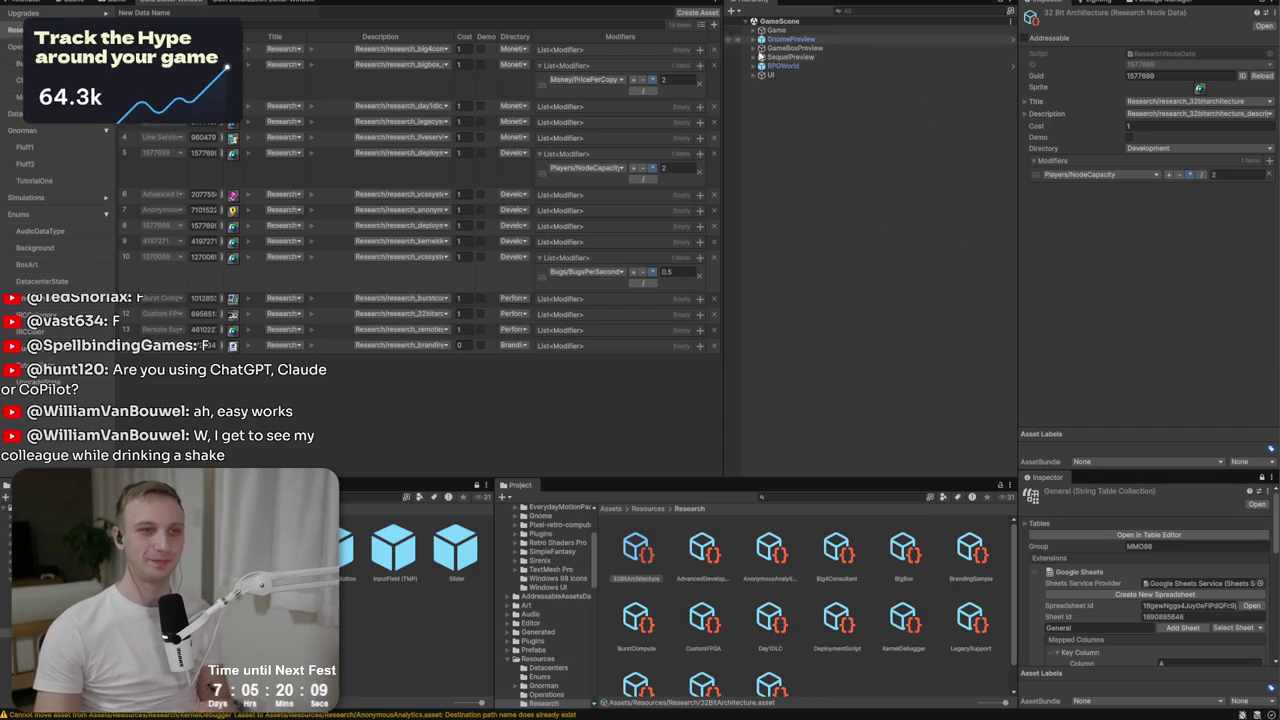
key("alt+Tab")
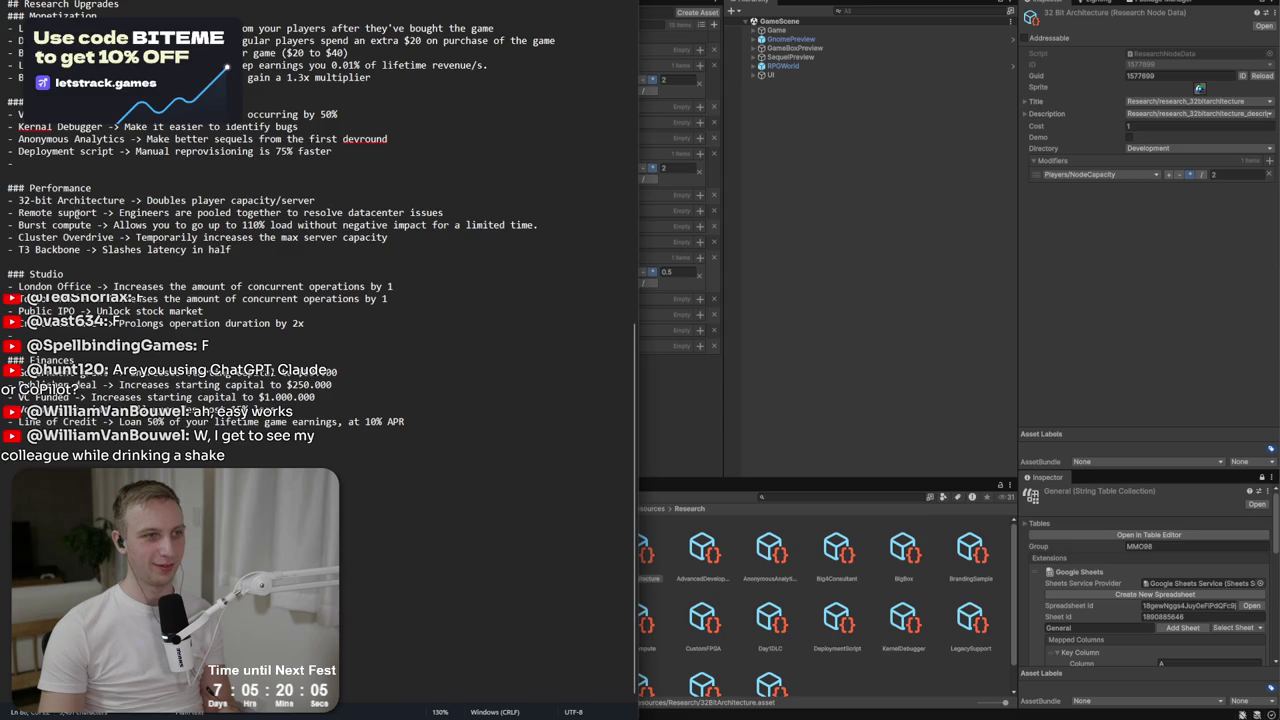
left_click(832, 622)
Review the Remote Support and Burst Compute research nodes against the upgrade notes.
scroll(865, 612, "down", 1)
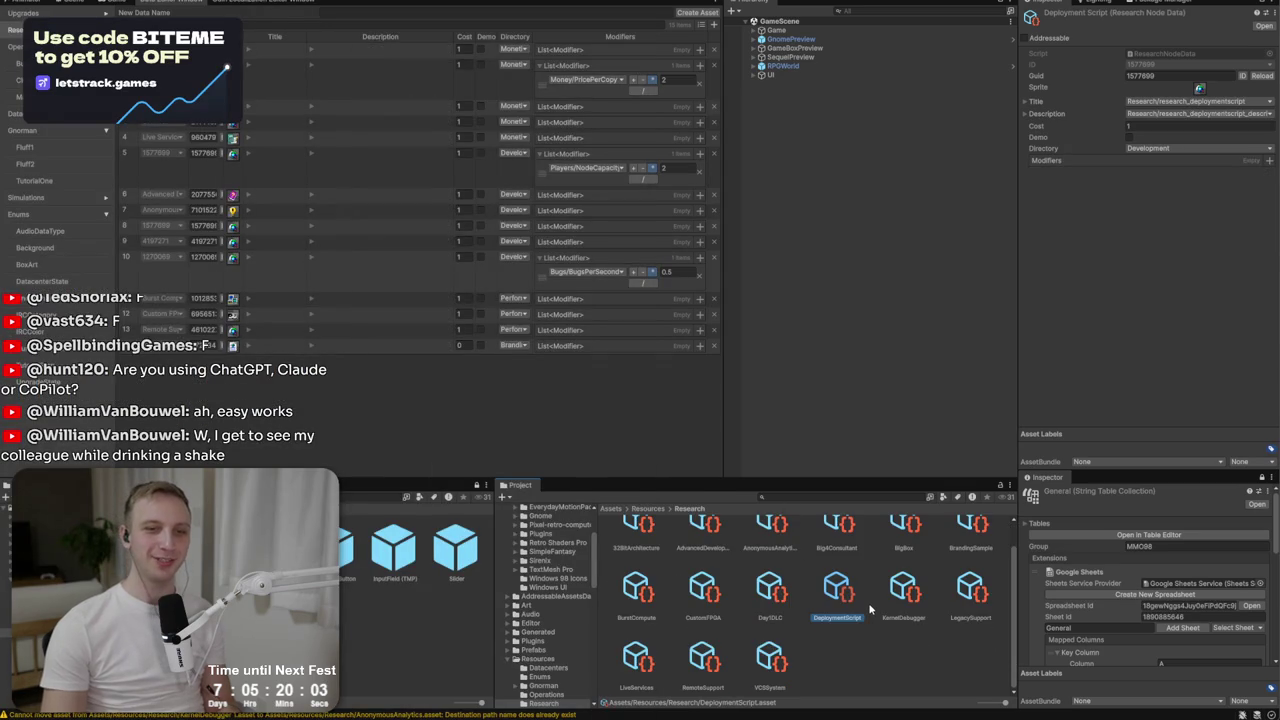
left_click(706, 655)
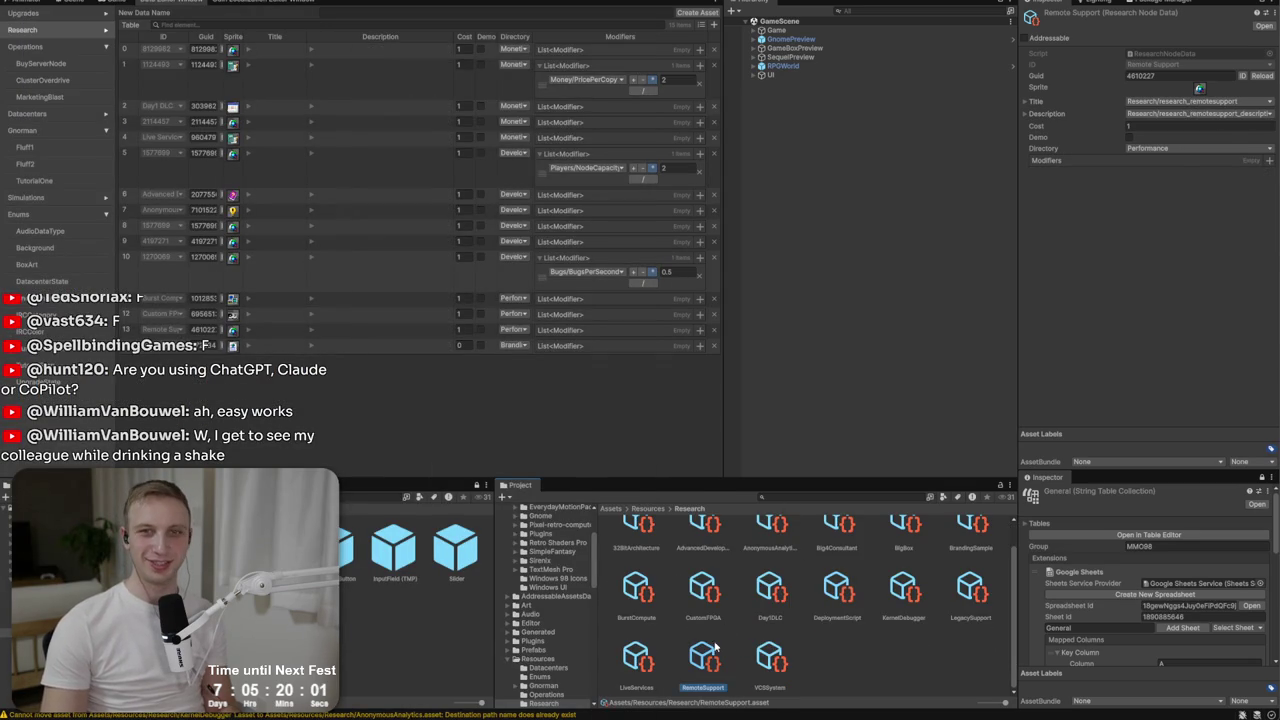
key("alt+Tab")
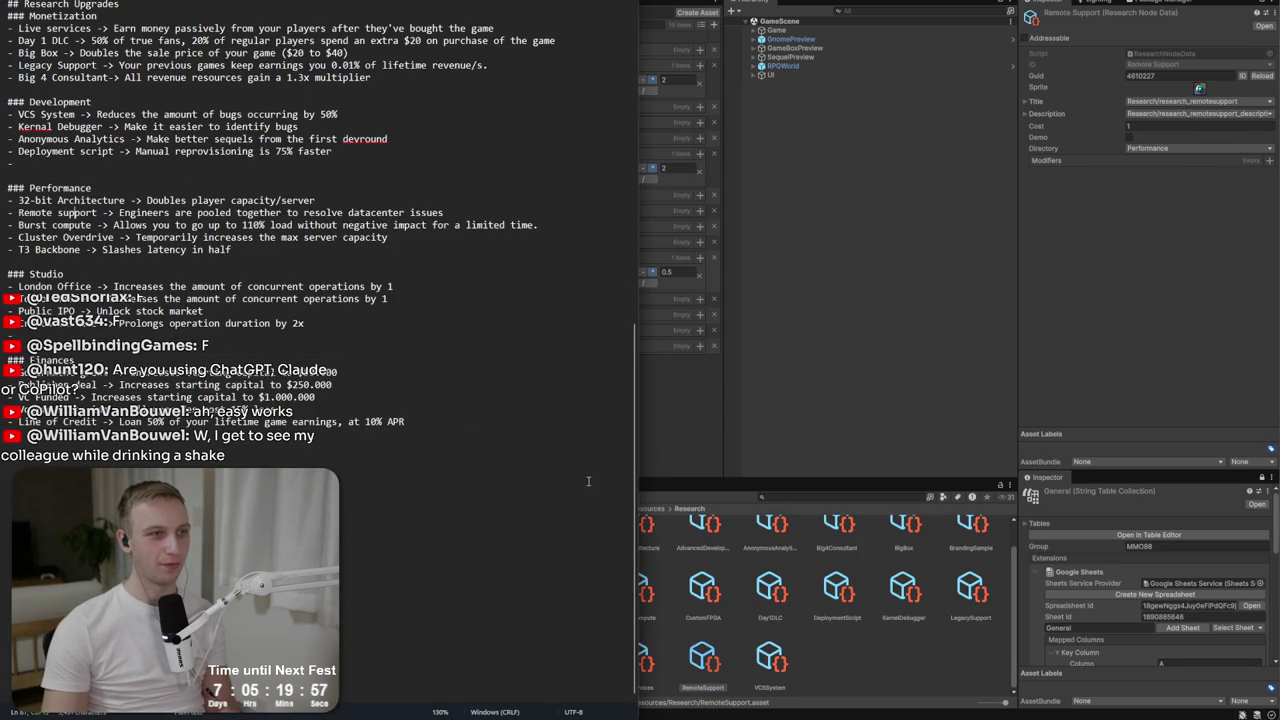
key("alt+Tab")
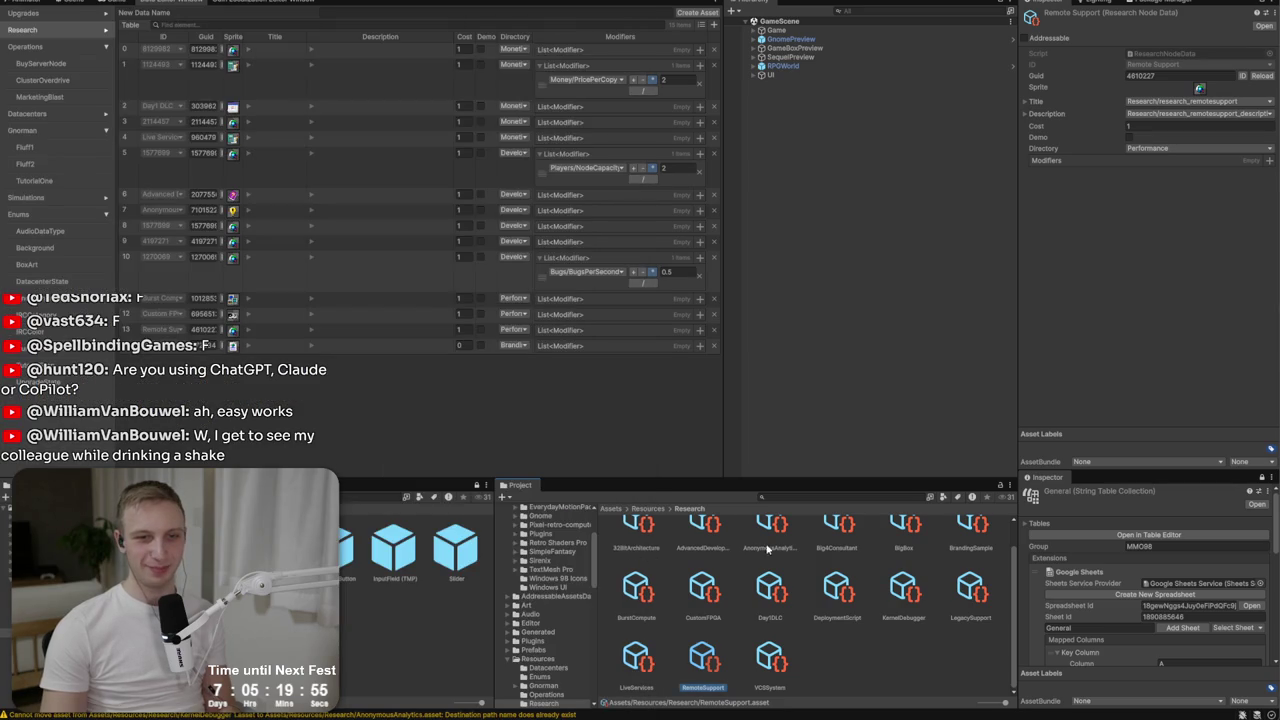
left_click(637, 590)
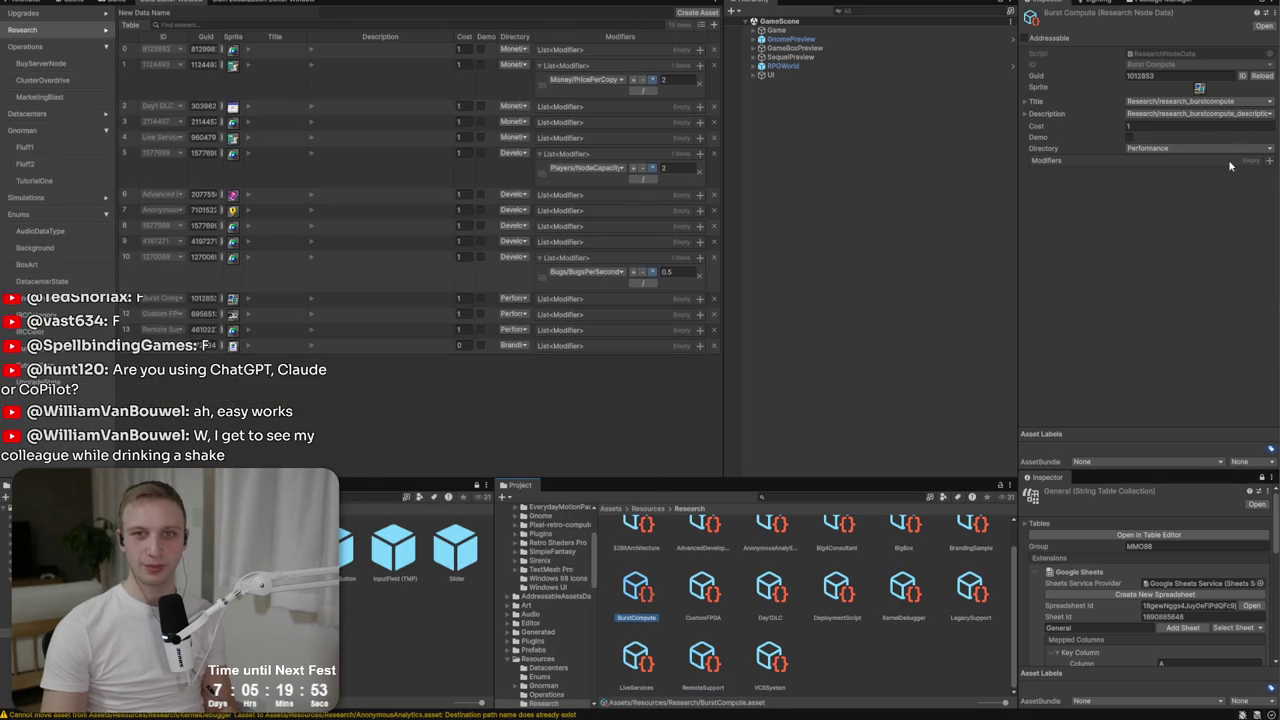
key("alt+Tab")
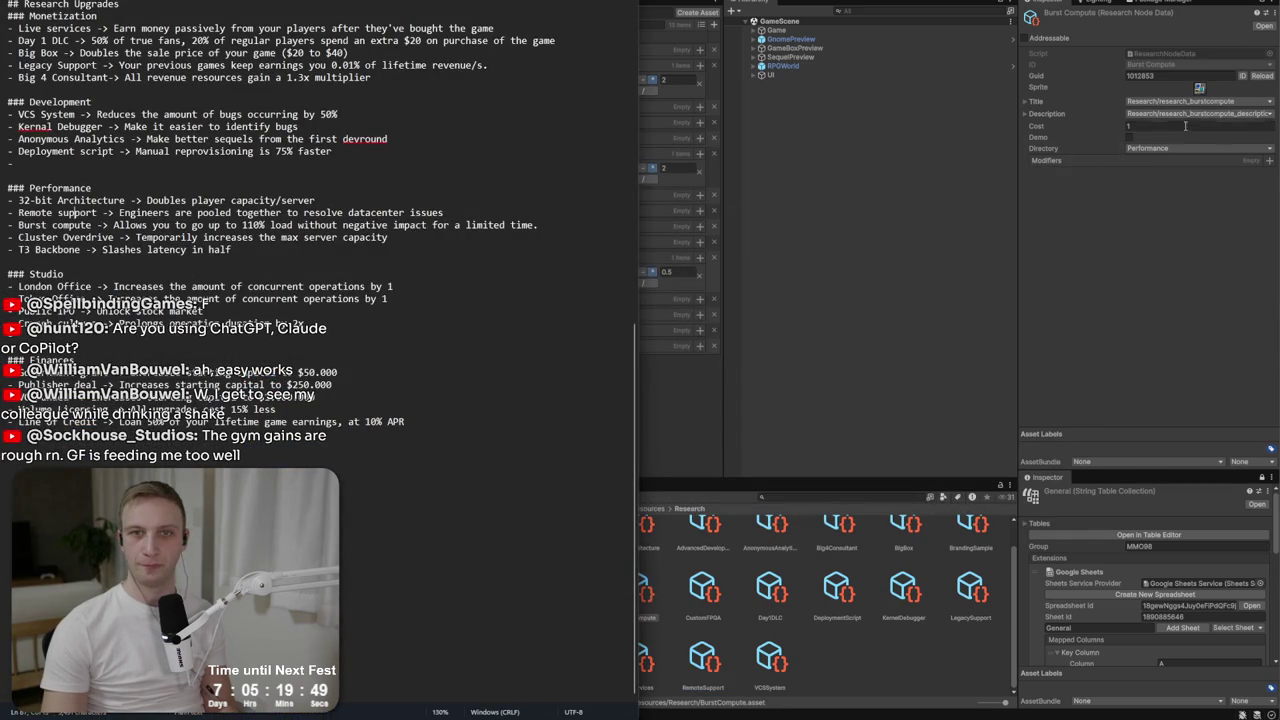
key("alt+Tab")
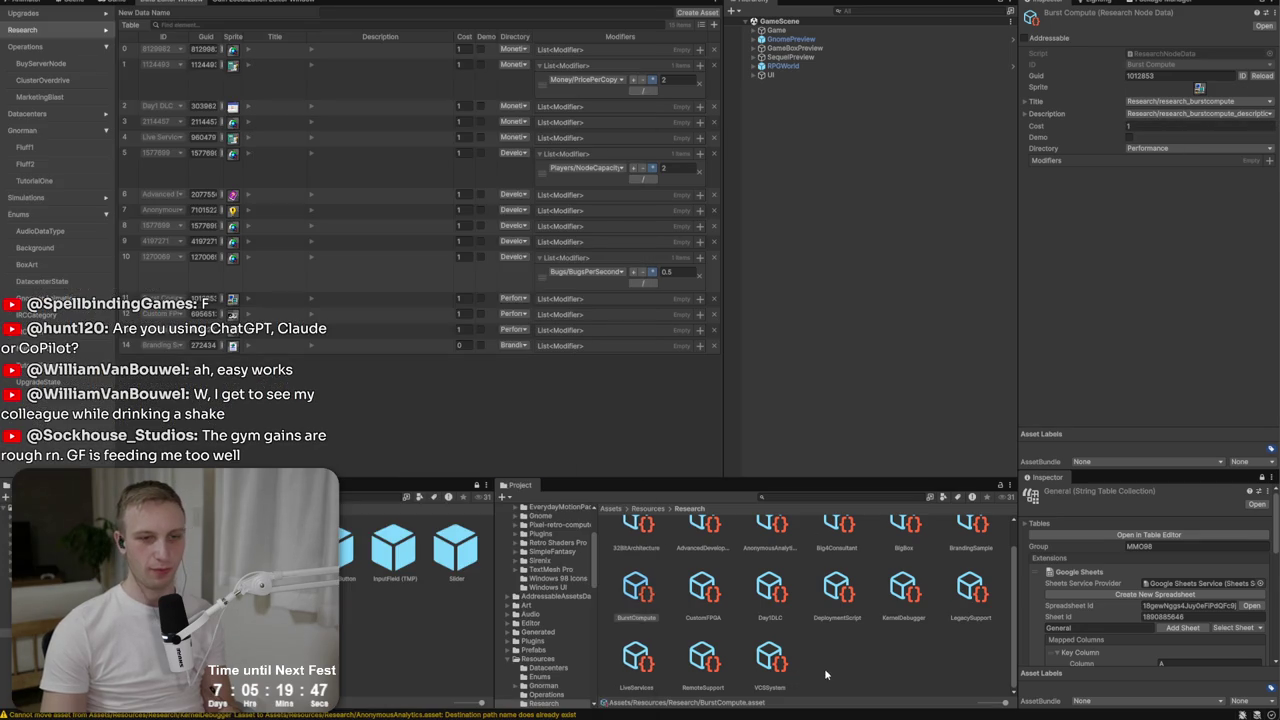
Duplicate the BurstCompute research asset into BurstCompute 1.
key("ctrl+d")
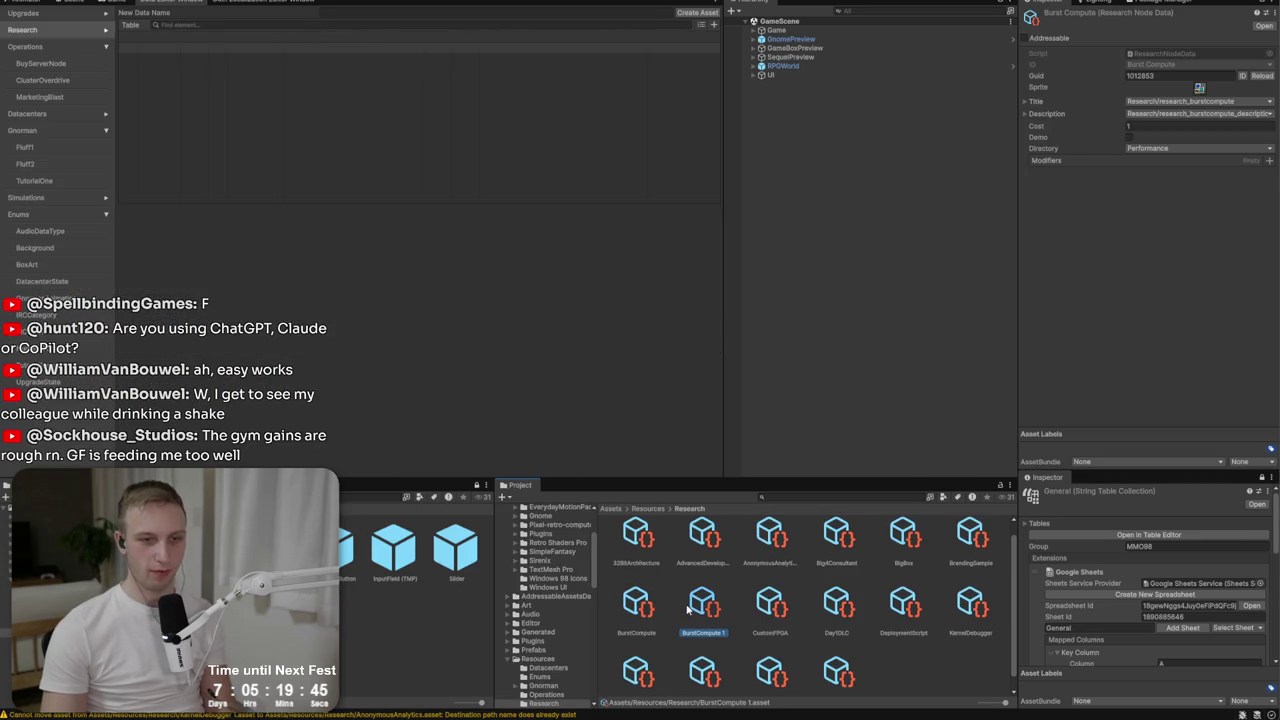
right_click(703, 606)
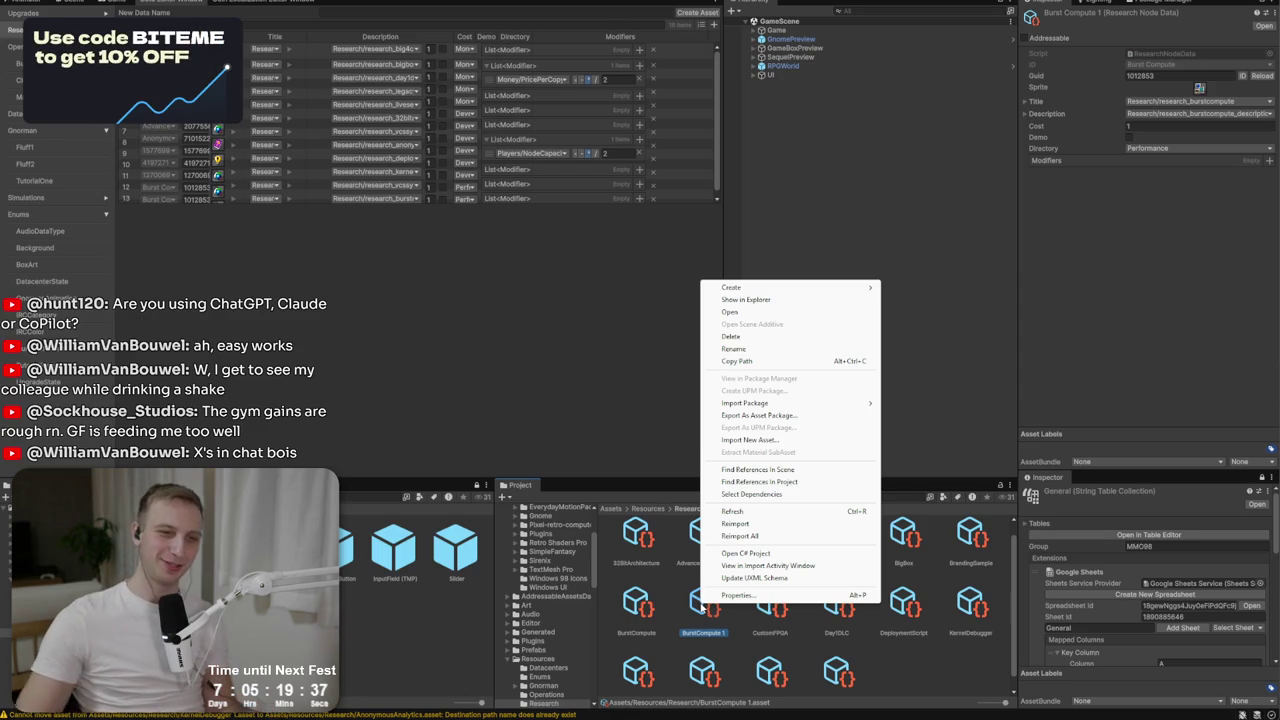
left_click(797, 349)
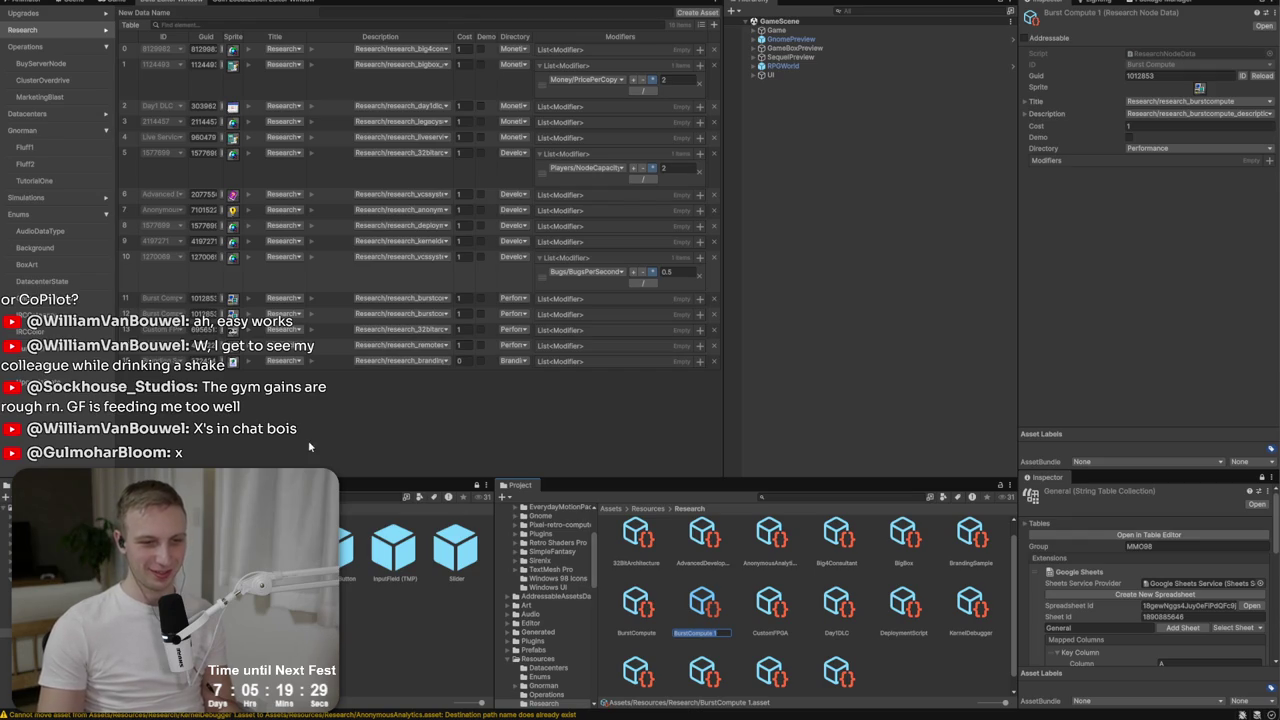
key("Return")
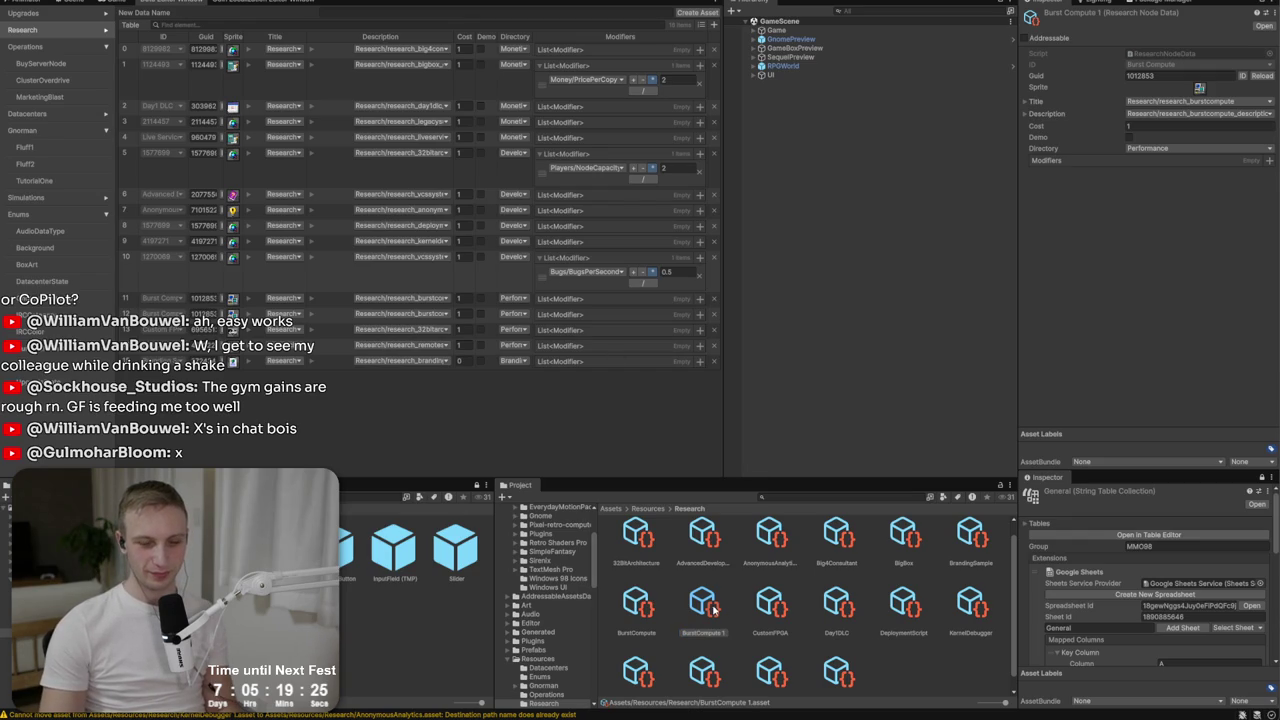
Look up the Cluster Overdrive entry in the Performance section of the upgrade notes.
key("alt+Tab")
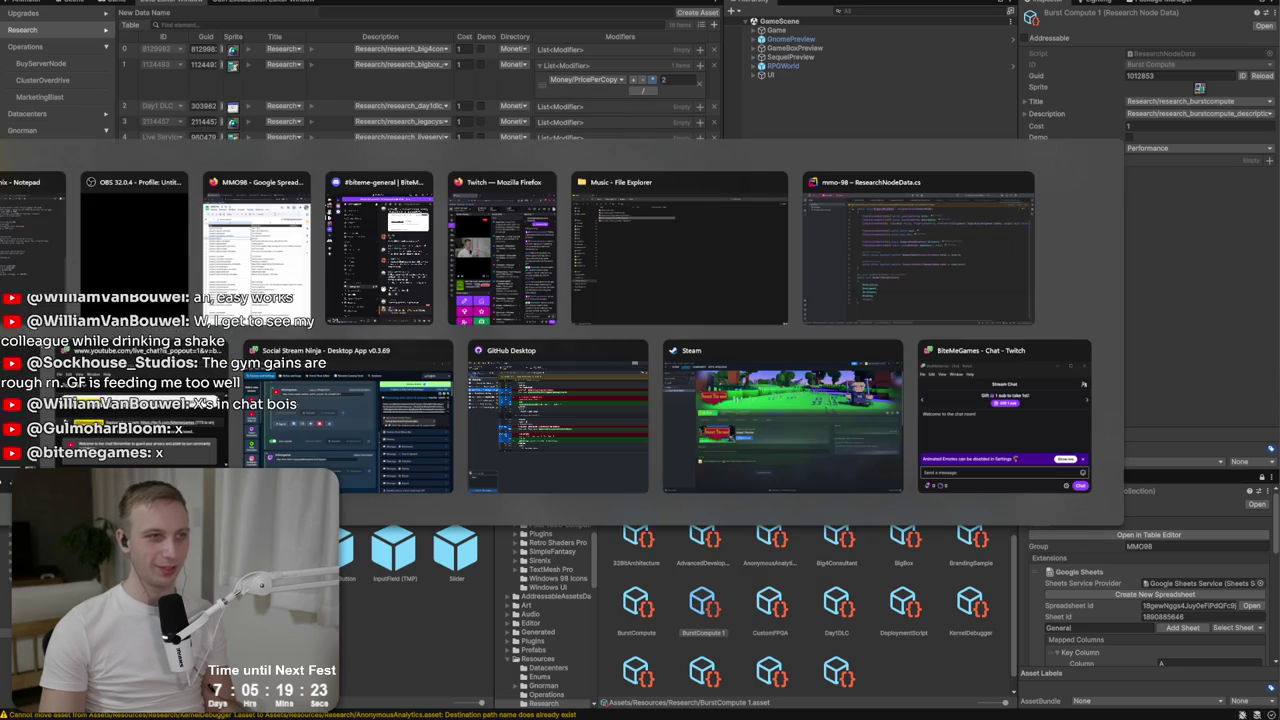
left_click(18, 287)
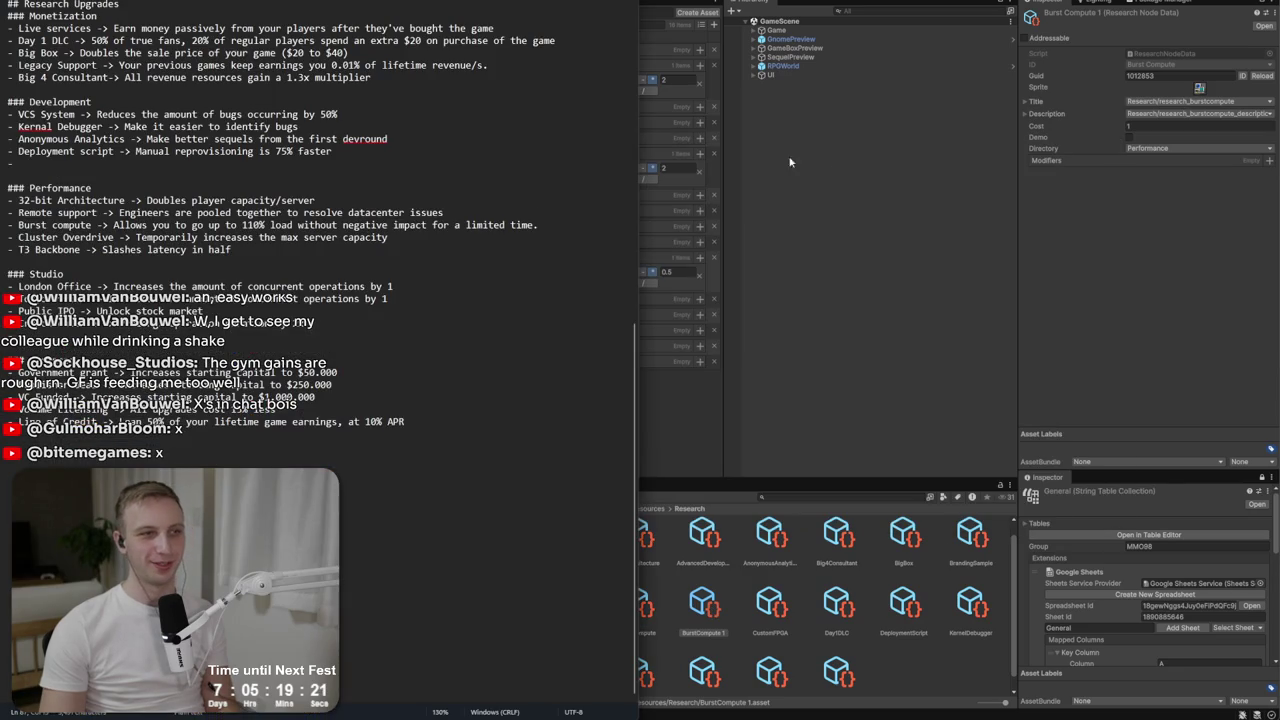
mouse_move(234, 250)
left_mouse_down()
mouse_move(10, 196)
mouse_move(390, 238)
mouse_move(234, 250)
mouse_move(216, 199)
mouse_move(8, 190)
left_mouse_up()
left_click(222, 219)
left_click(222, 219)
left_click(234, 250)
mouse_move(240, 237)
left_mouse_down()
mouse_move(8, 190)
mouse_move(234, 199)
left_mouse_up()
left_click(235, 199)
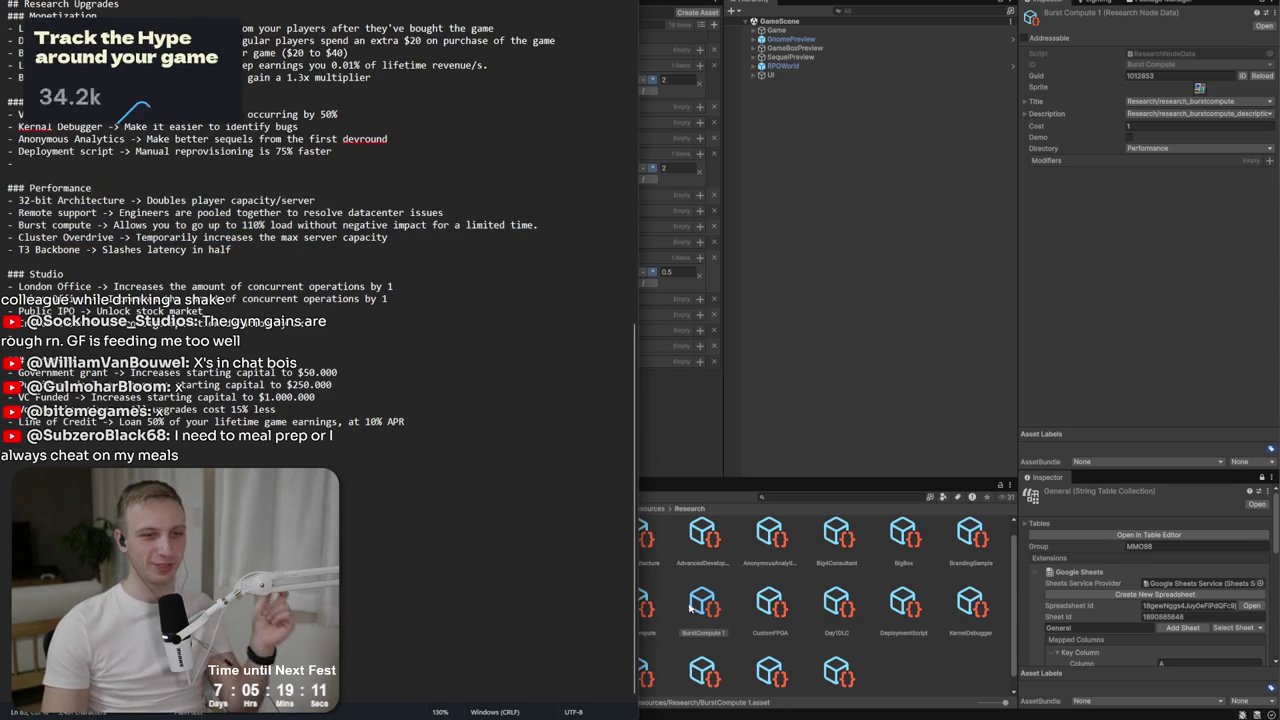
Rename BurstCompute 1 to ClusterOverdrive.
right_click(688, 612)
left_click(745, 355)
type("Cluster")
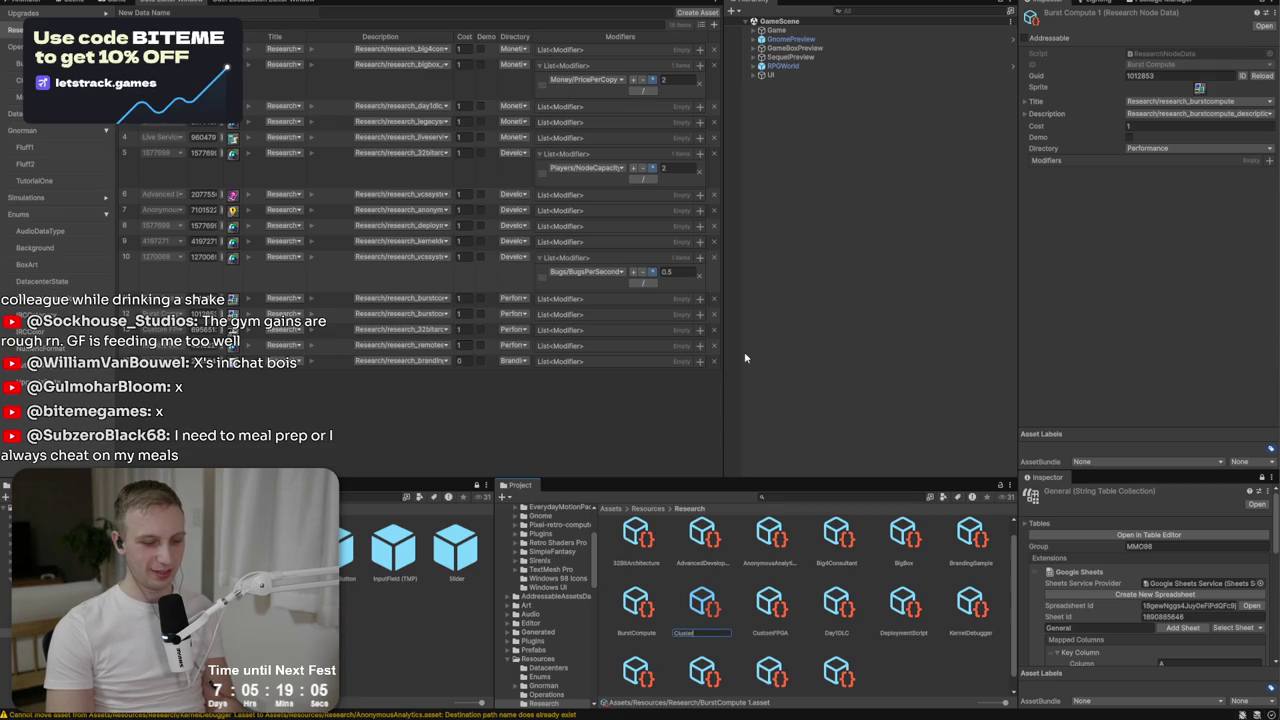
type("Overdrive")
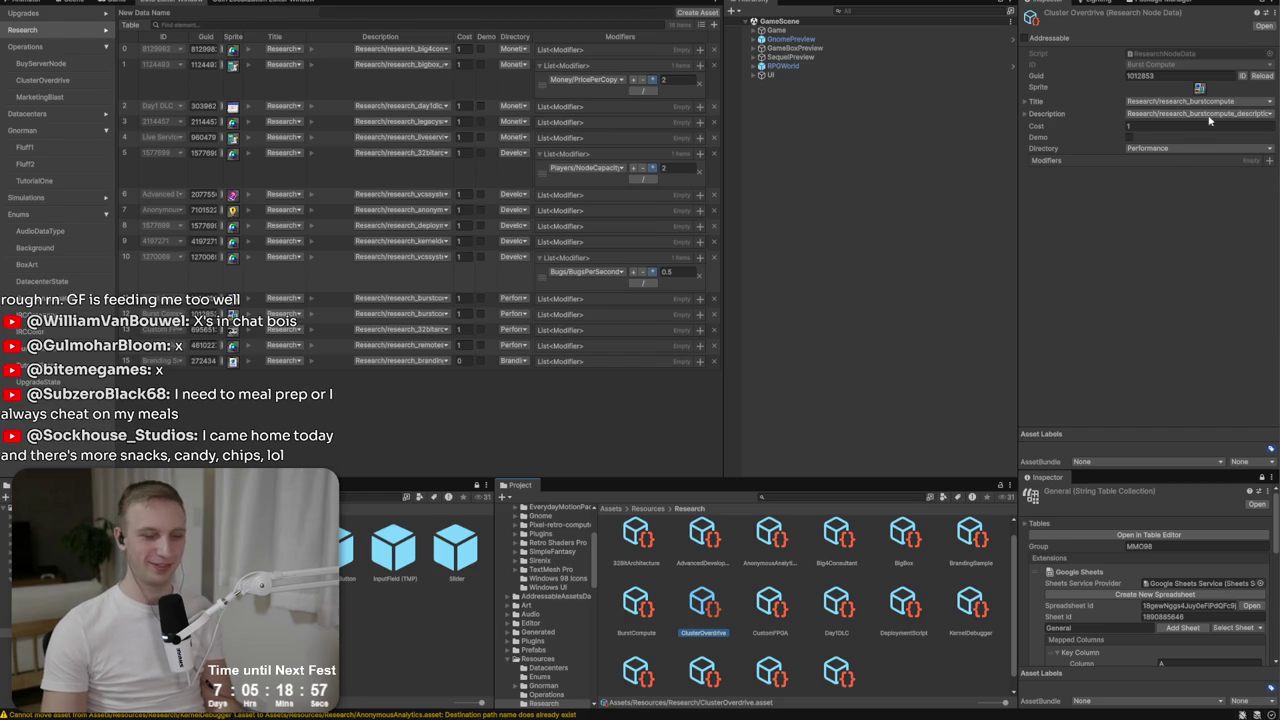
Give ClusterOverdrive the research_clusteroverdrive title and description strings, then duplicate the asset.
key("alt+Tab")
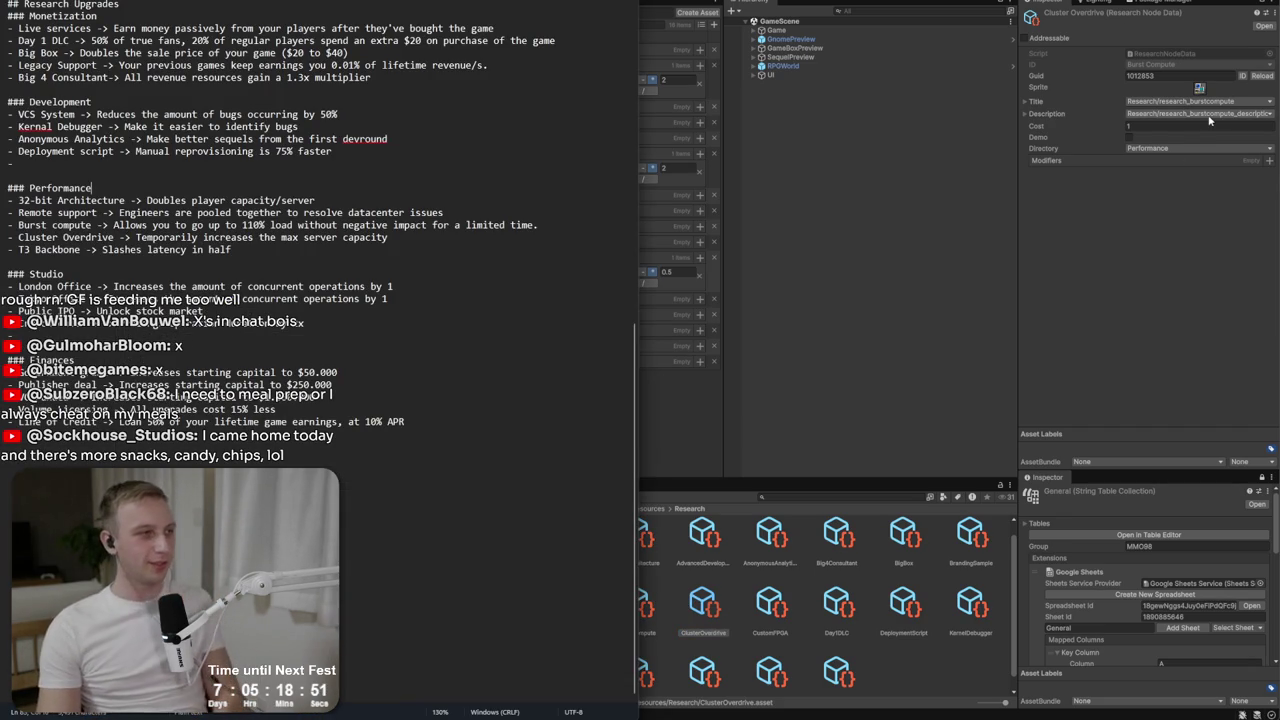
left_click(1208, 117)
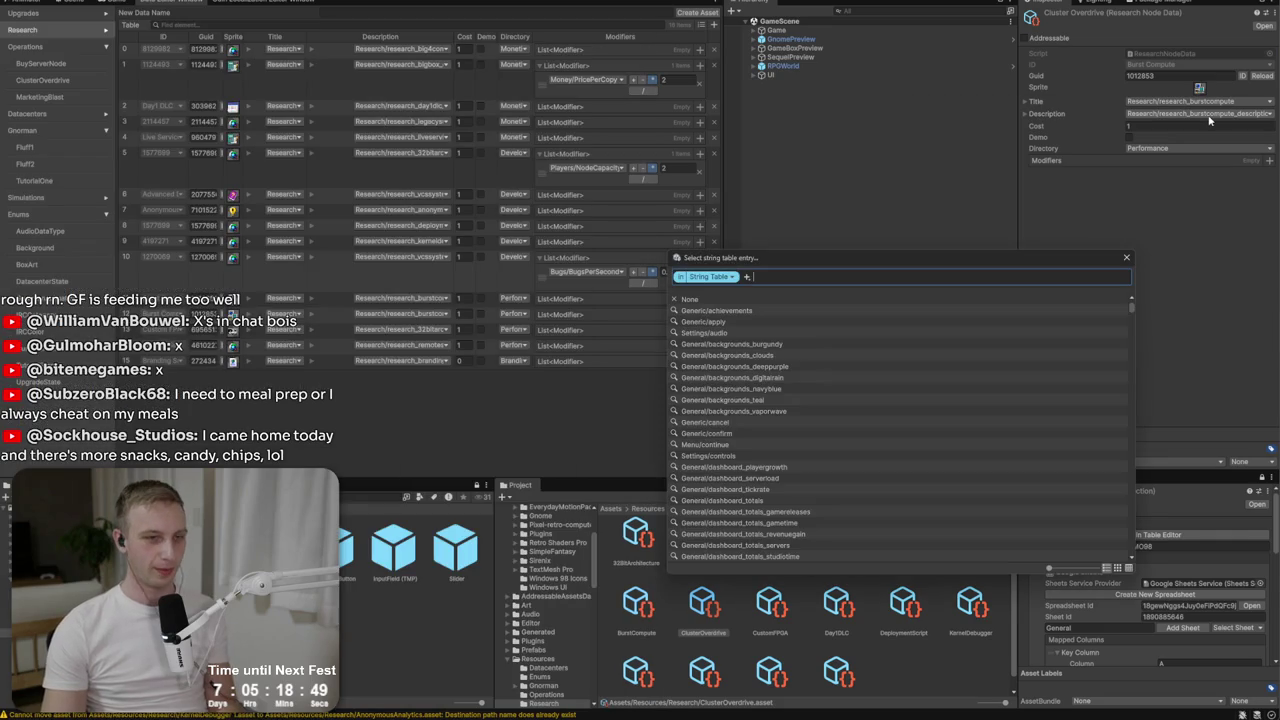
type("c")
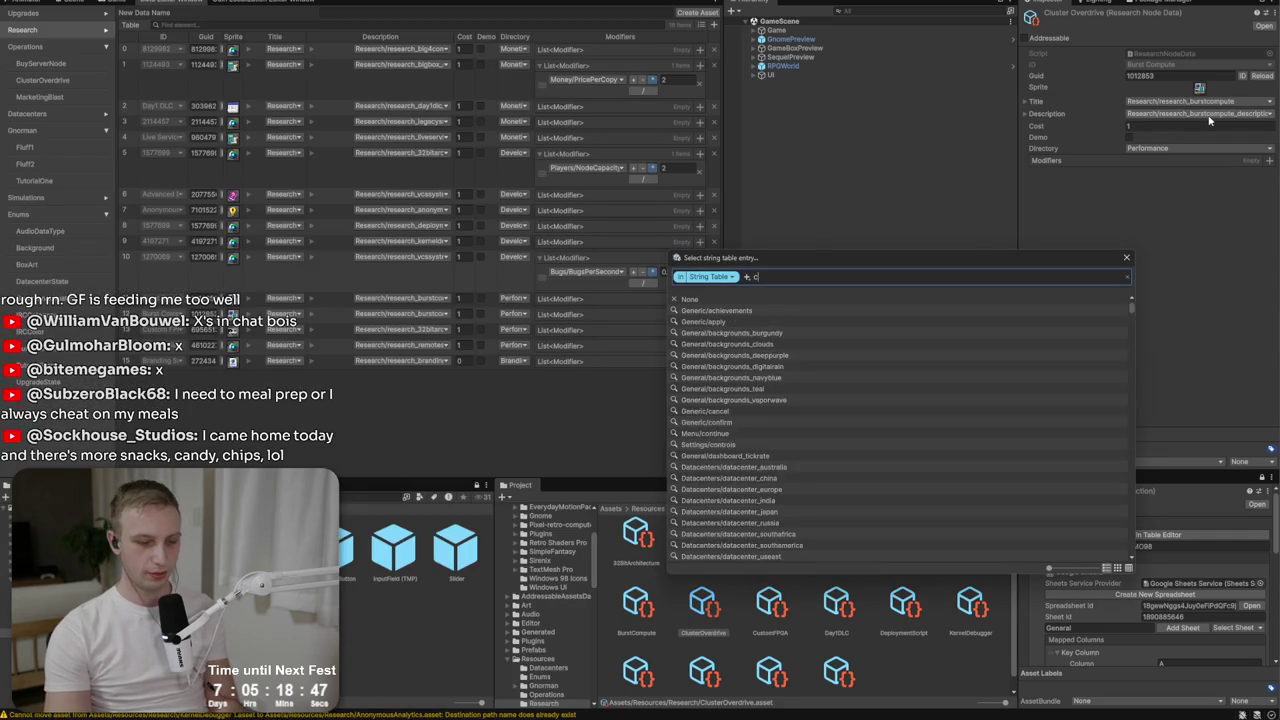
type("lus")
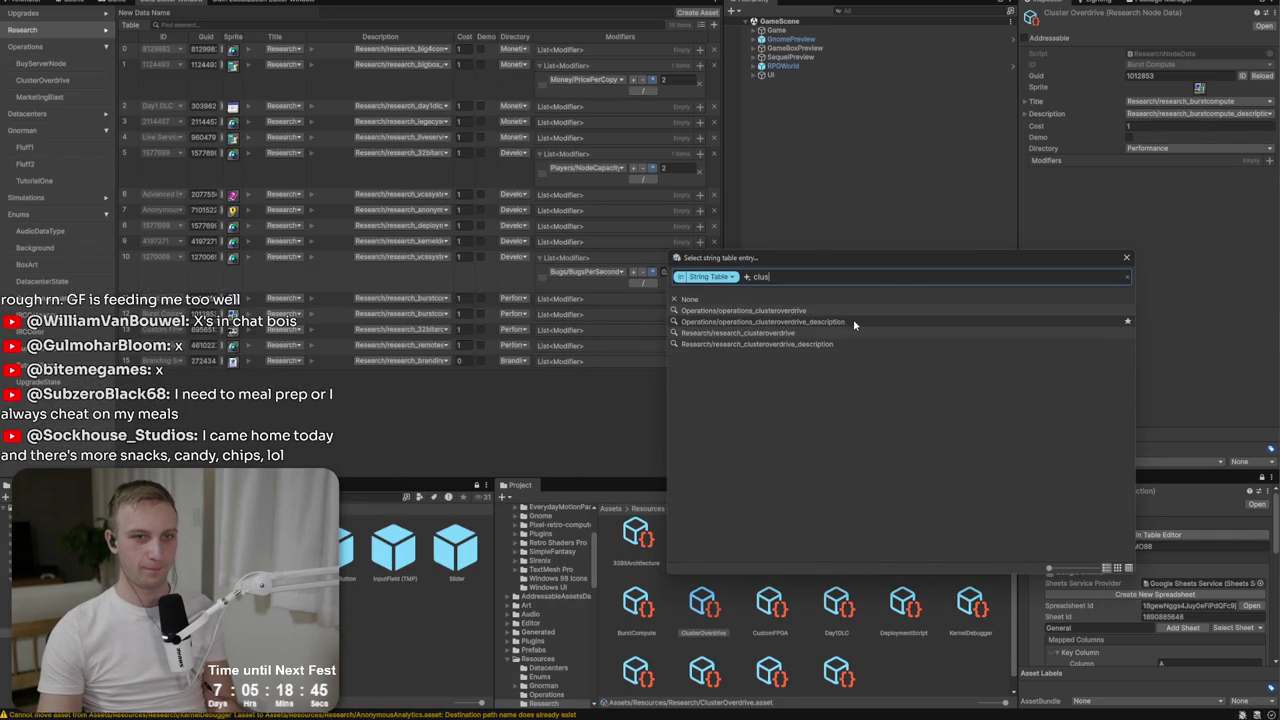
left_click(850, 345)
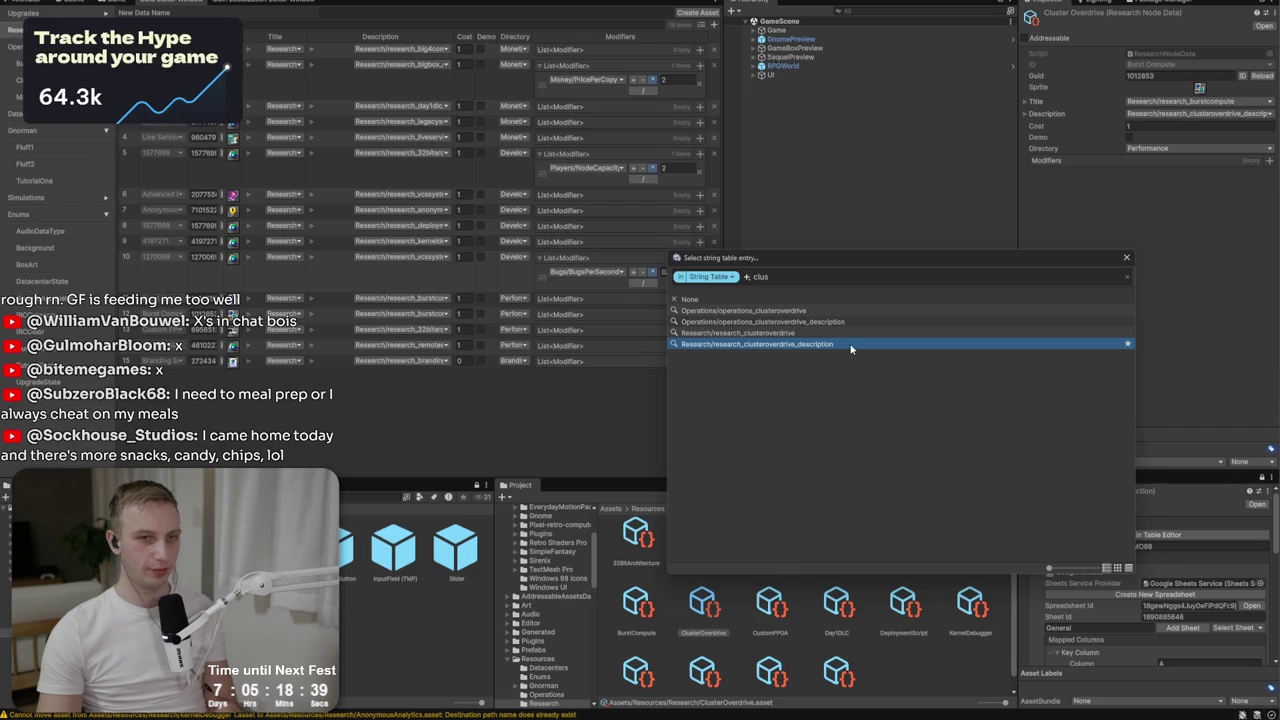
left_click(1203, 102)
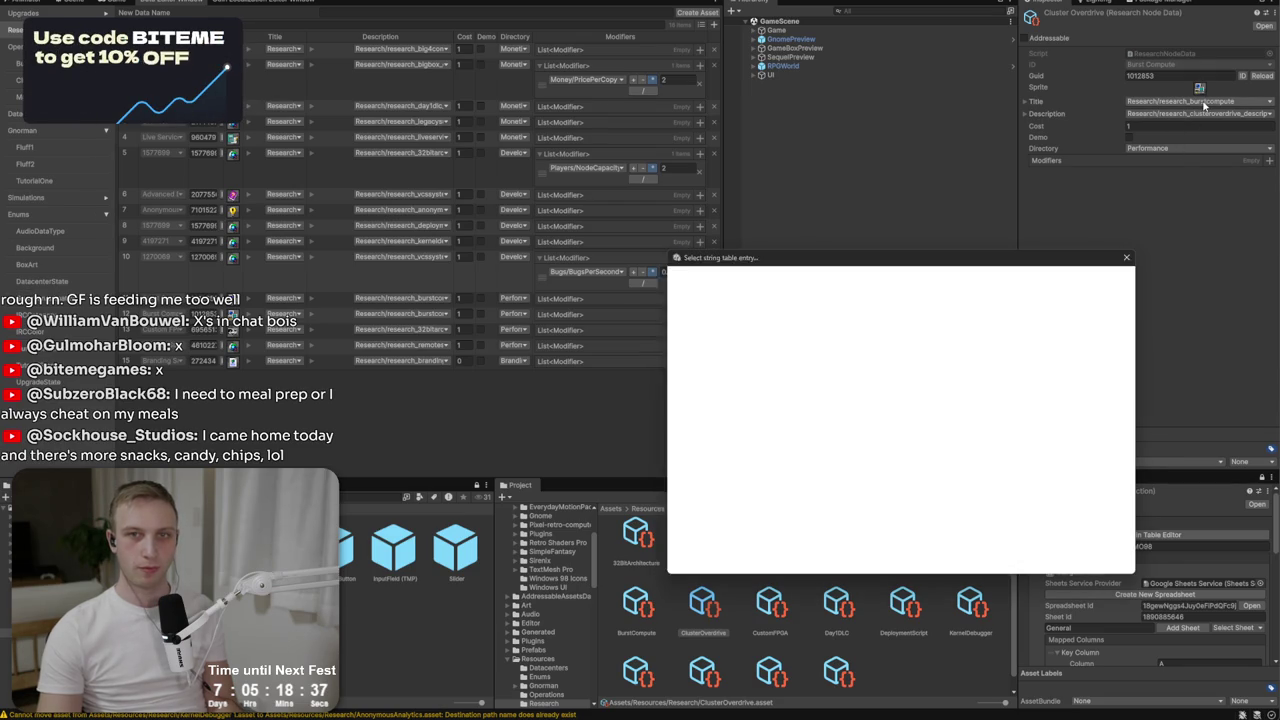
type("cluster")
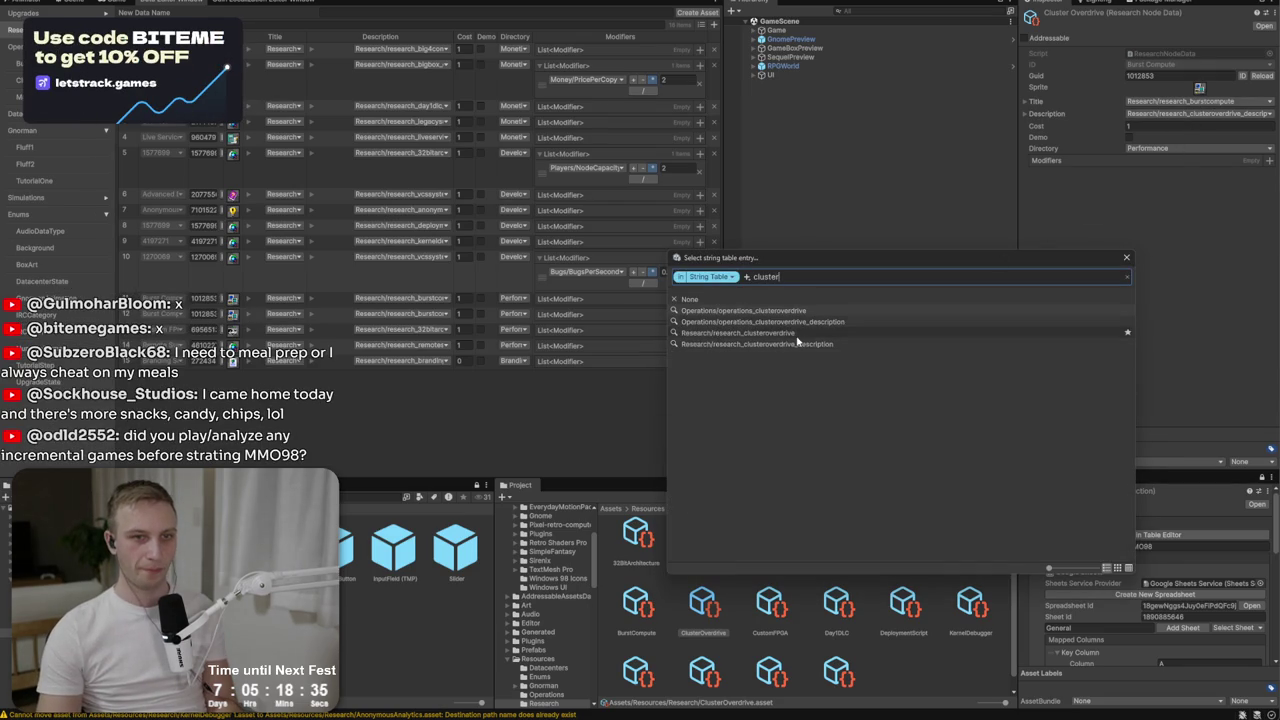
left_click(797, 336)
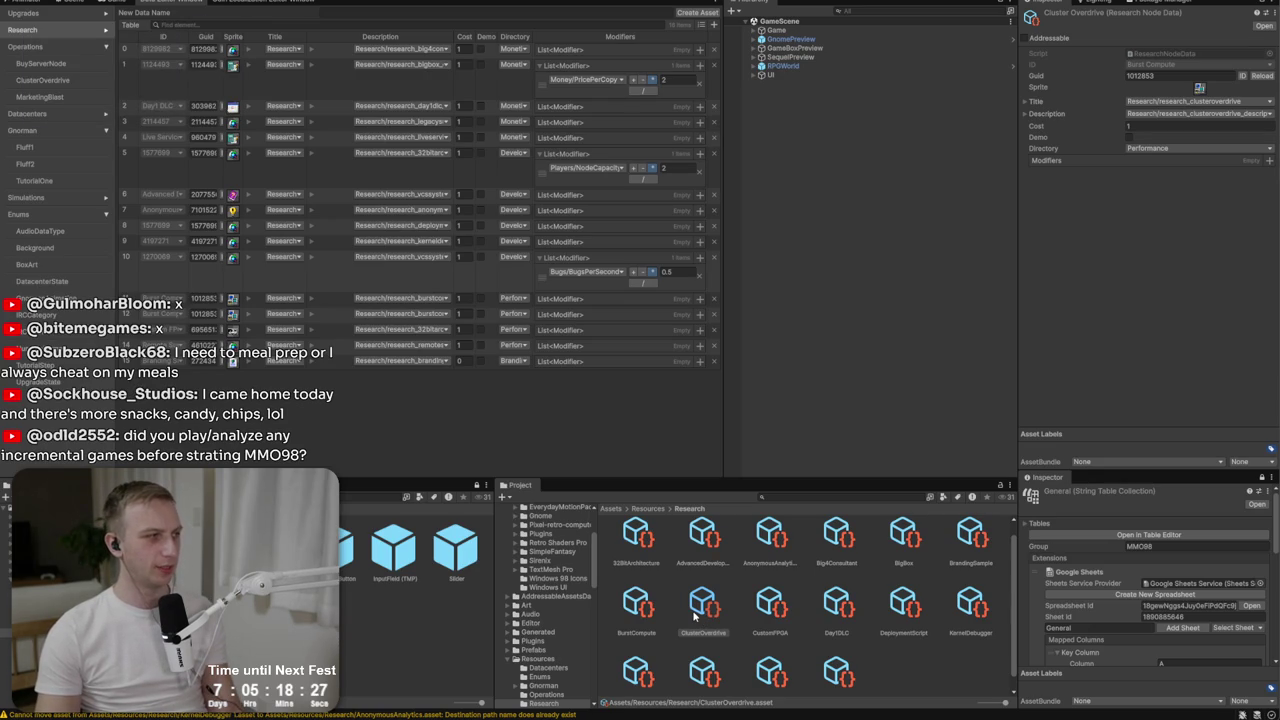
left_click(697, 617)
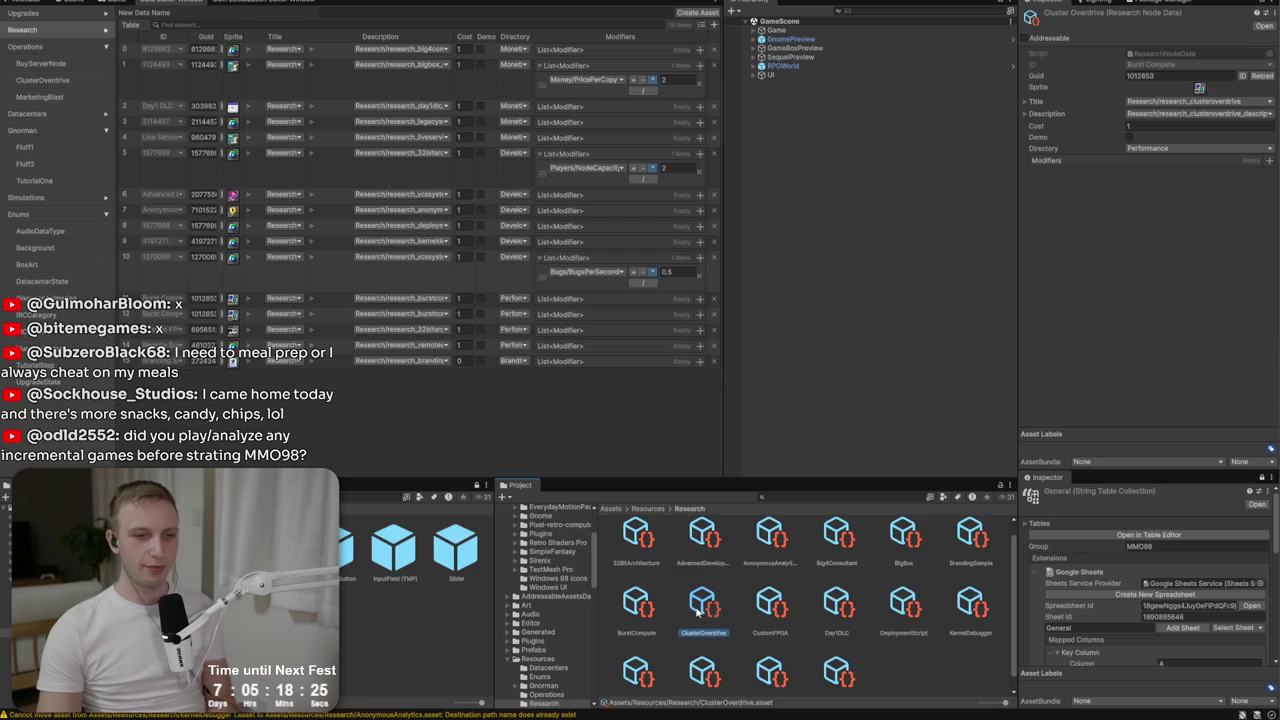
key("ctrl+d")
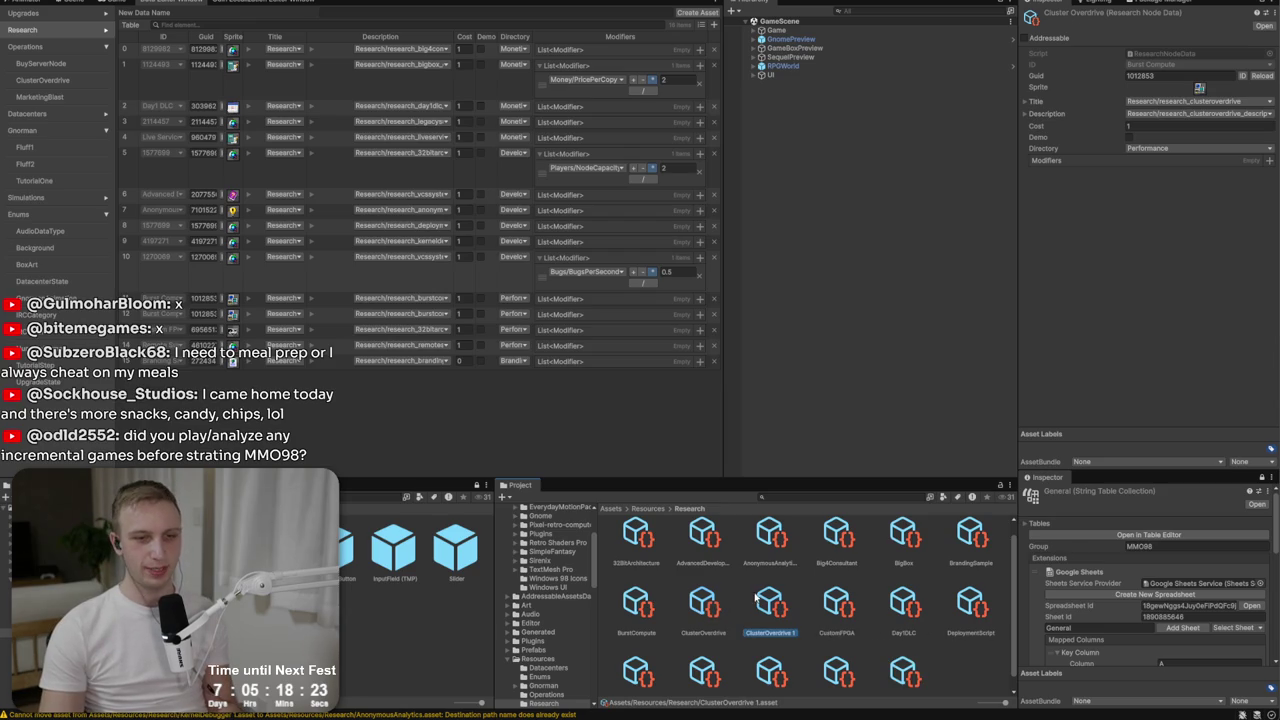
Rename the duplicated asset to T3 Backbone, correcting the mistyped T3 Click name.
key("alt+Tab")
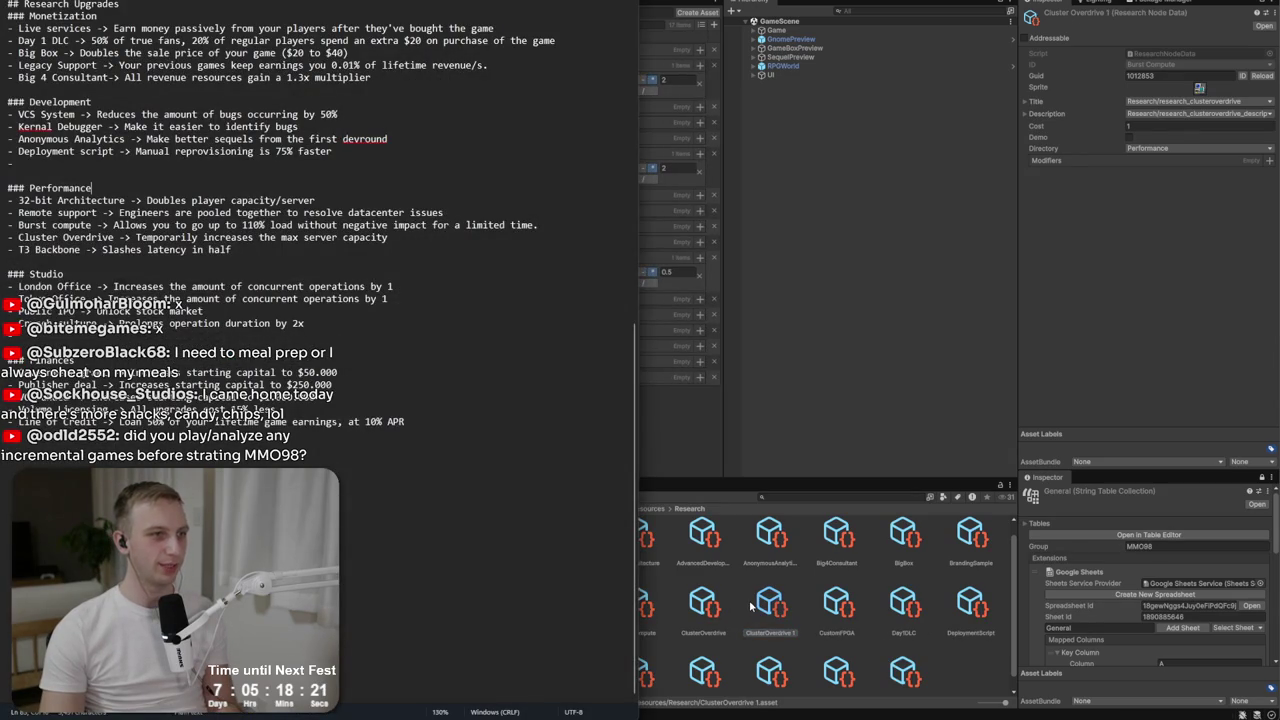
left_click(760, 605)
right_click(767, 605)
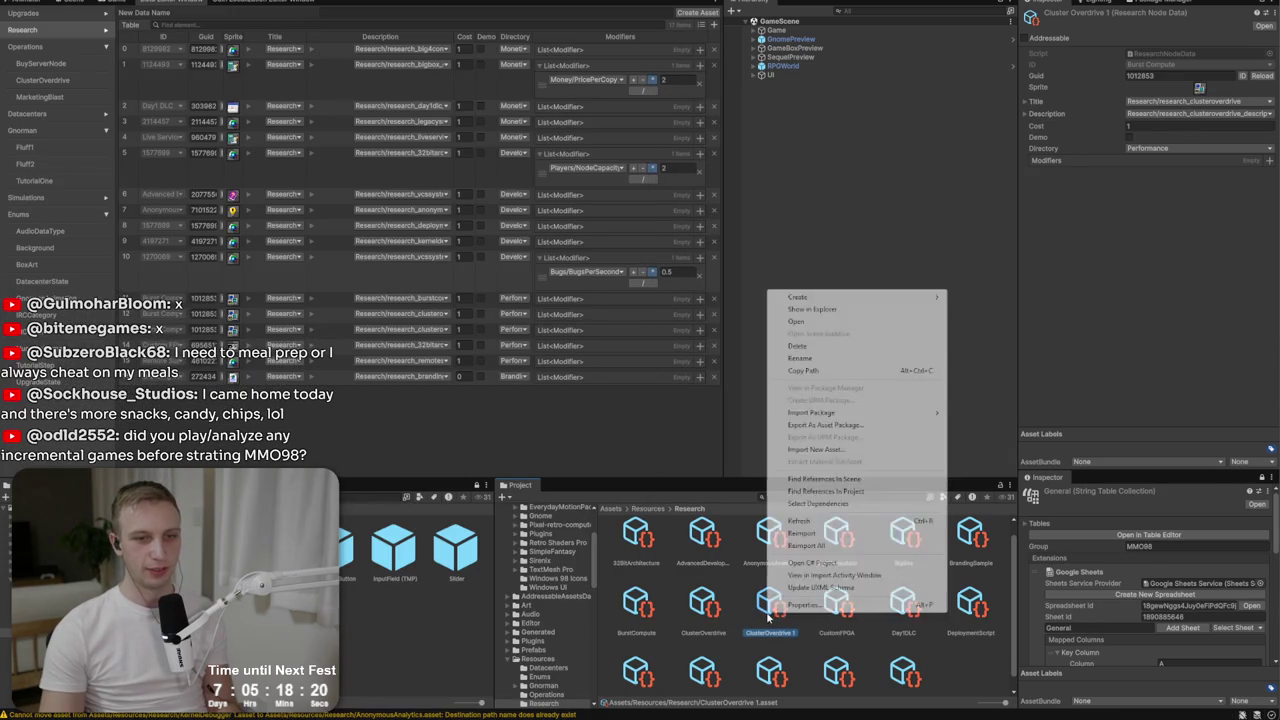
left_click(810, 359)
type("T3 Clou")
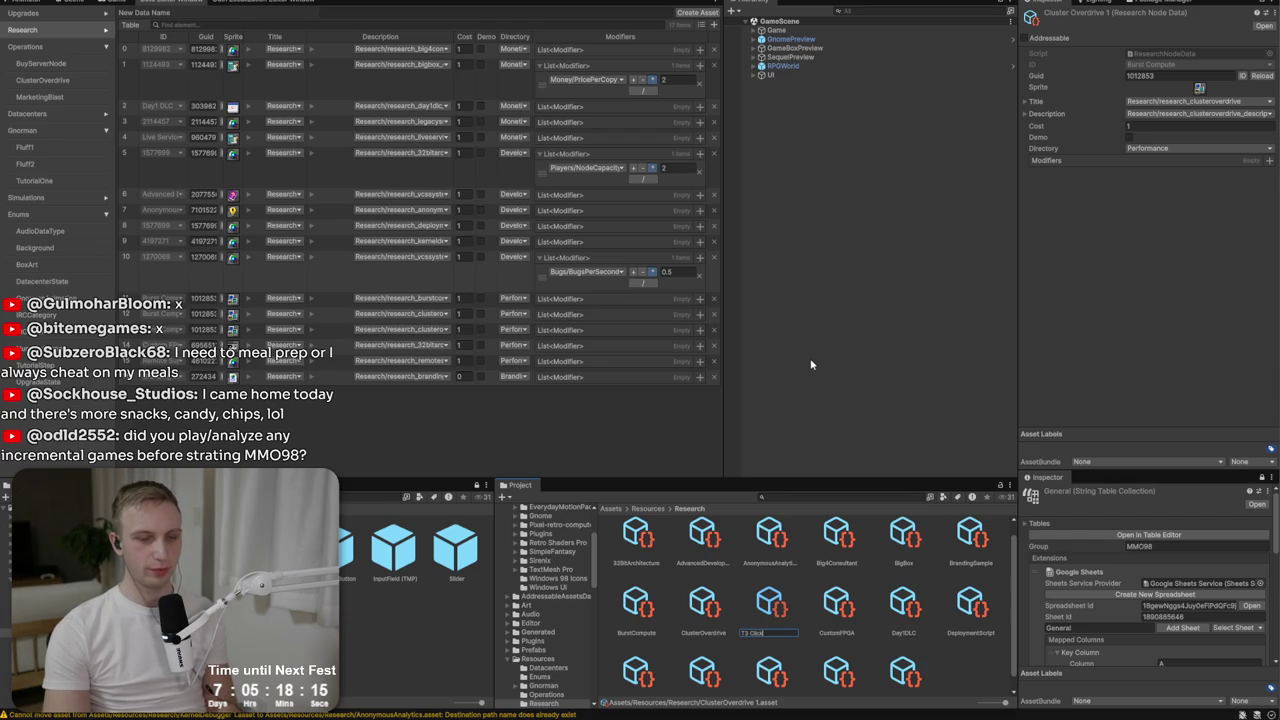
key("Return")
key("alt+Tab")
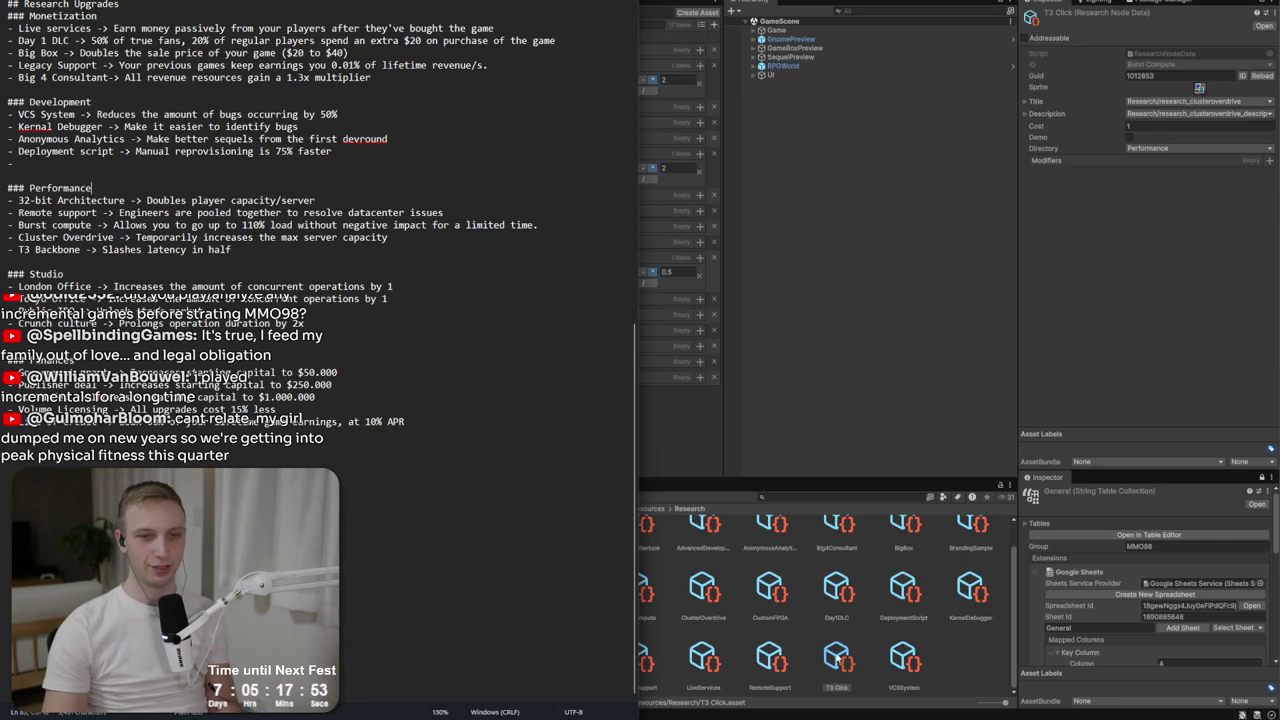
right_click(838, 660)
left_click(909, 403)
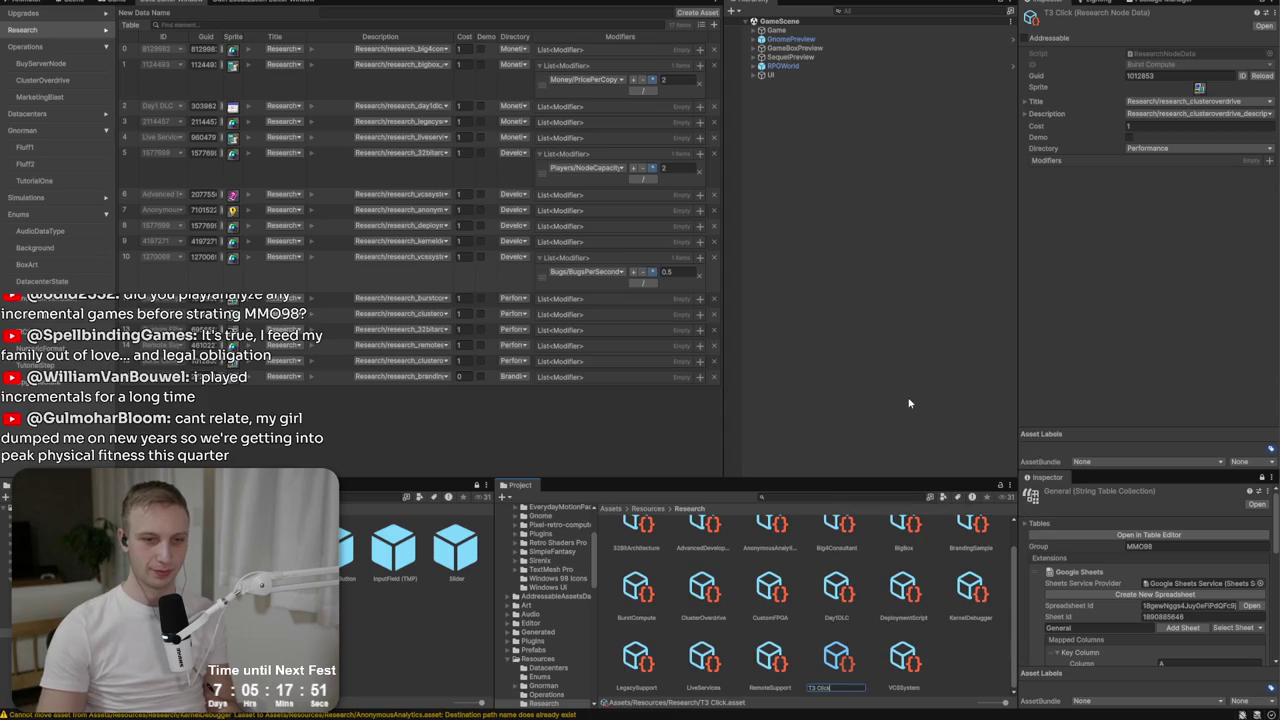
type("T3 C")
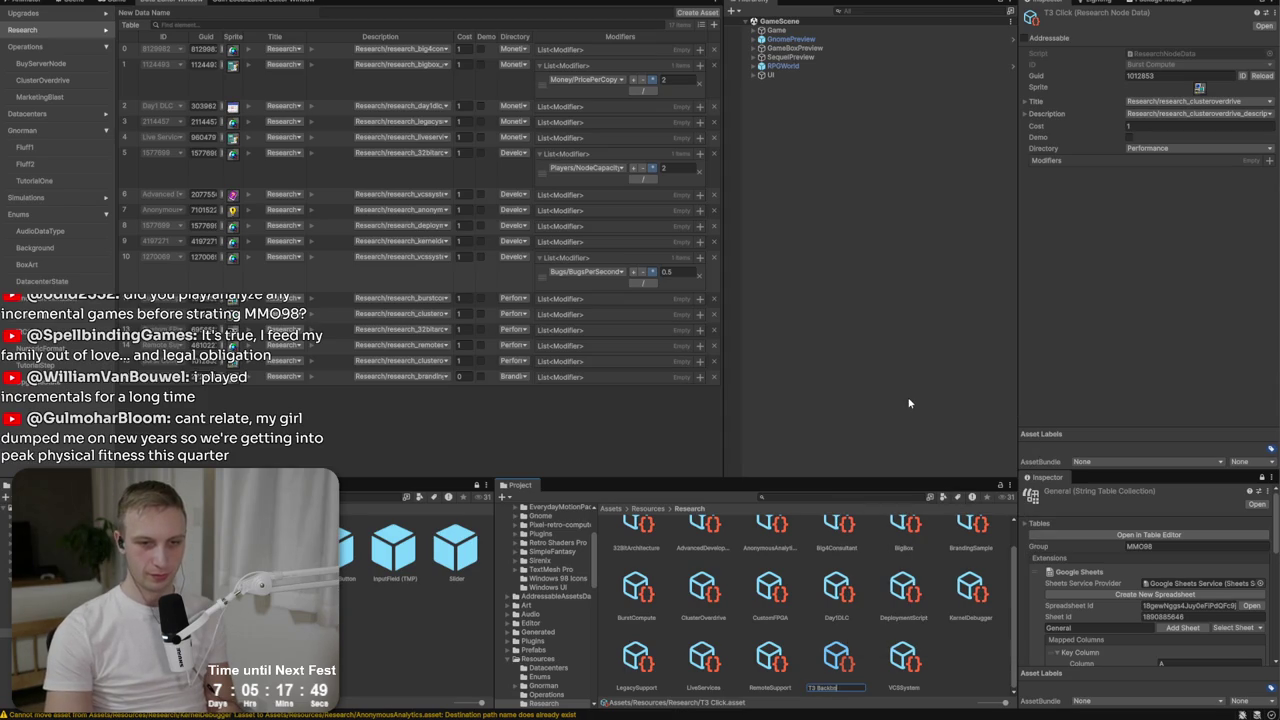
key("Return")
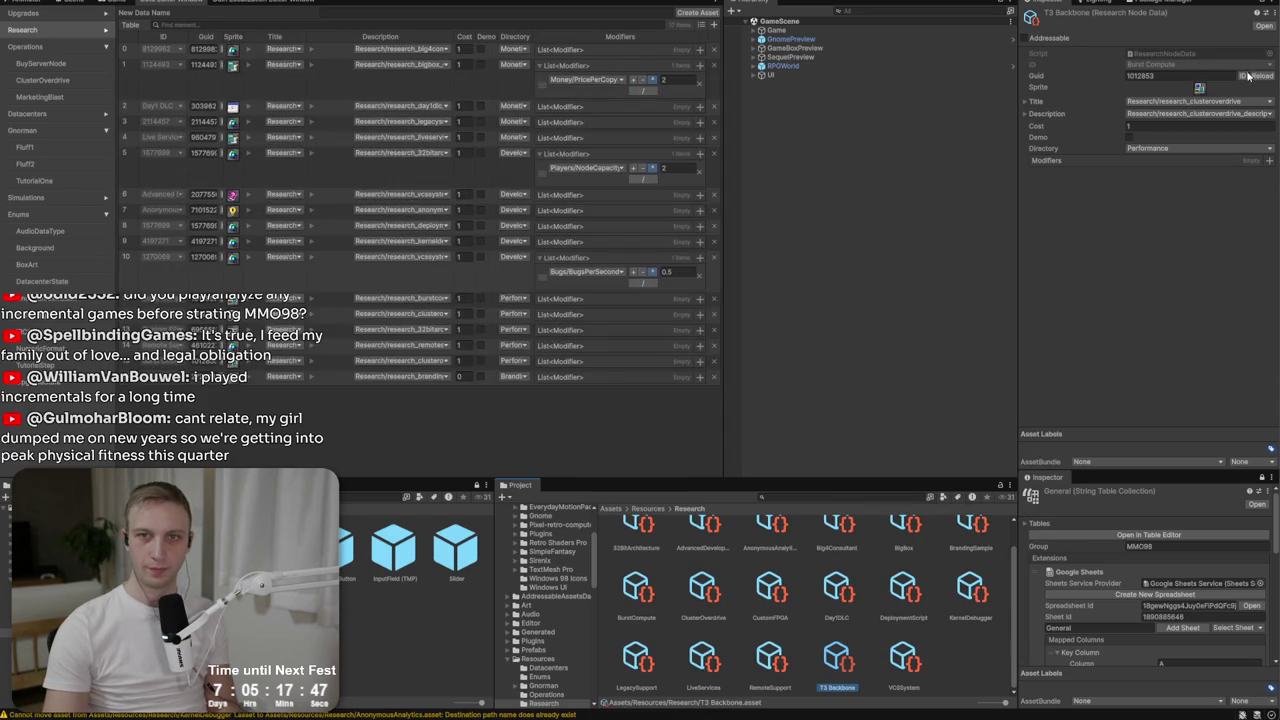
Set title research_t3backbone, description research_t3backbone_research and directory Performance.
left_click(1213, 104)
type("t3")
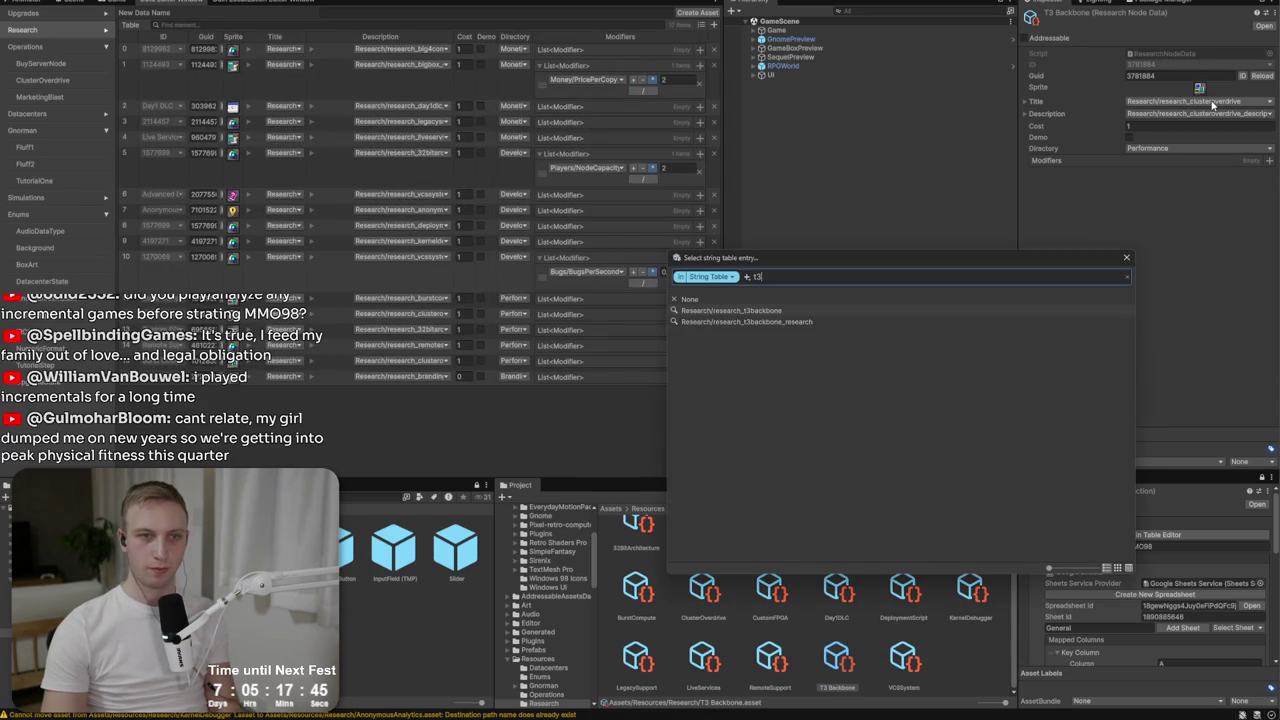
key("Return")
left_click(1163, 117)
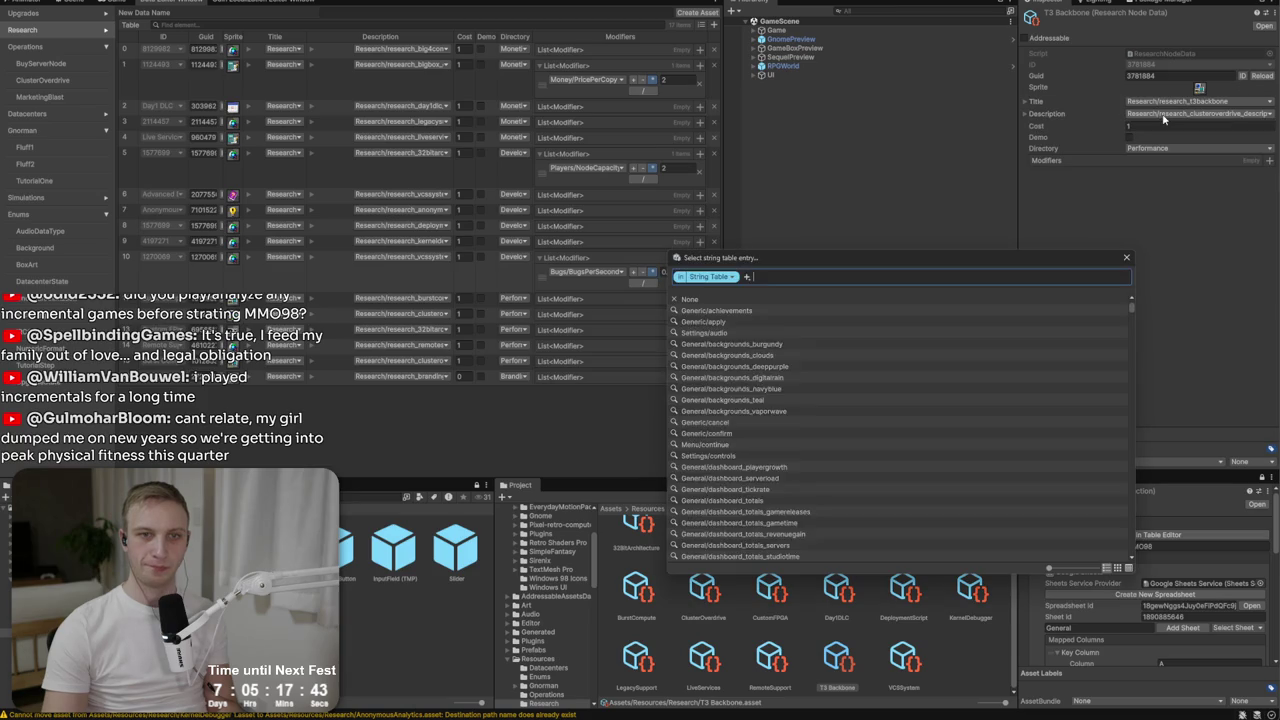
type("t3")
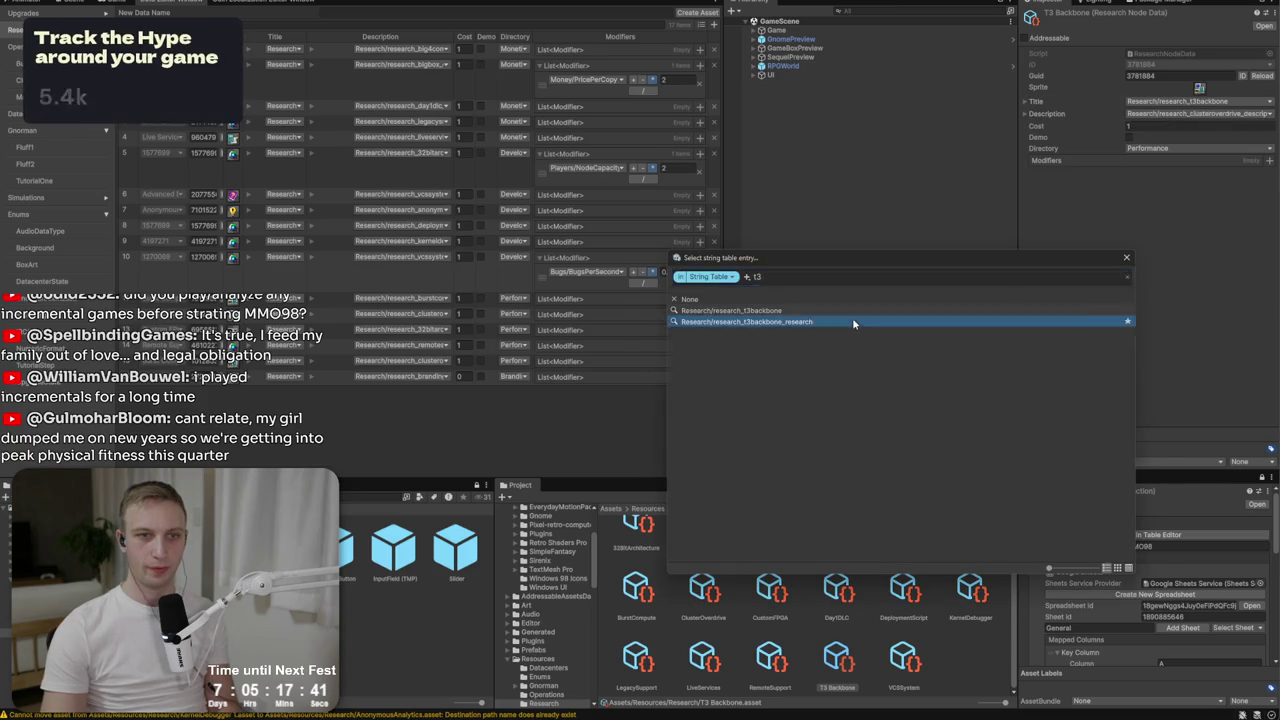
left_click(852, 320)
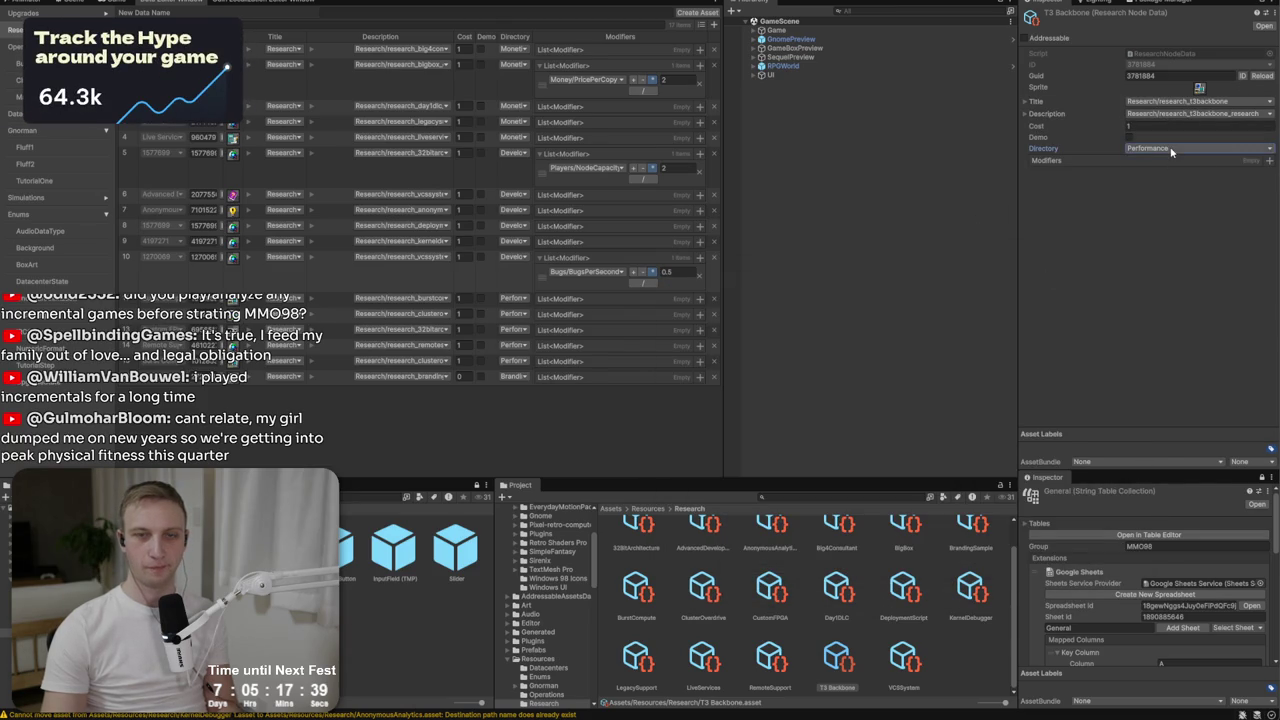
left_click(1170, 149)
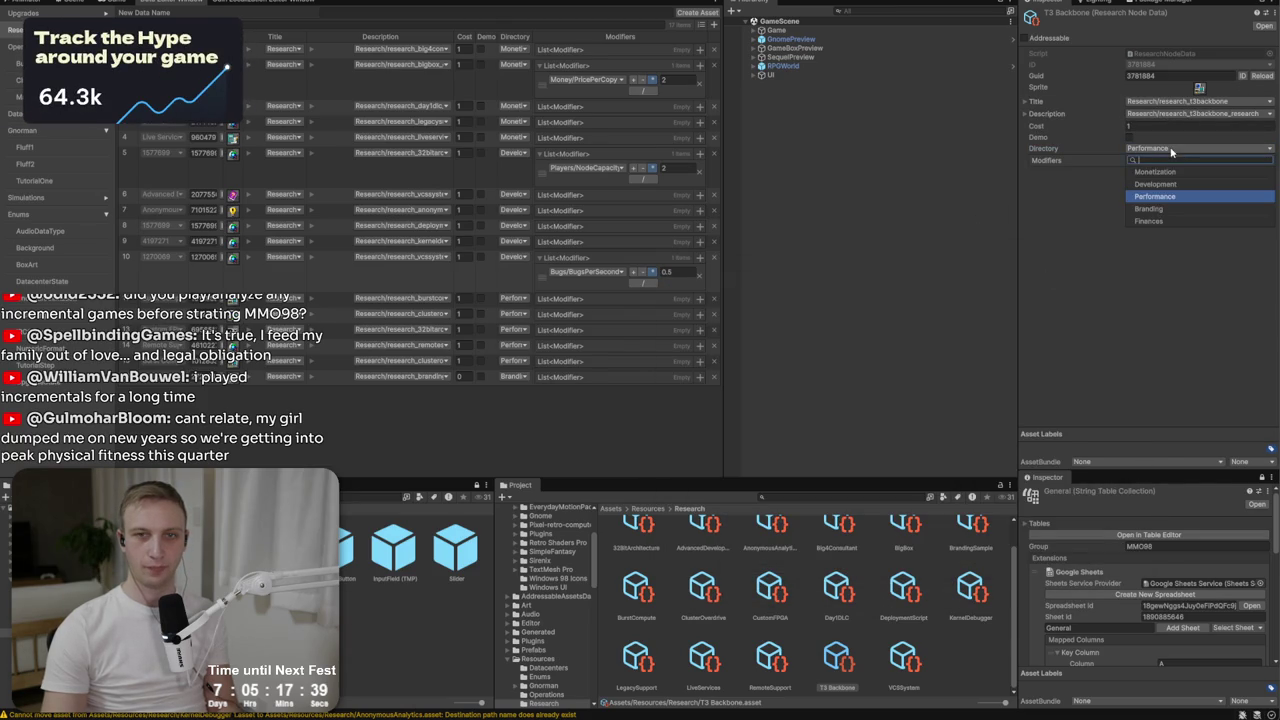
left_click(1155, 196)
key("alt+Tab")
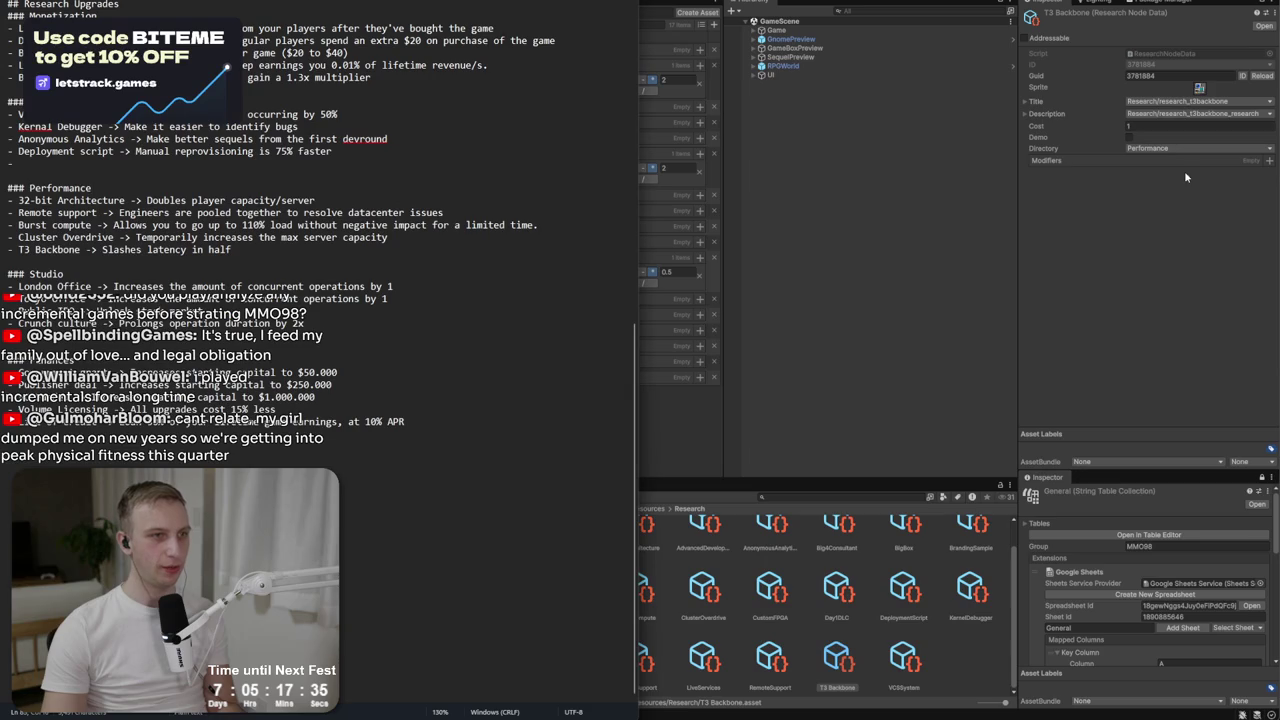
left_click(1097, 211)
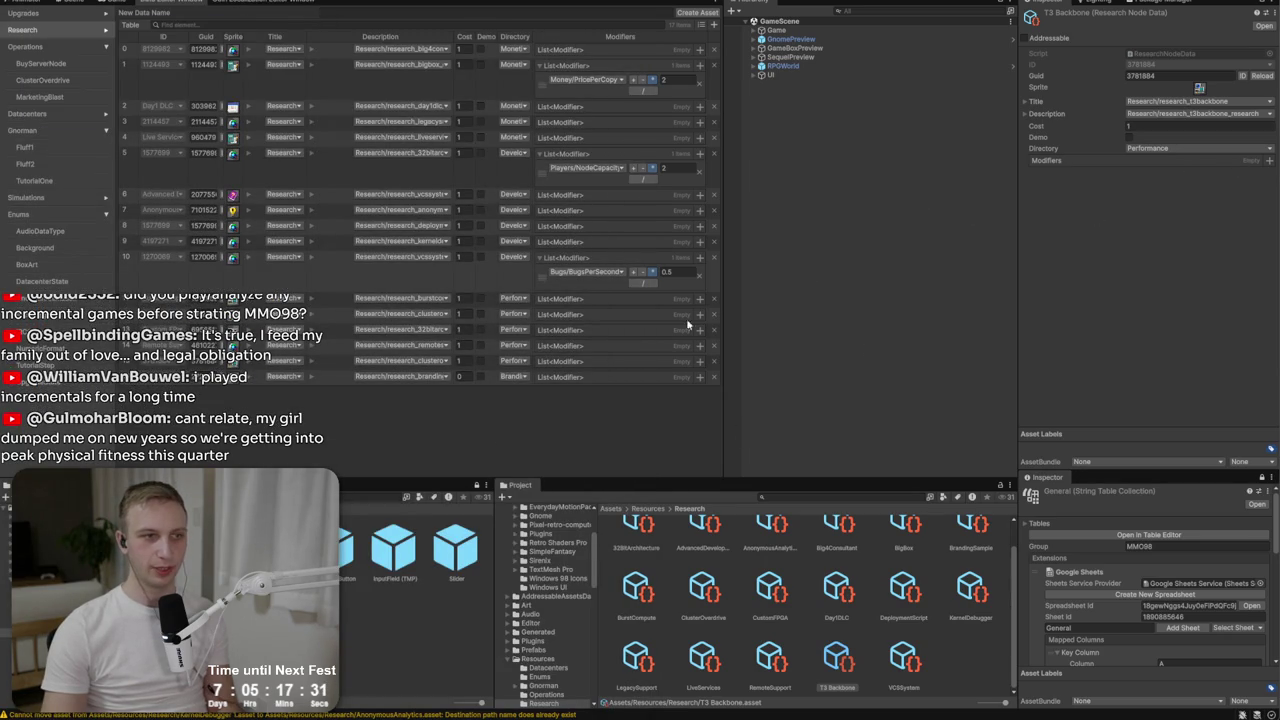
Duplicate the T3 Backbone asset and rename the copy to LondonOffice.
left_click(872, 394)
key("alt+Tab")
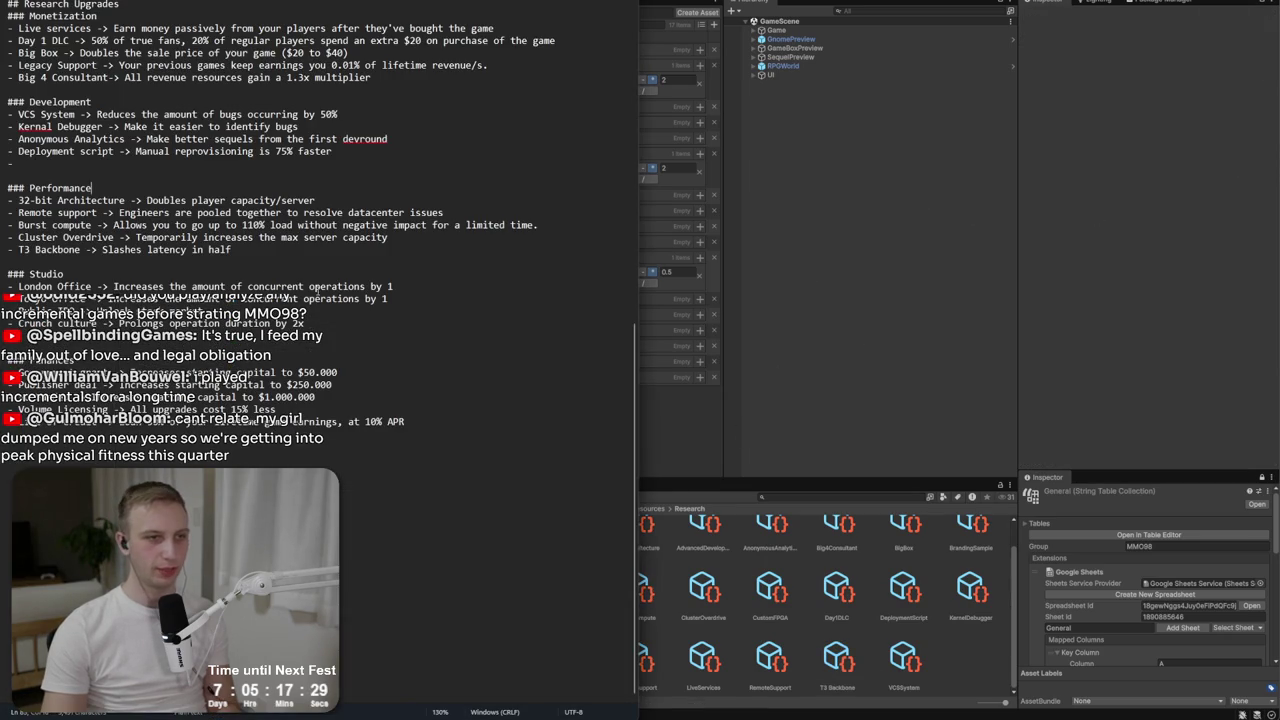
left_click(840, 660)
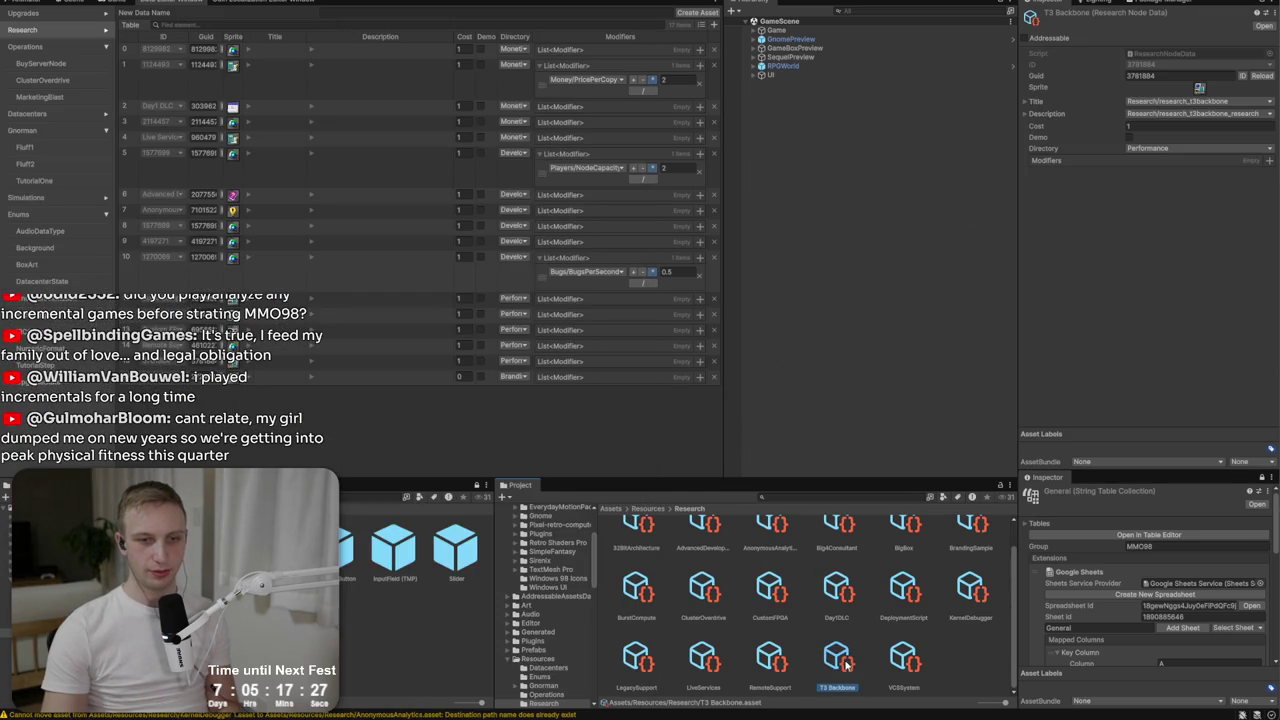
key("ctrl+d")
right_click(890, 658)
left_click(906, 406)
type("LondonOffice")
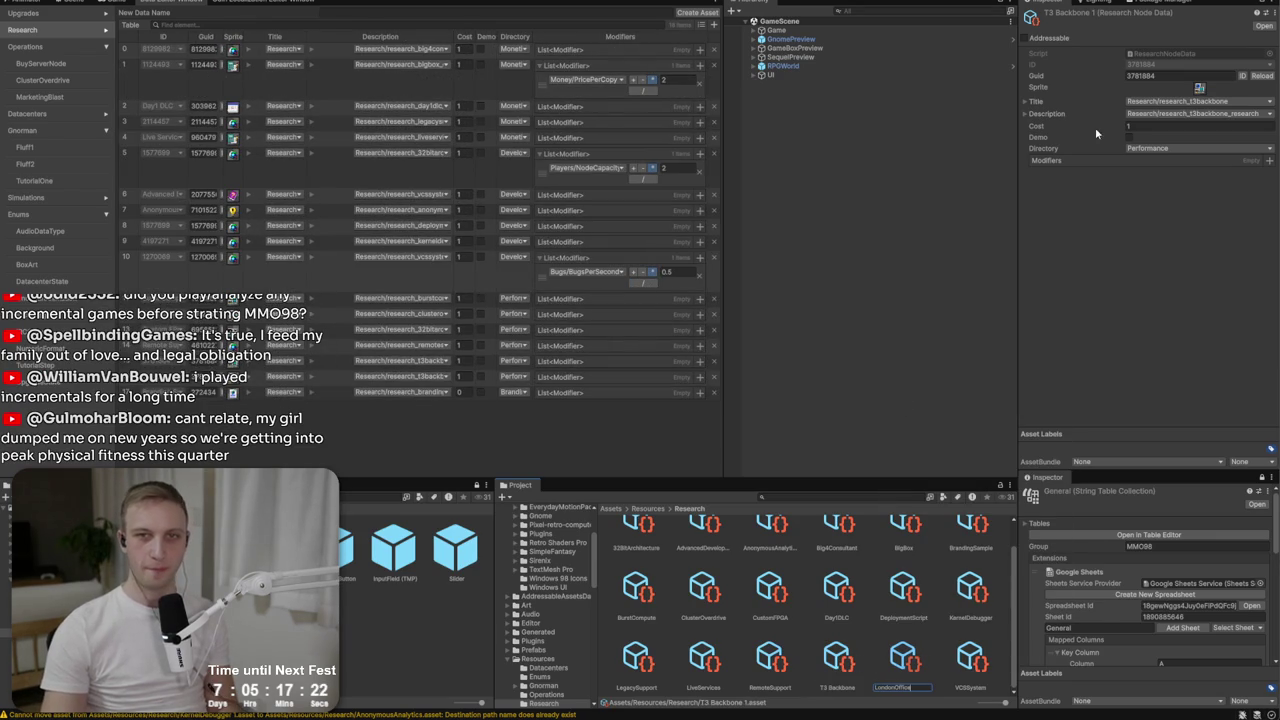
key("Return")
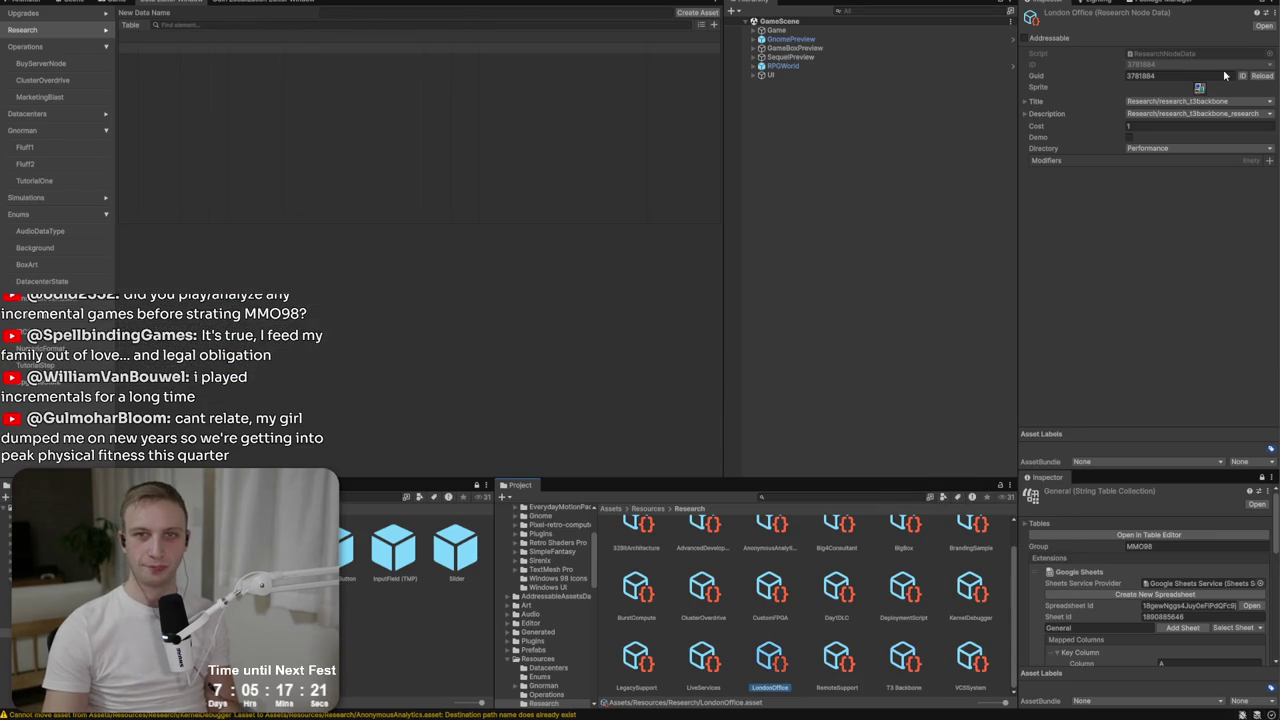
Set LondonOffice's title string to research_londonoffice_description.
left_click(1230, 101)
type("londo")
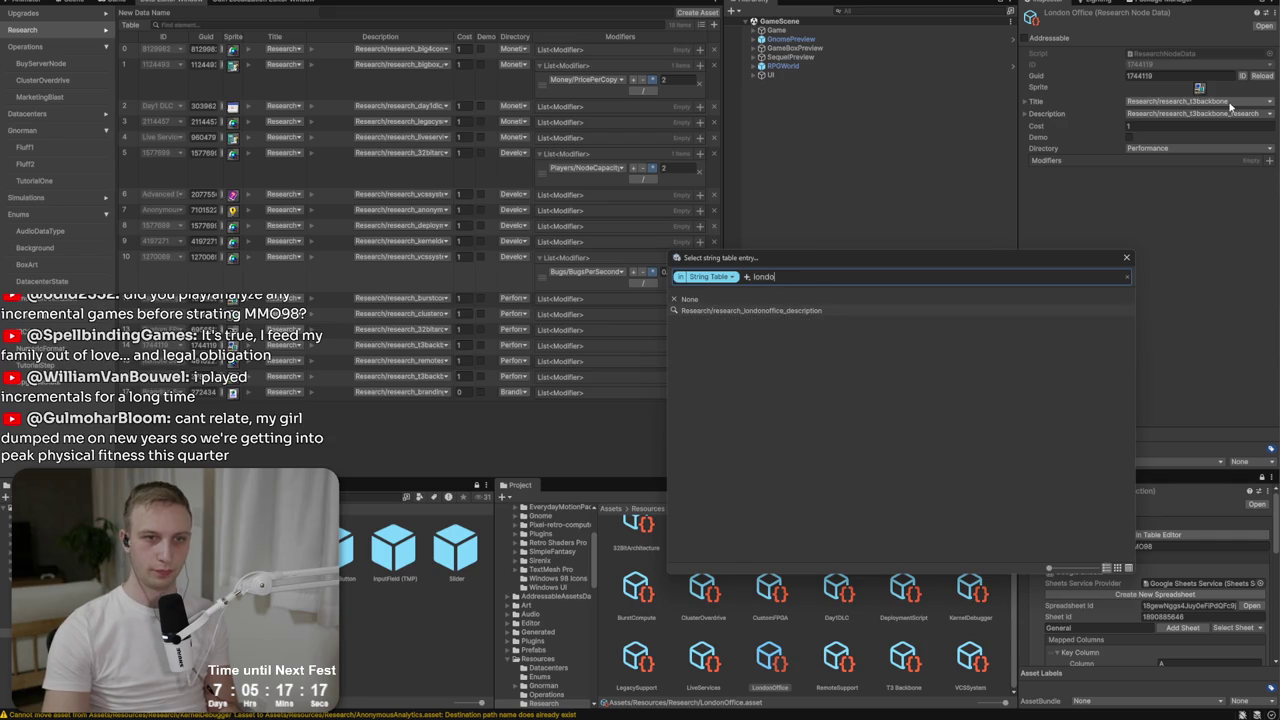
double_click(890, 311)
key("alt+Tab")
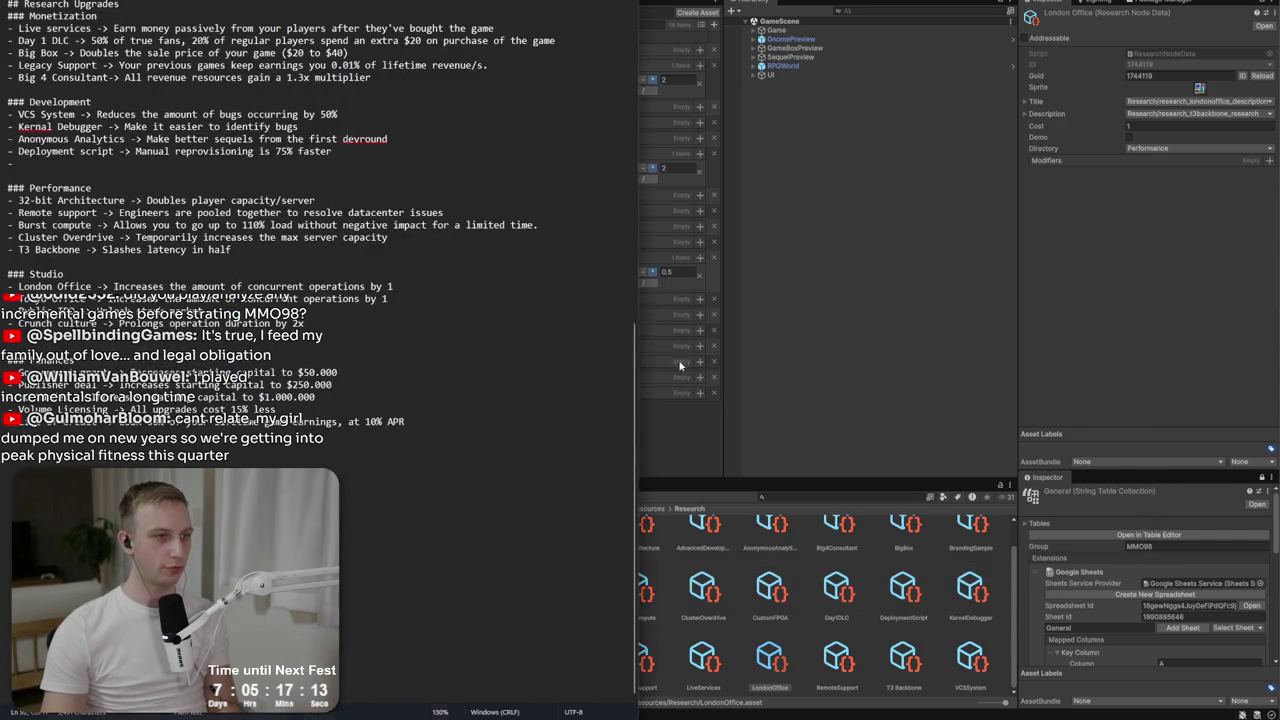
key("alt+Tab")
key("alt+Tab")
key("alt+Tab")
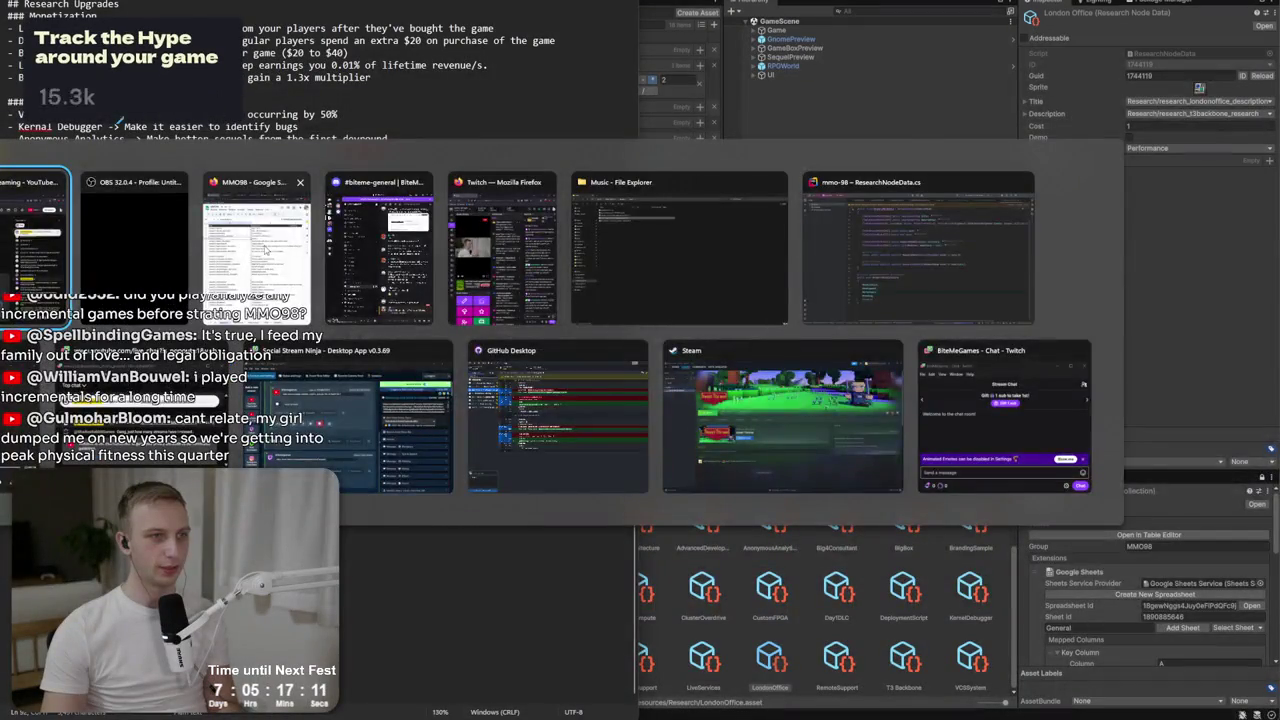
Inspect the research_londonoffice key and London Office text in row 35 of the MMO98 sheet.
scroll(740, 495, "down", 4)
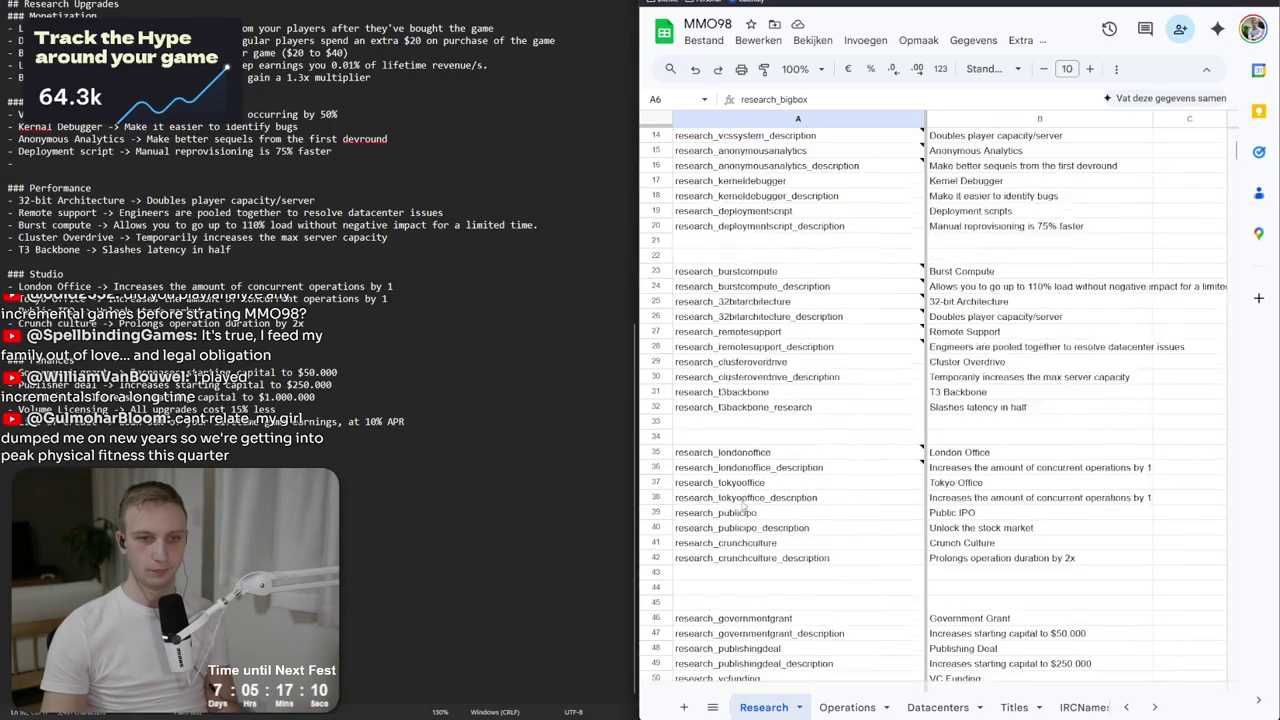
left_click(772, 455)
key("Down")
key("Down")
key("Down")
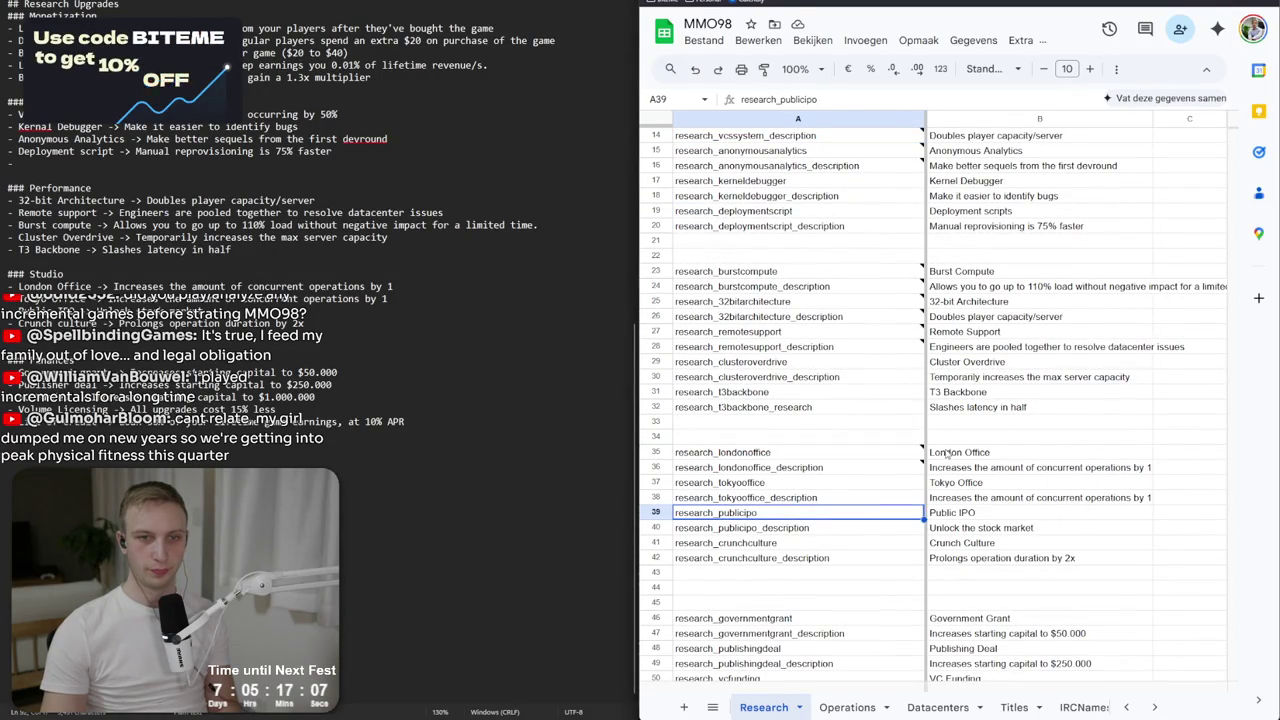
double_click(946, 455)
left_click(798, 455)
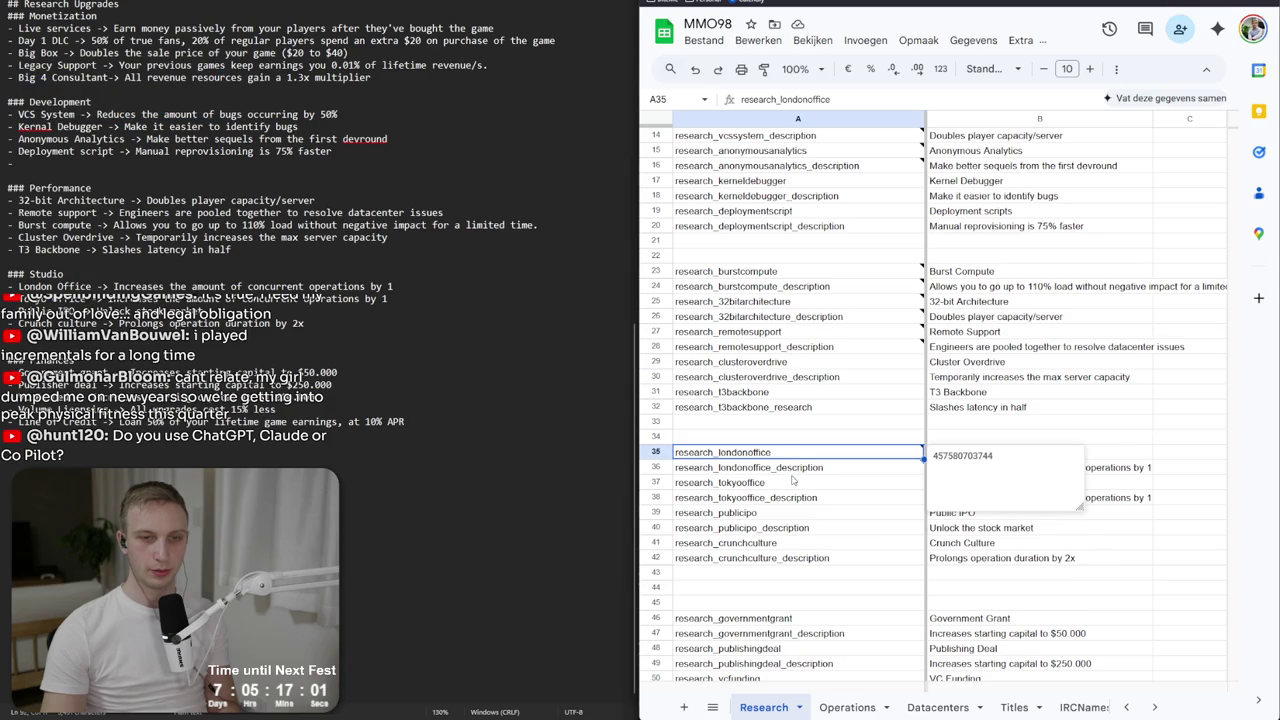
left_click(793, 483)
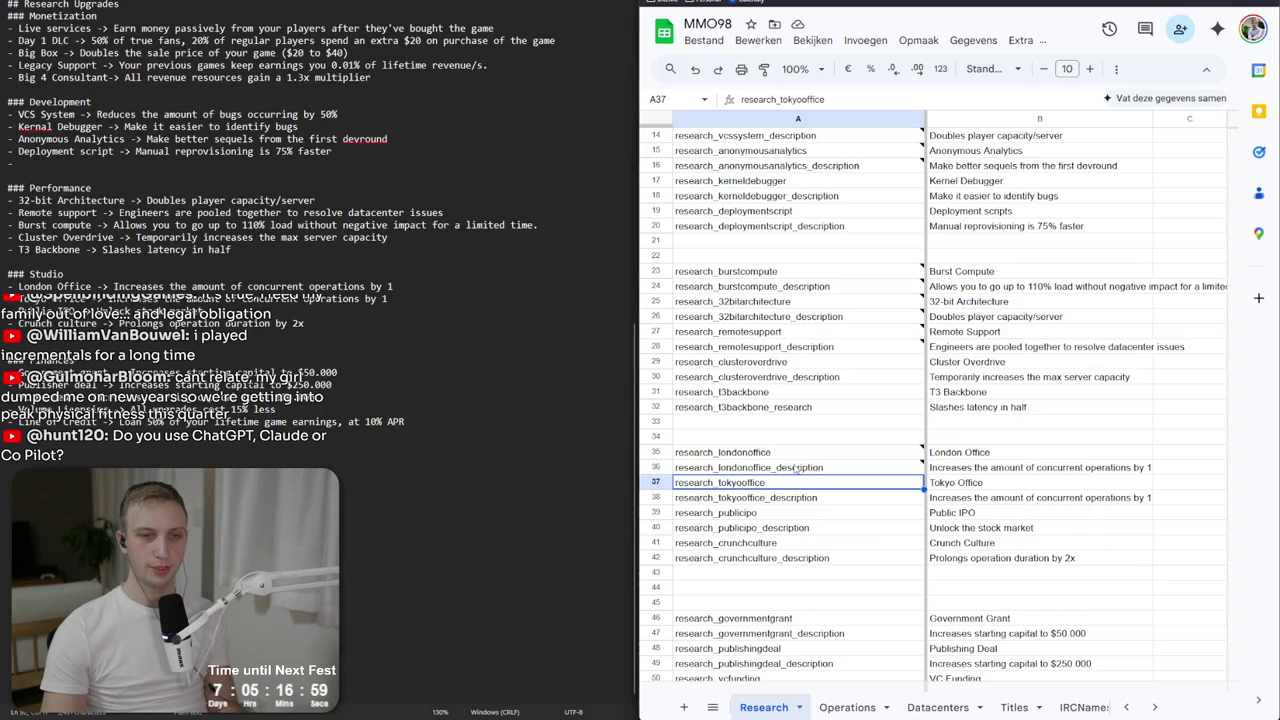
left_click(797, 455)
mouse_move(893, 455)
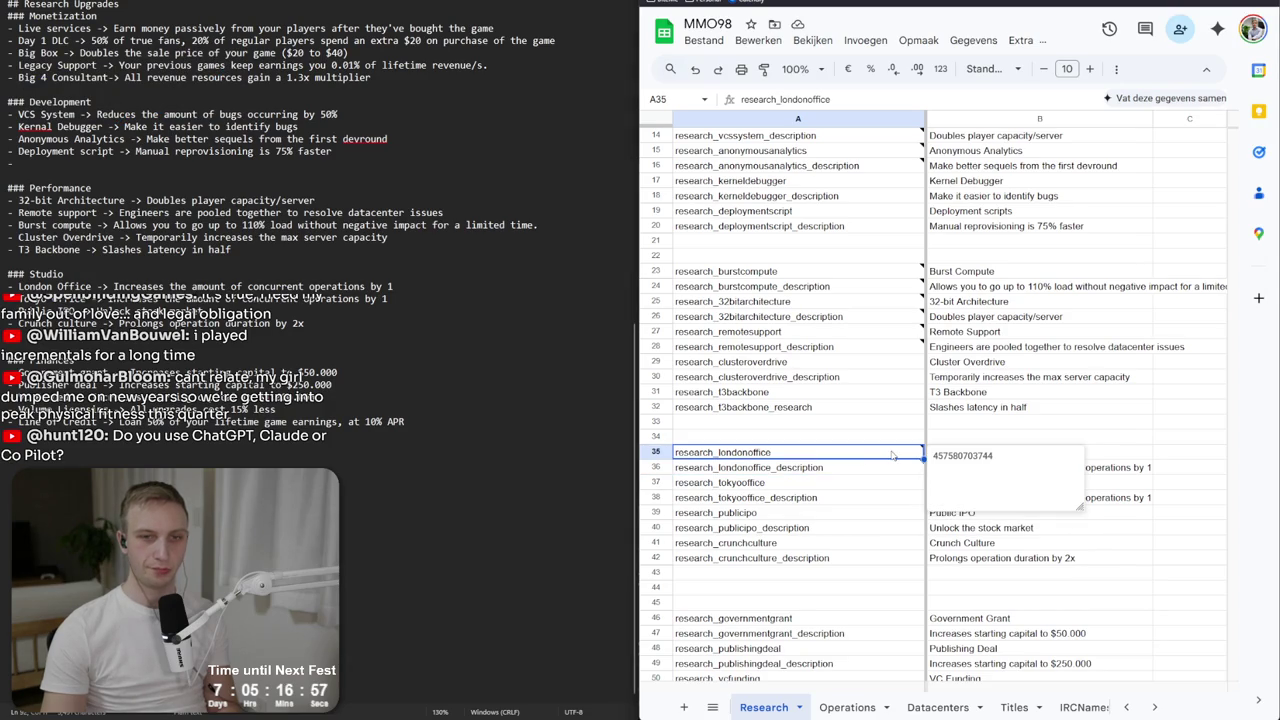
key("alt+Tab")
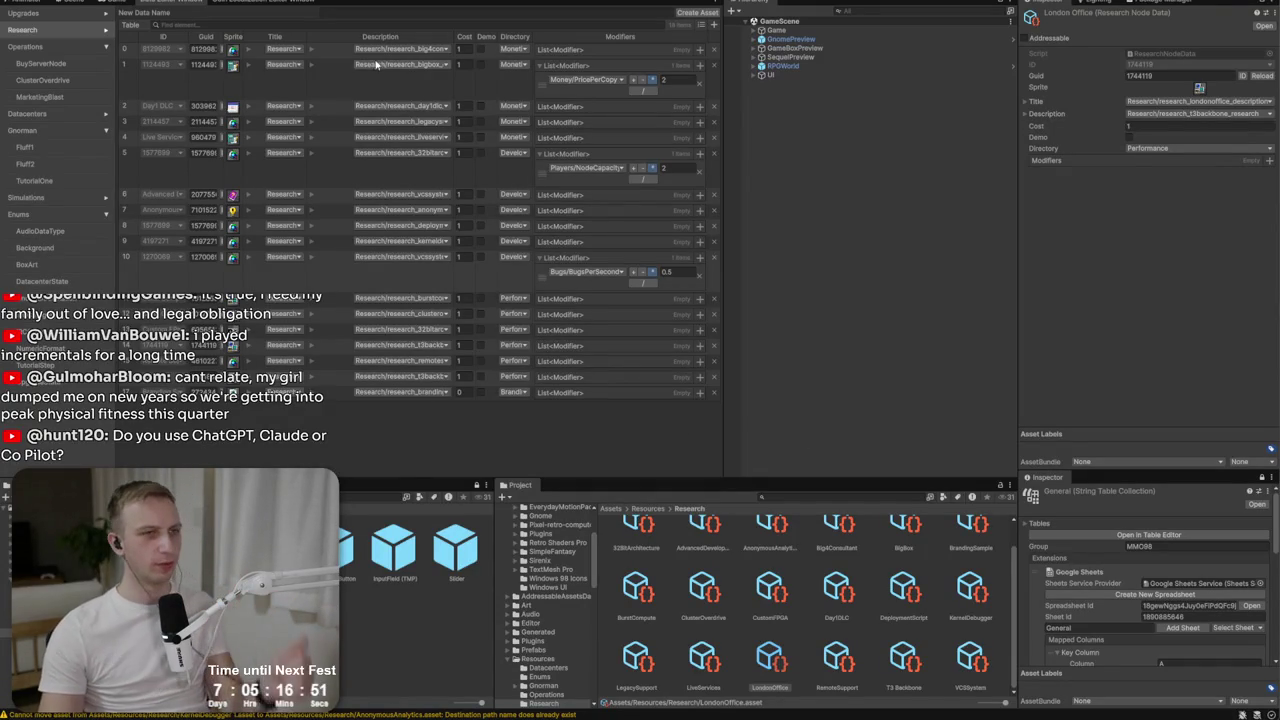
Pull the latest strings from the Google sheet into the Research localization table.
left_click(248, 6)
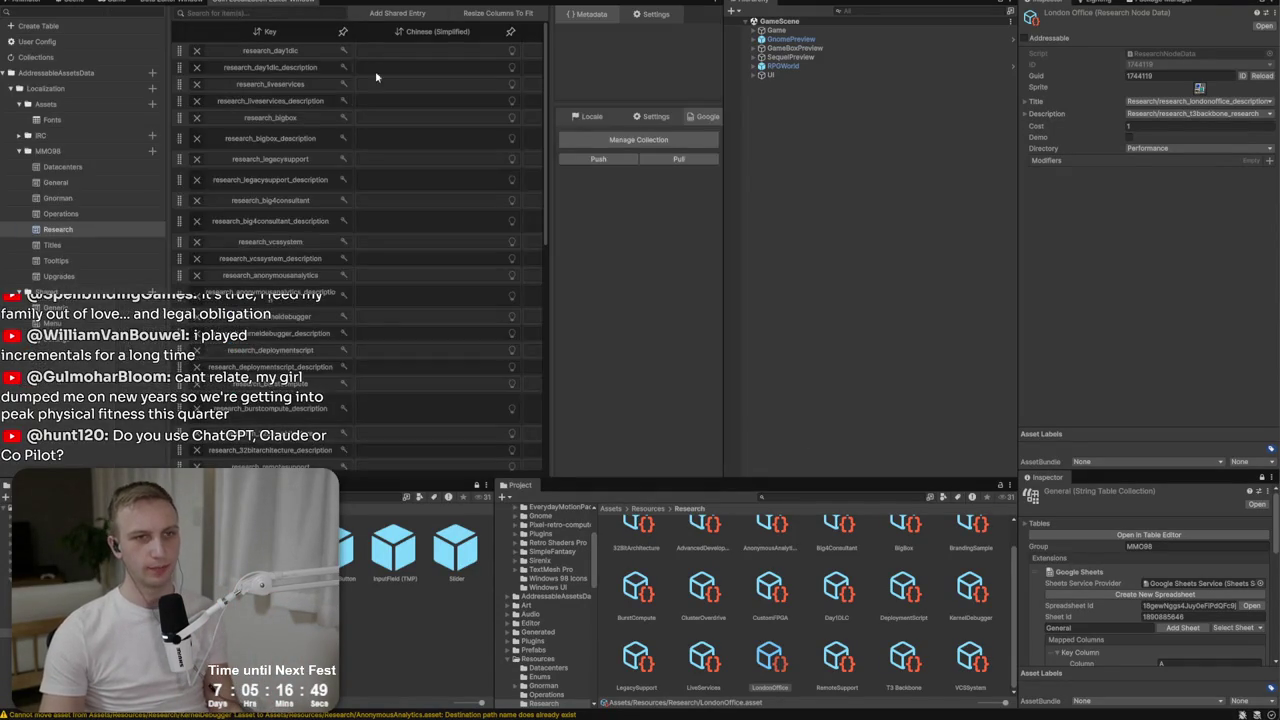
left_click(680, 158)
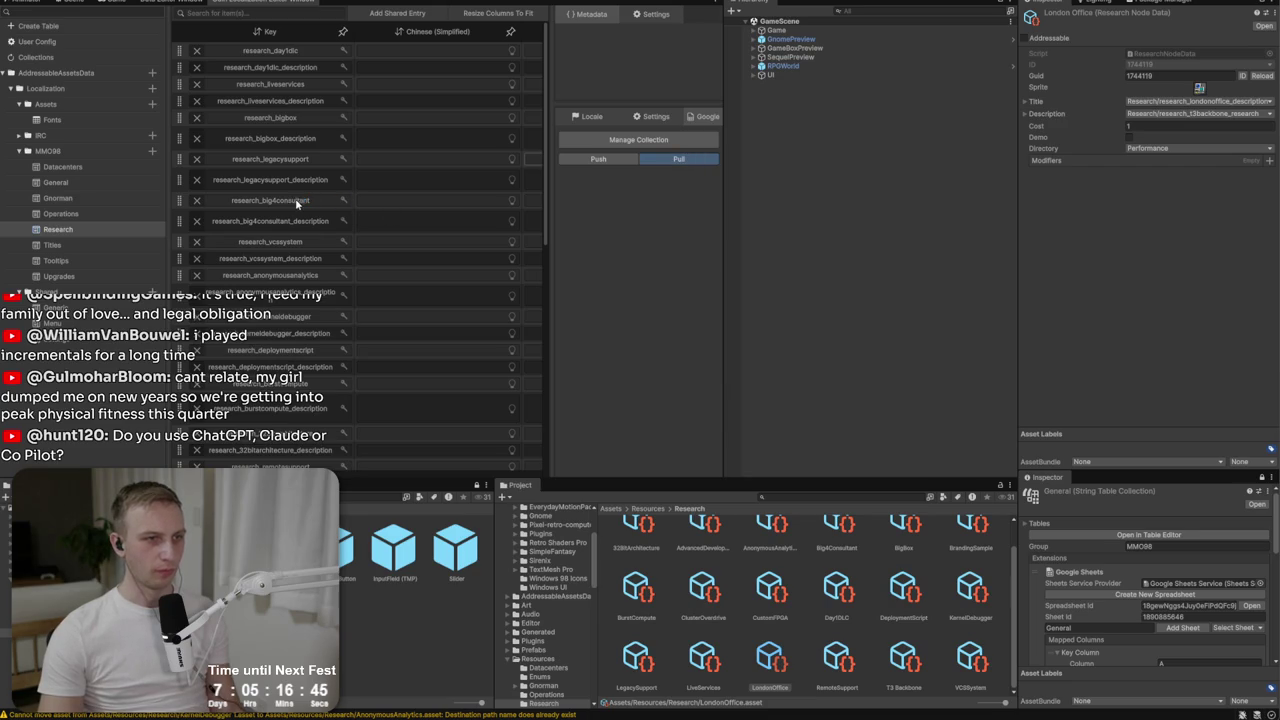
scroll(296, 204, "down", 10)
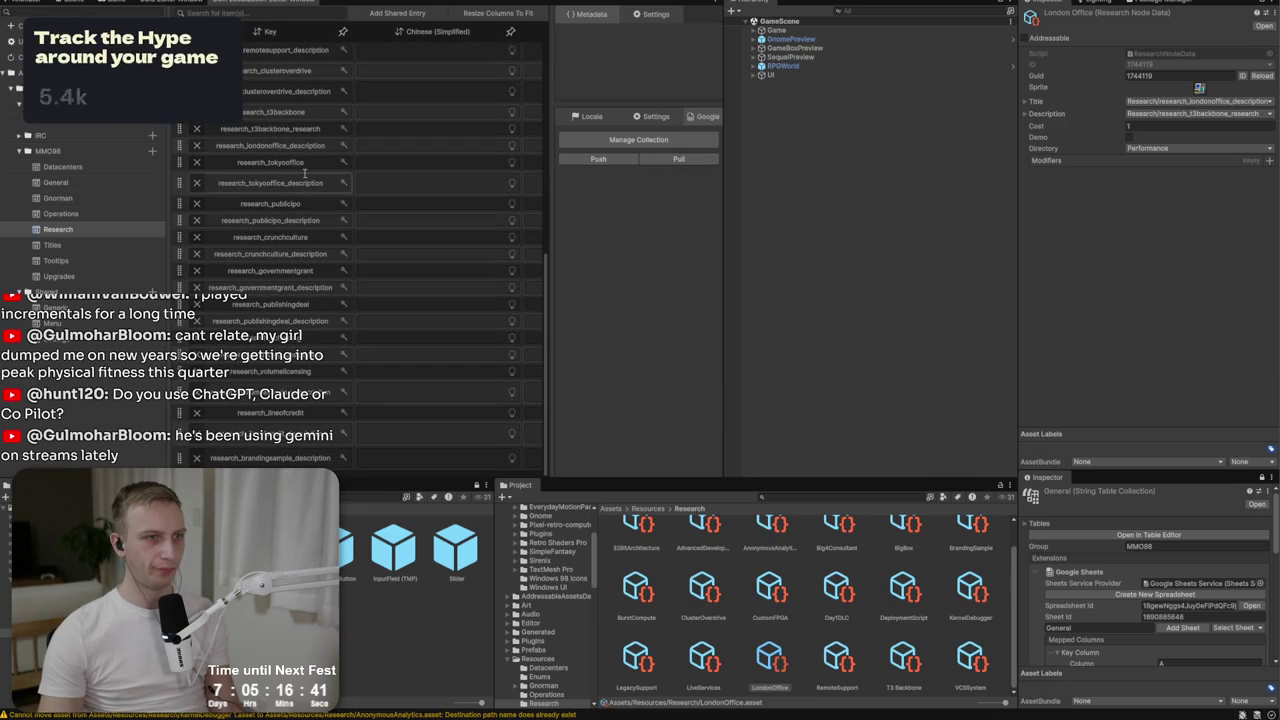
scroll(314, 330, "up", 1)
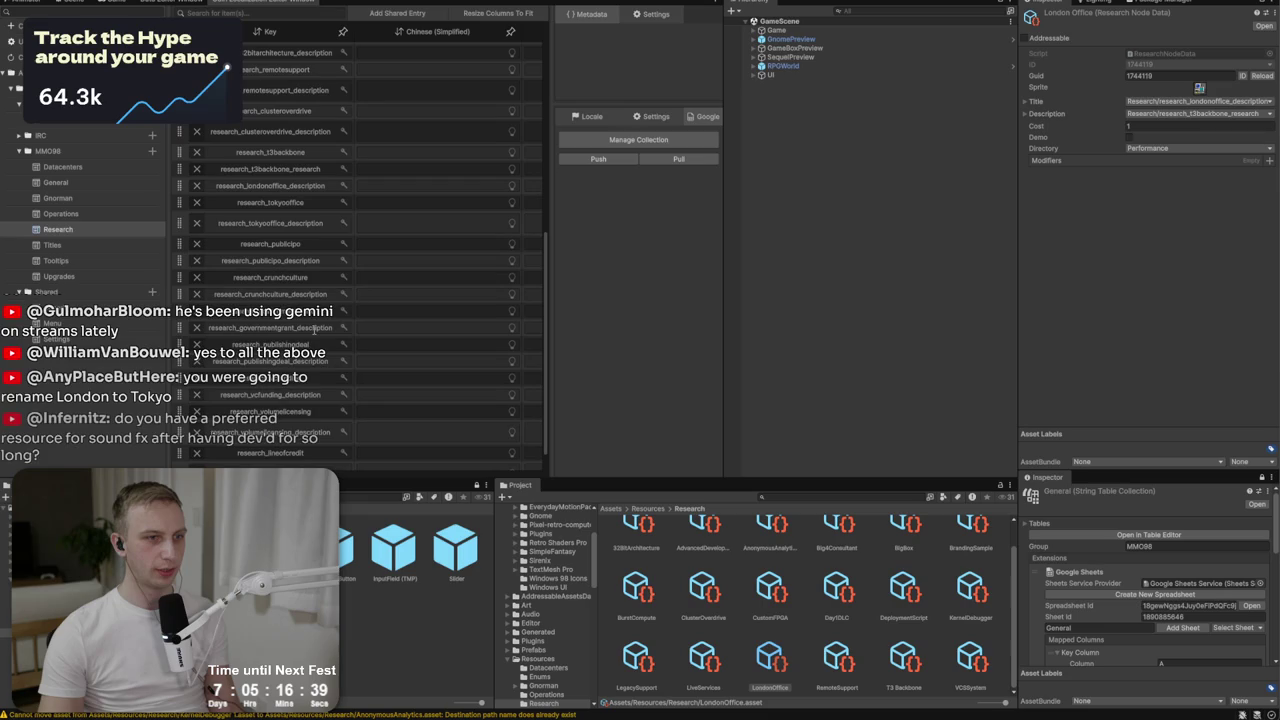
scroll(300, 395, "down", 1)
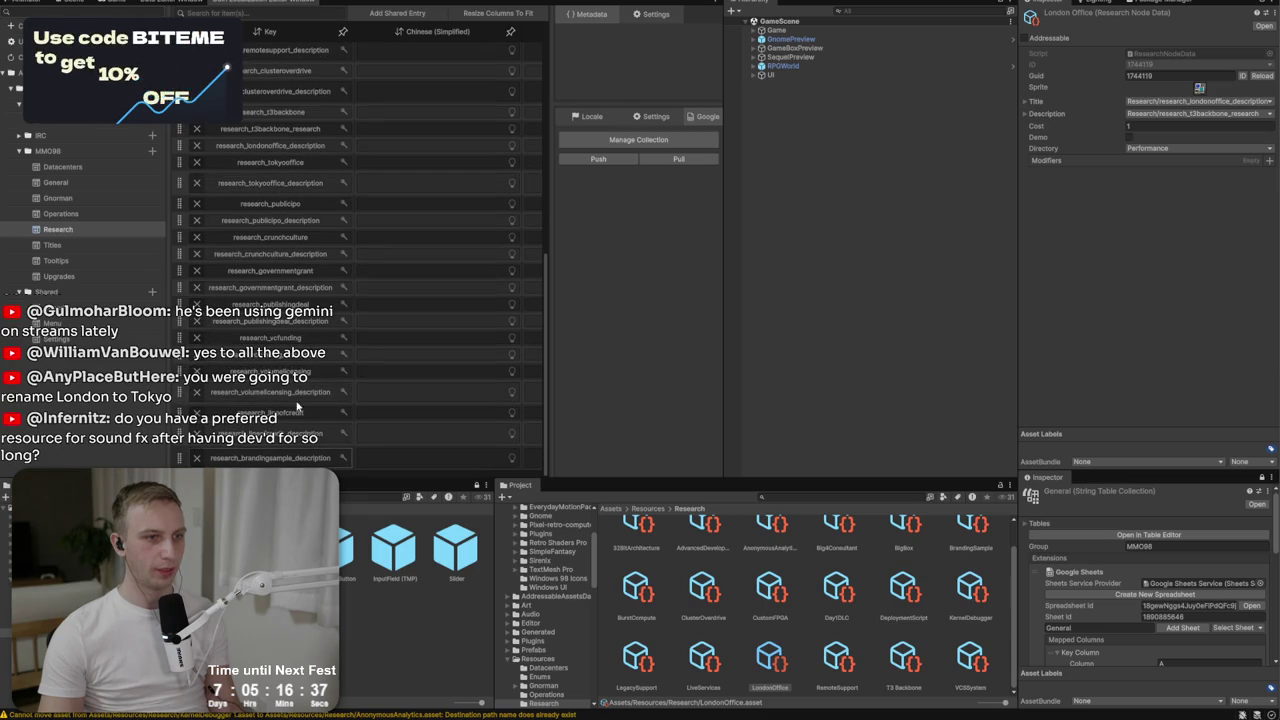
scroll(297, 407, "up", 5)
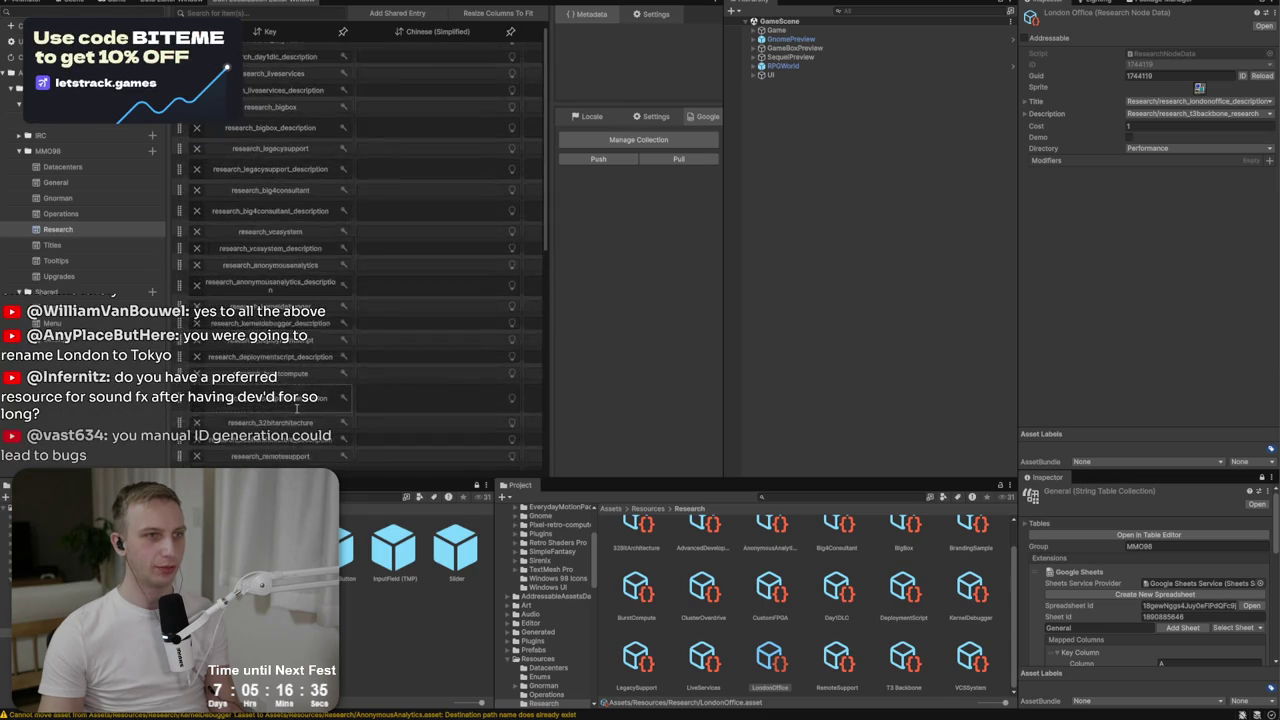
scroll(303, 256, "up", 1)
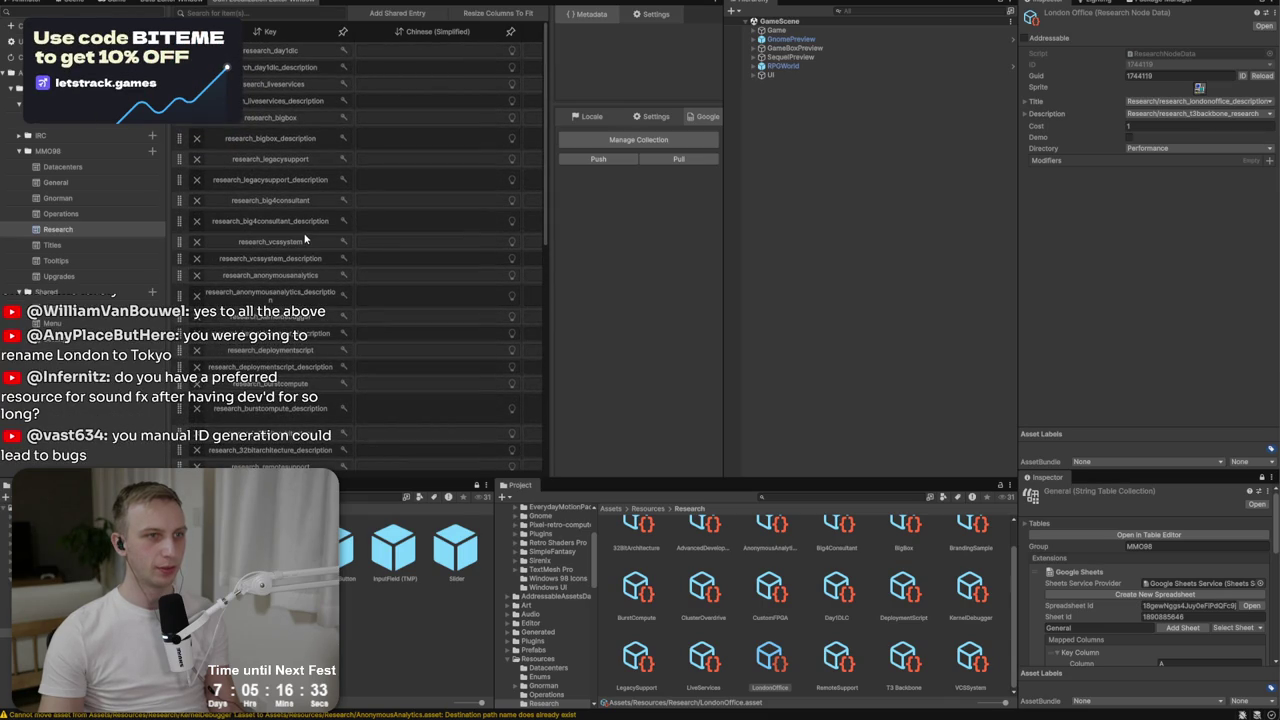
Inspect the Research collection's locales and Google sync configuration, then close it.
left_click(1196, 100)
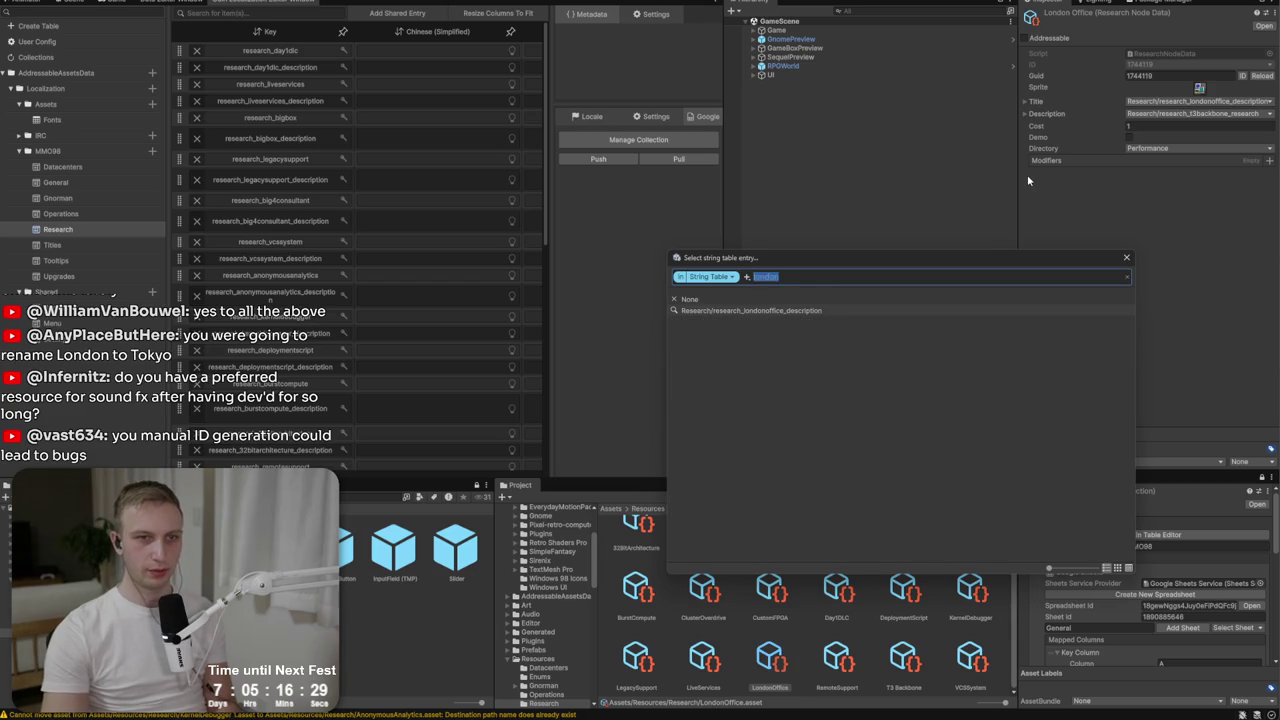
scroll(410, 323, "down", 10)
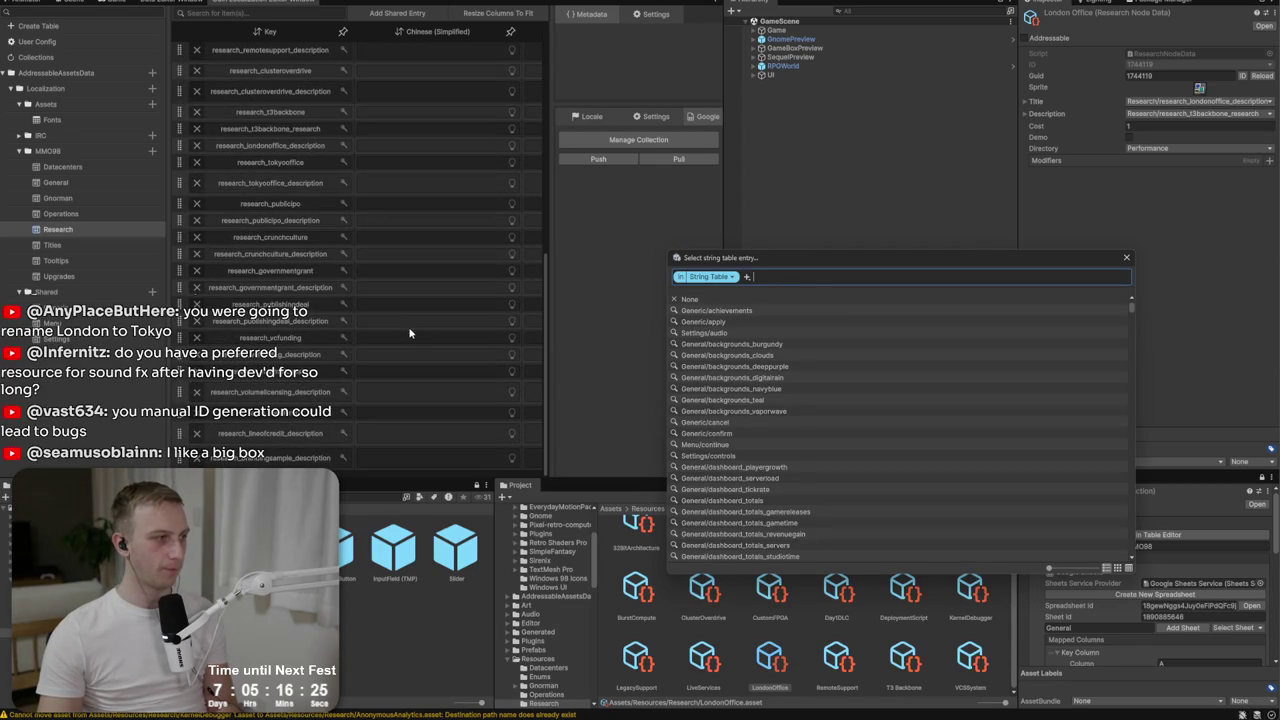
left_click(658, 117)
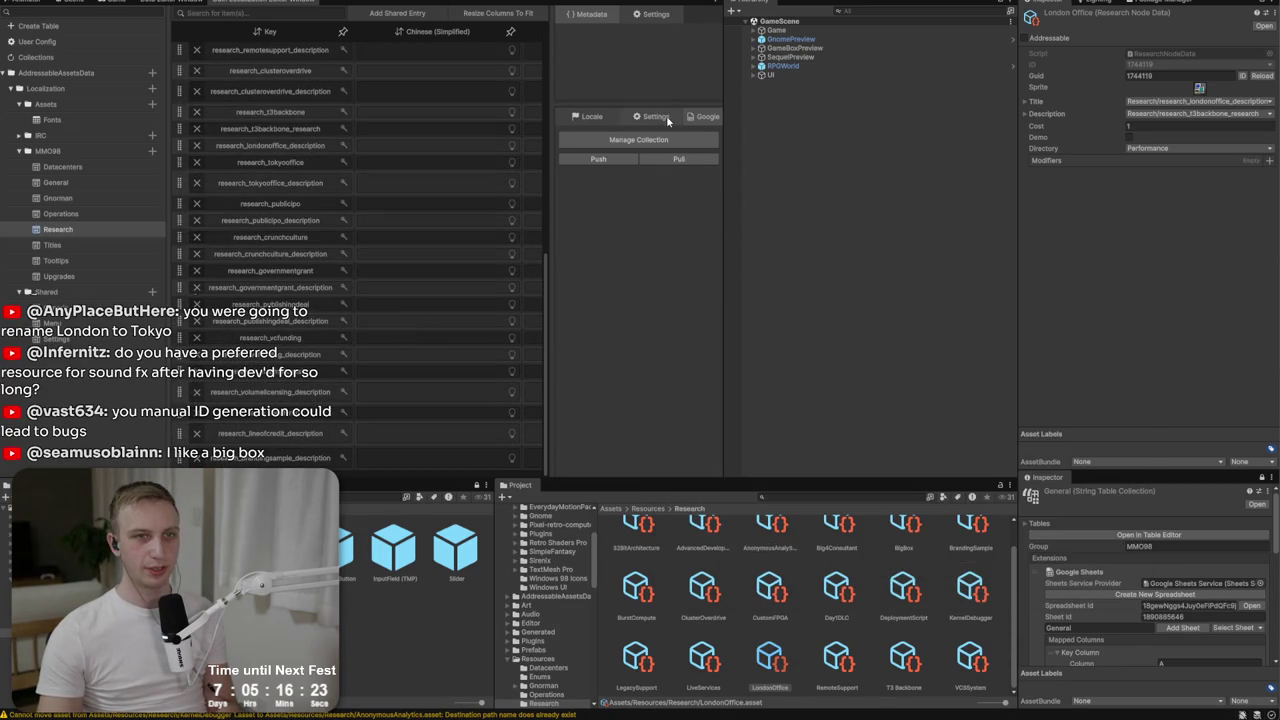
left_click(662, 117)
left_click(575, 118)
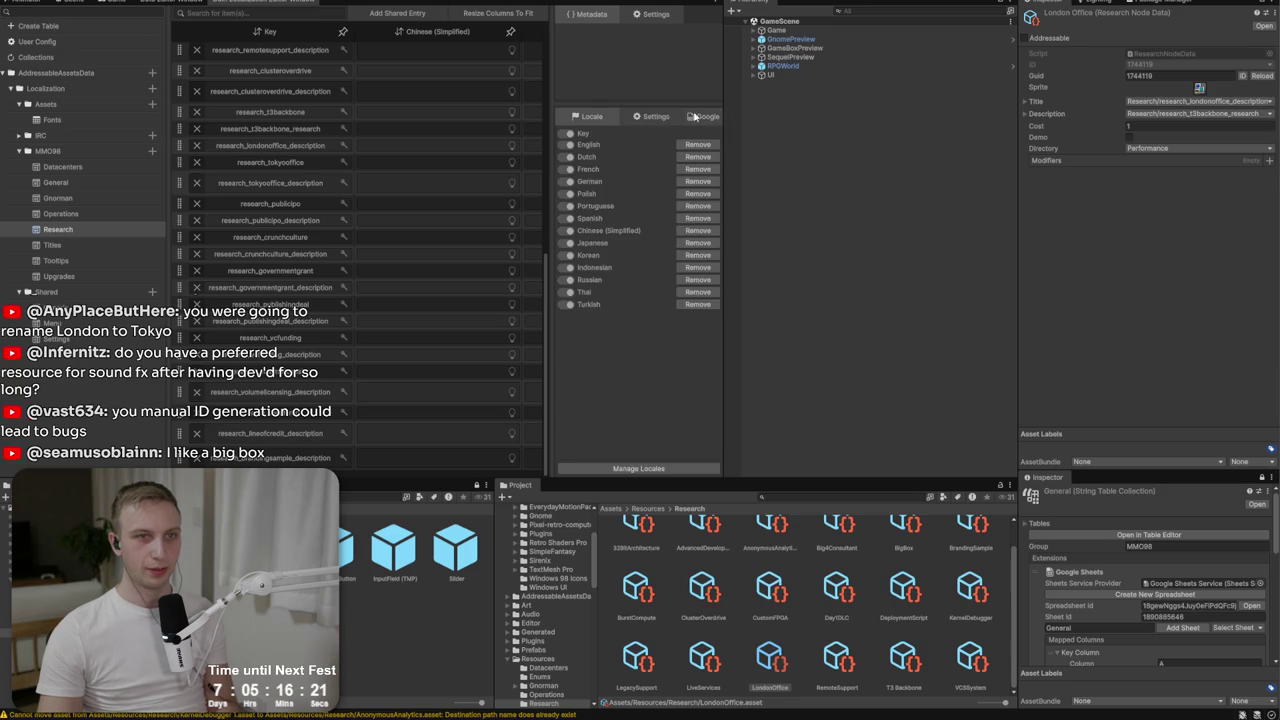
left_click(696, 117)
left_click(638, 139)
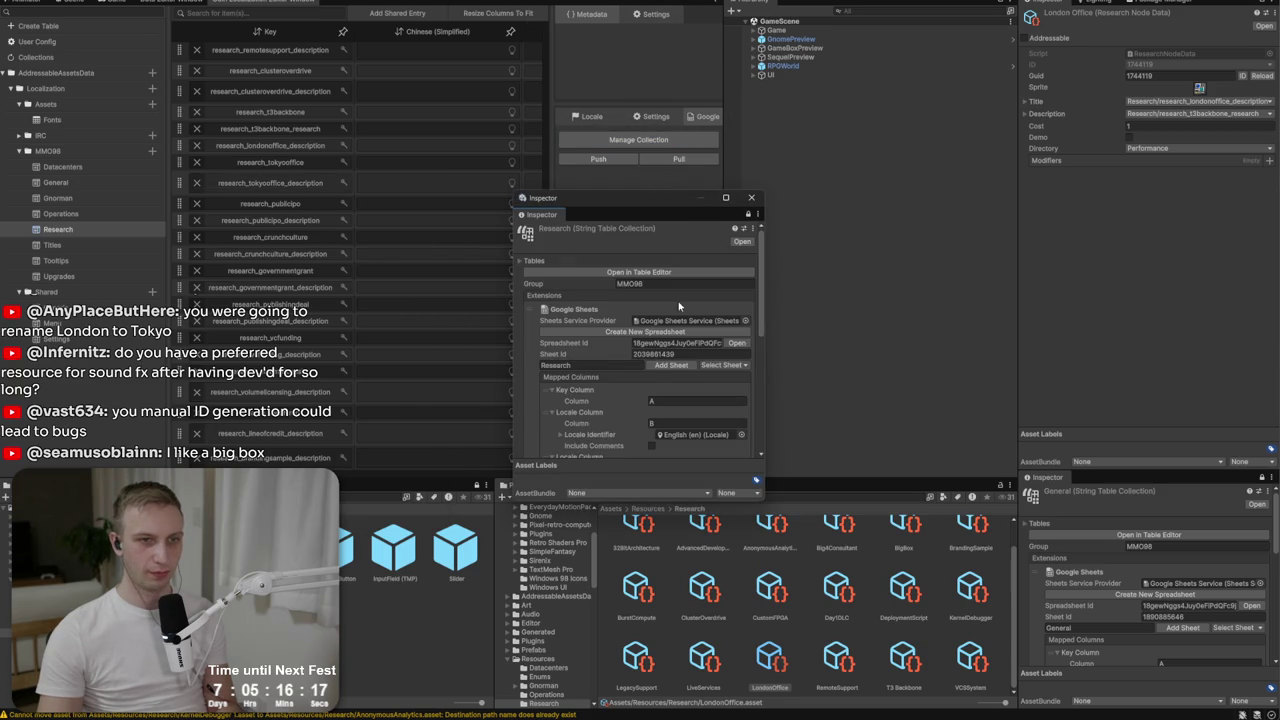
scroll(648, 327, "down", 2)
scroll(571, 304, "down", 8)
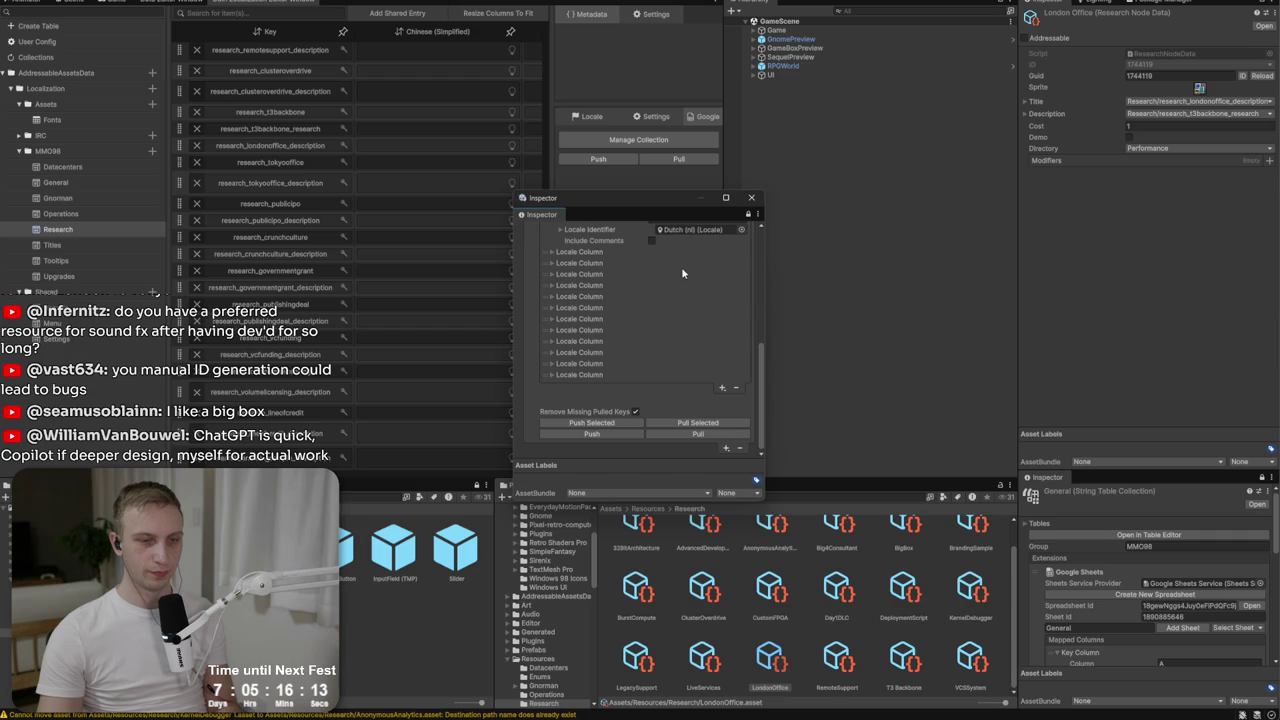
left_click(751, 197)
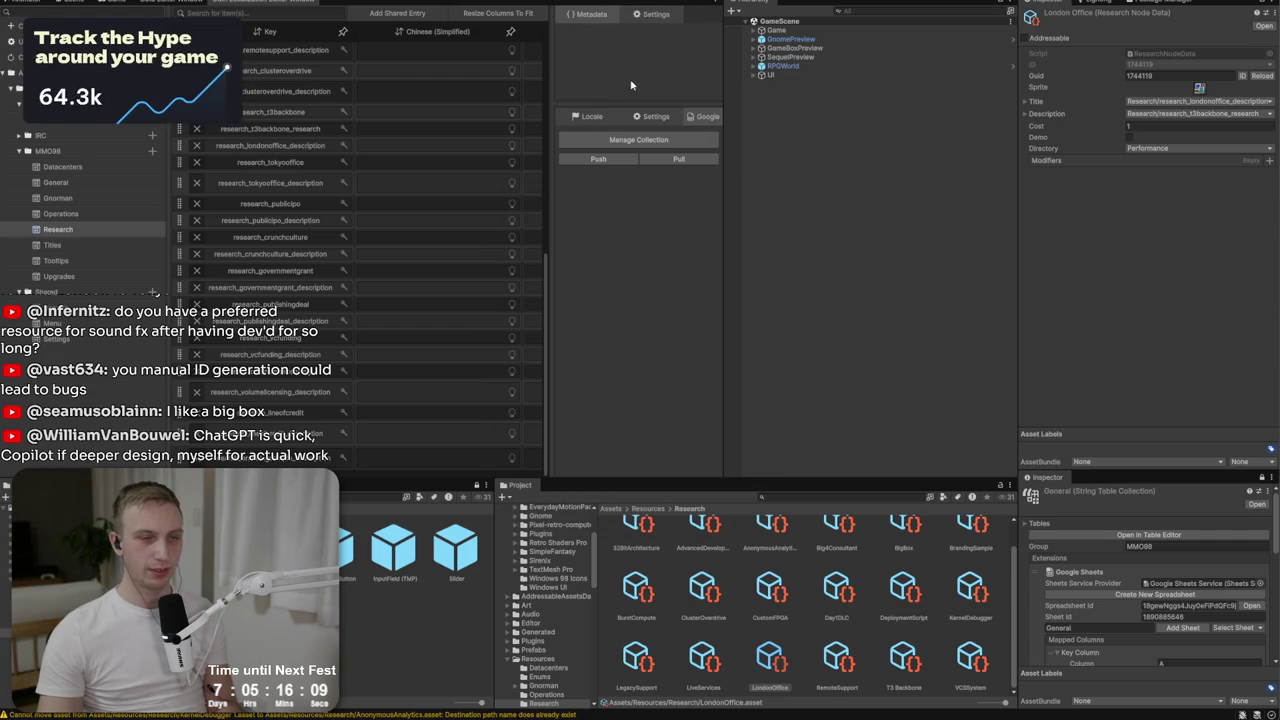
key("alt+Tab")
key("alt+Tab")
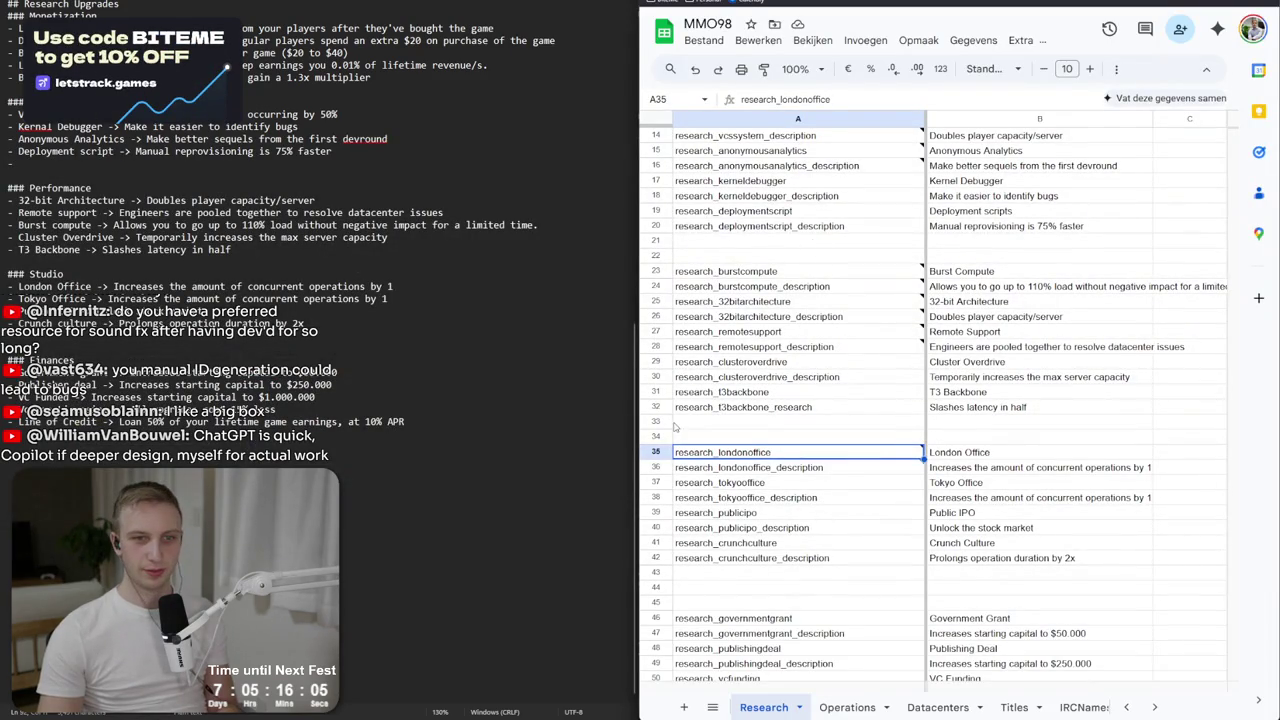
Copy row 35 with research_londonoffice, delete it and insert an empty row 35.
left_click(656, 452)
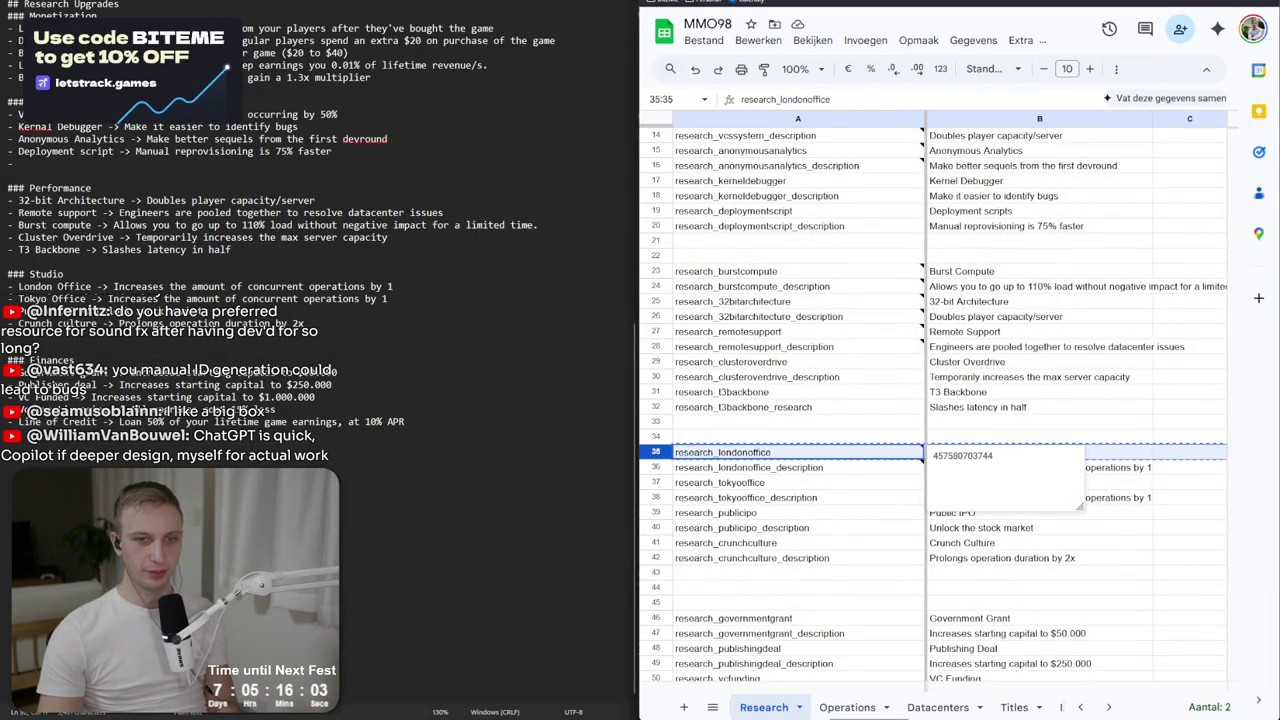
key("ctrl+c")
right_click(656, 452)
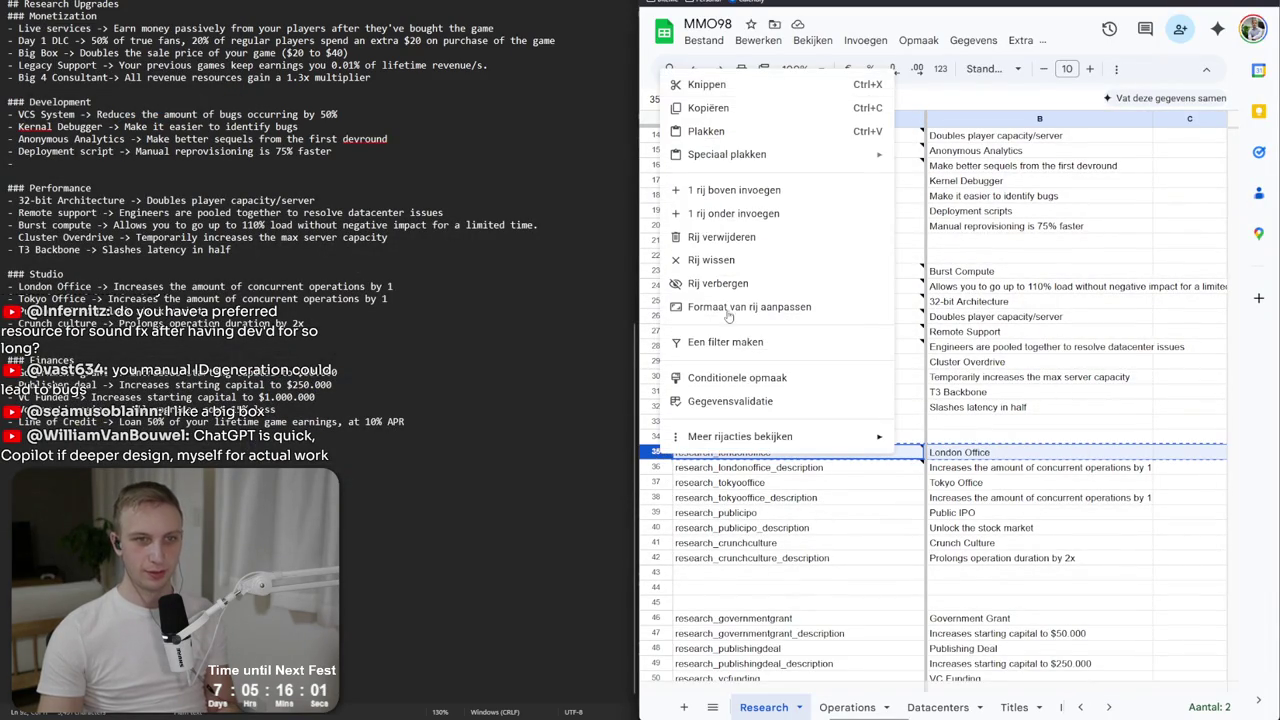
left_click(757, 249)
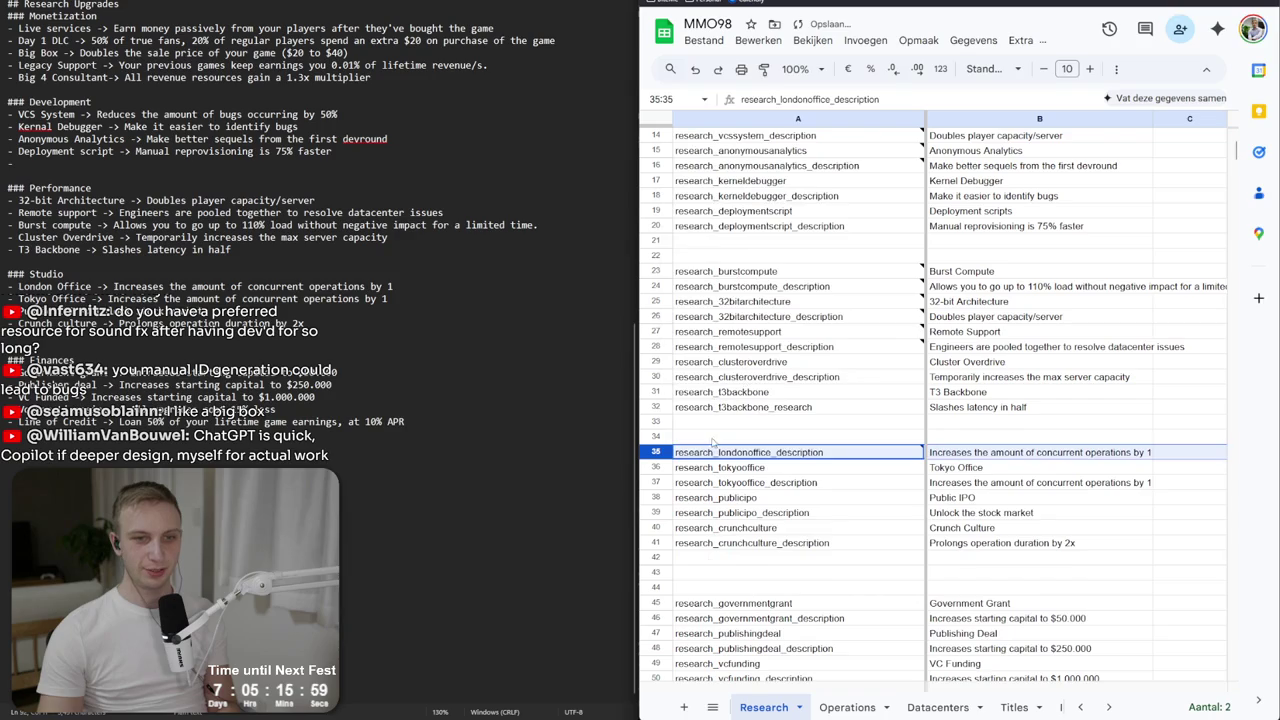
right_click(661, 452)
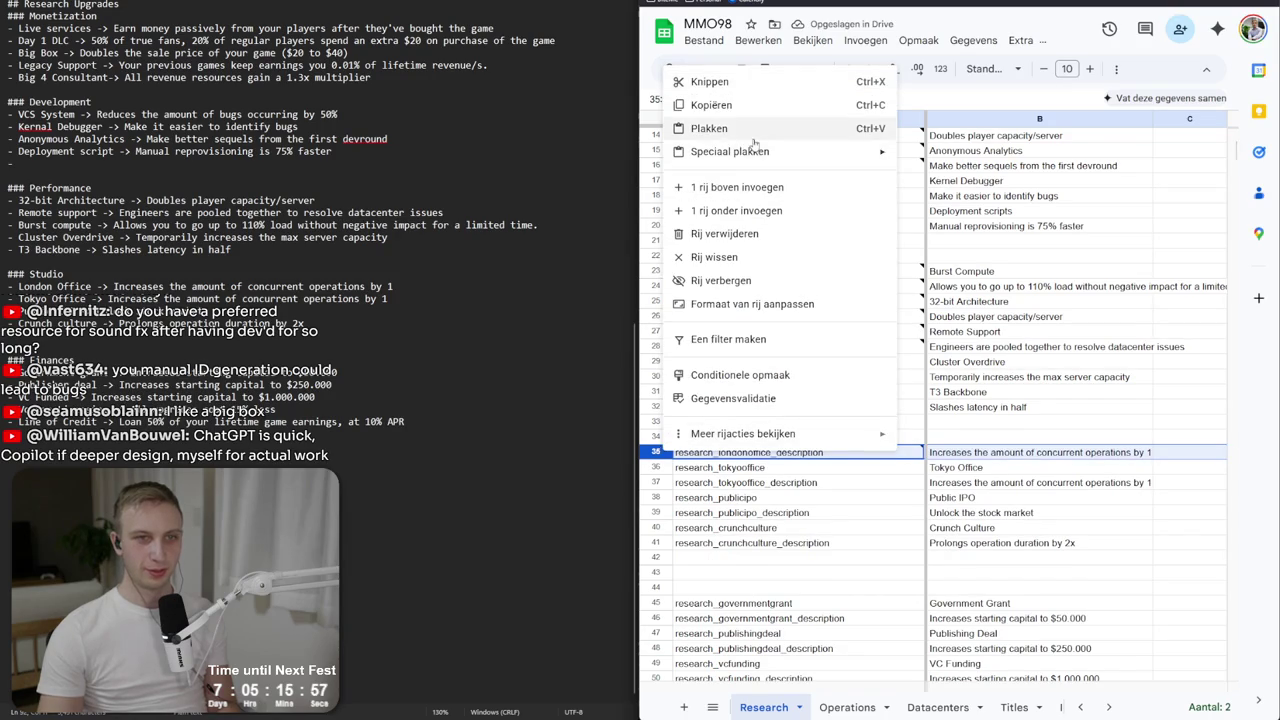
left_click(748, 181)
Paste the copied London Office row back into the new row 35.
left_click(702, 456)
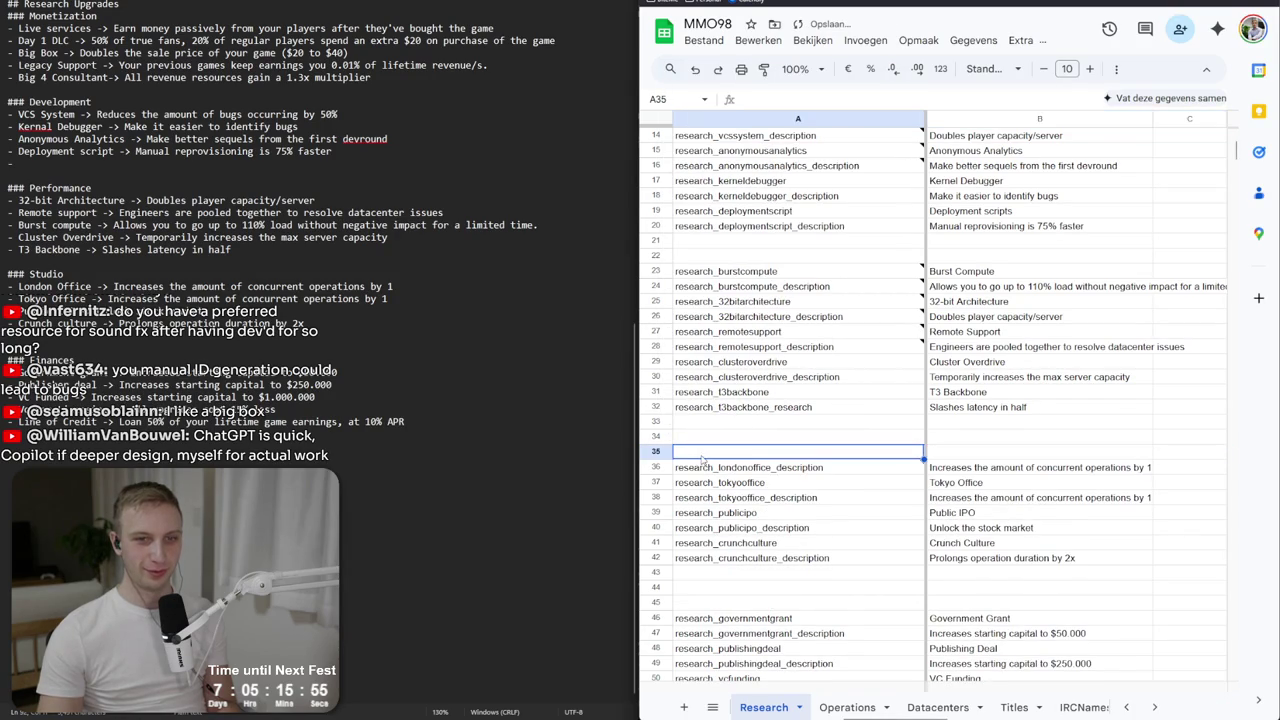
type("V")
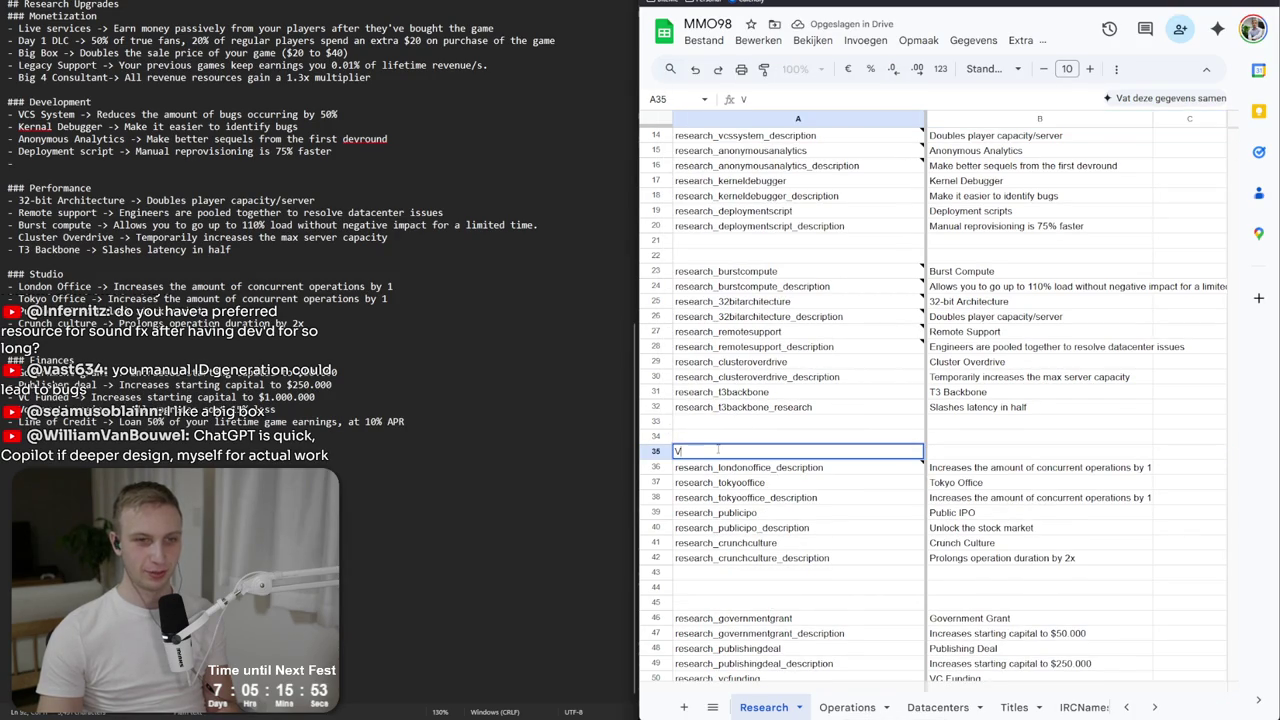
key("BackSpace")
key("ctrl+v")
key("ctrl+z")
key("Escape")
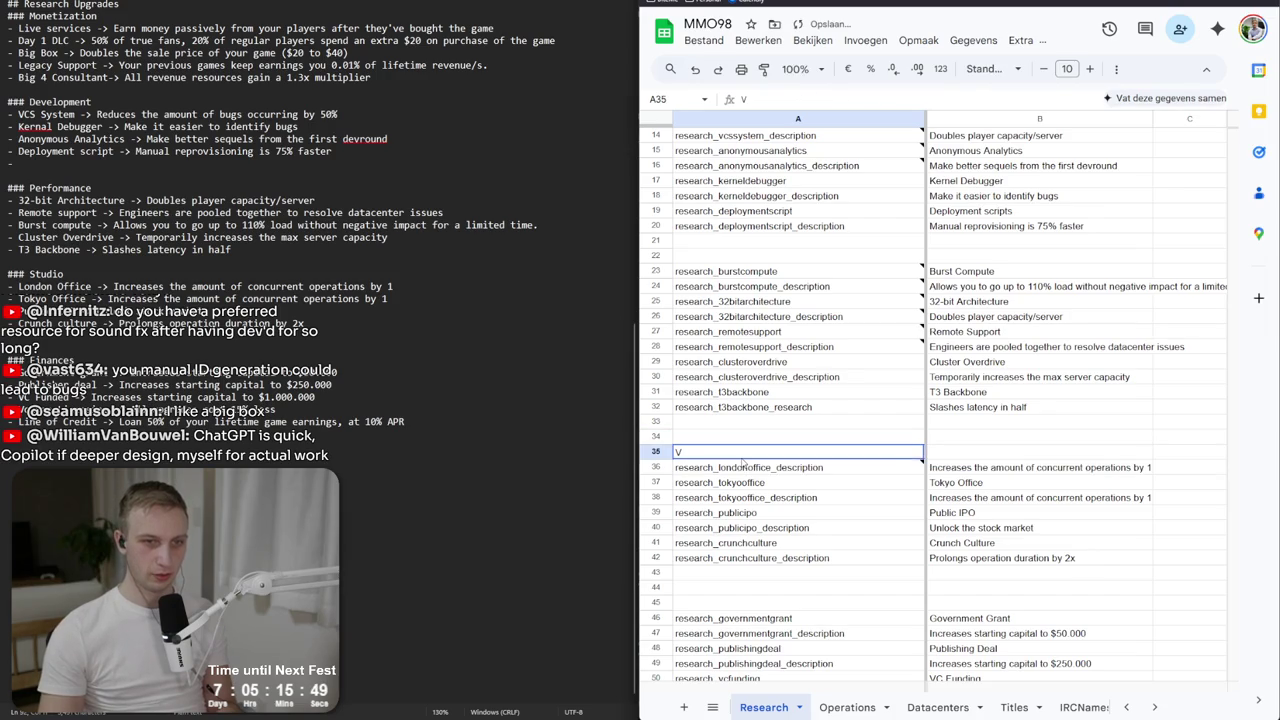
key("ctrl+v")
left_click(866, 408)
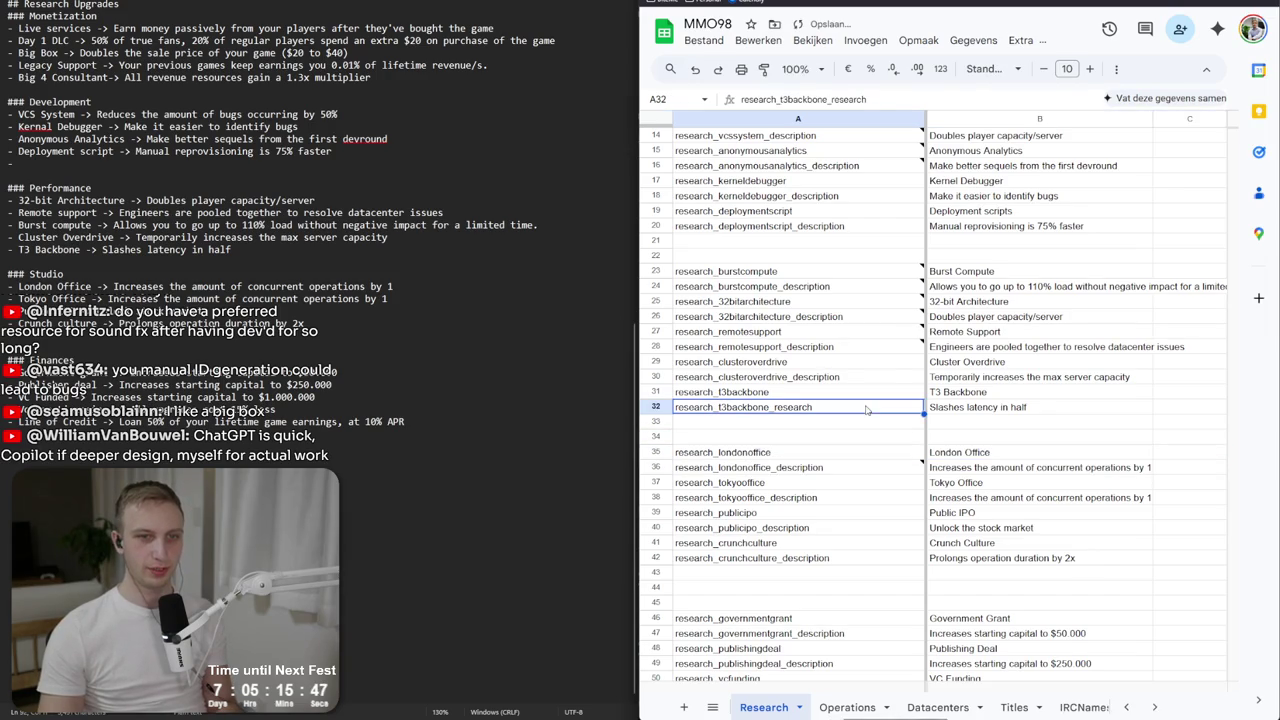
key("alt+Tab")
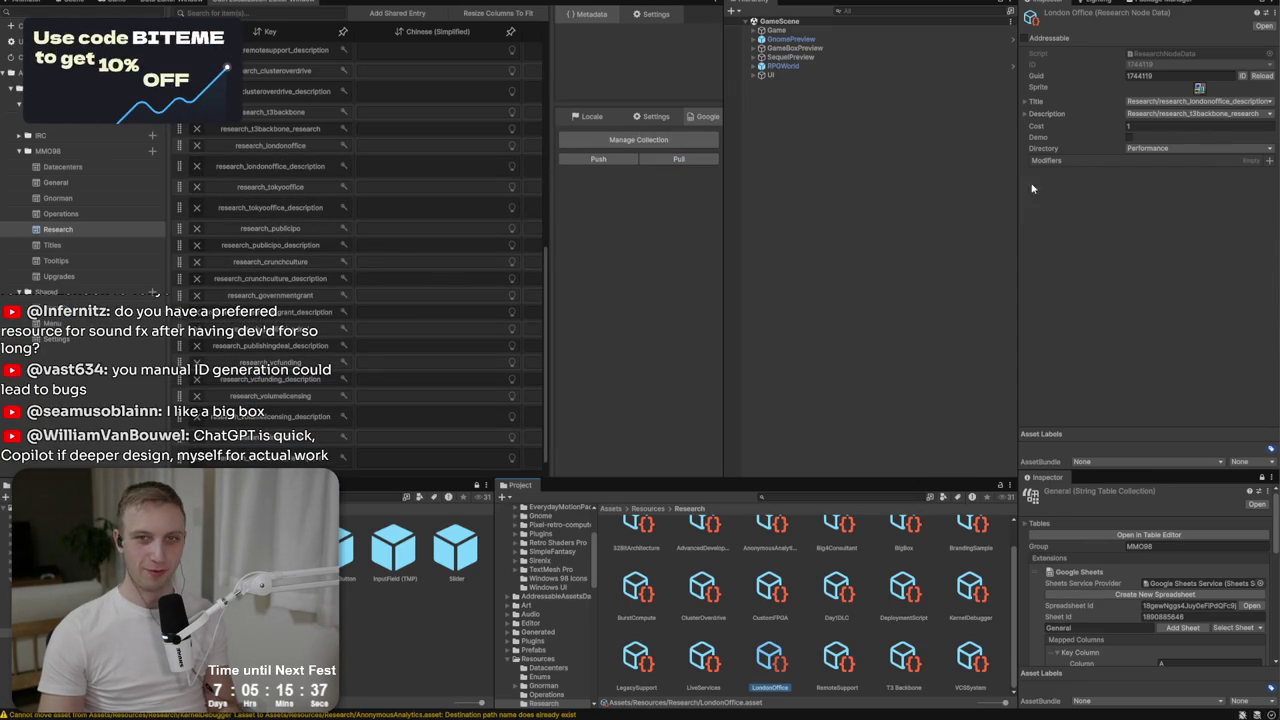
Set LondonOffice's title to research_londonoffice and description to research_londonoffice_description.
left_click(1140, 112)
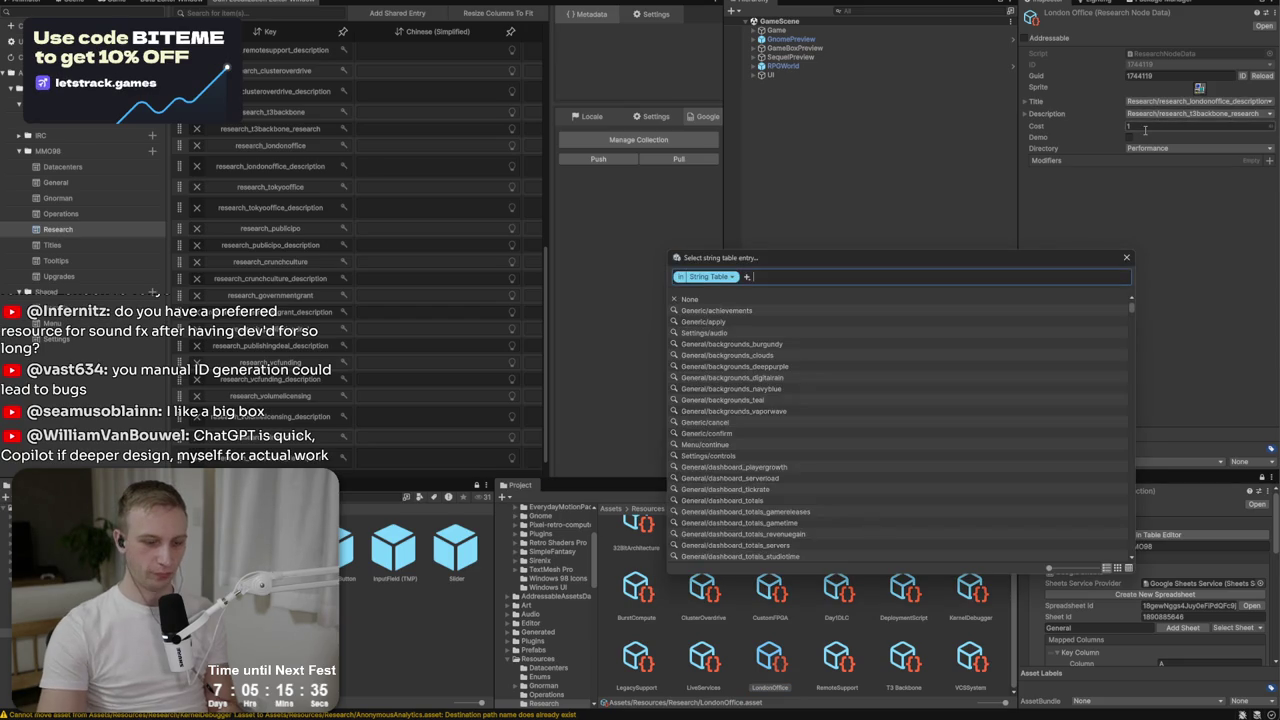
type("london")
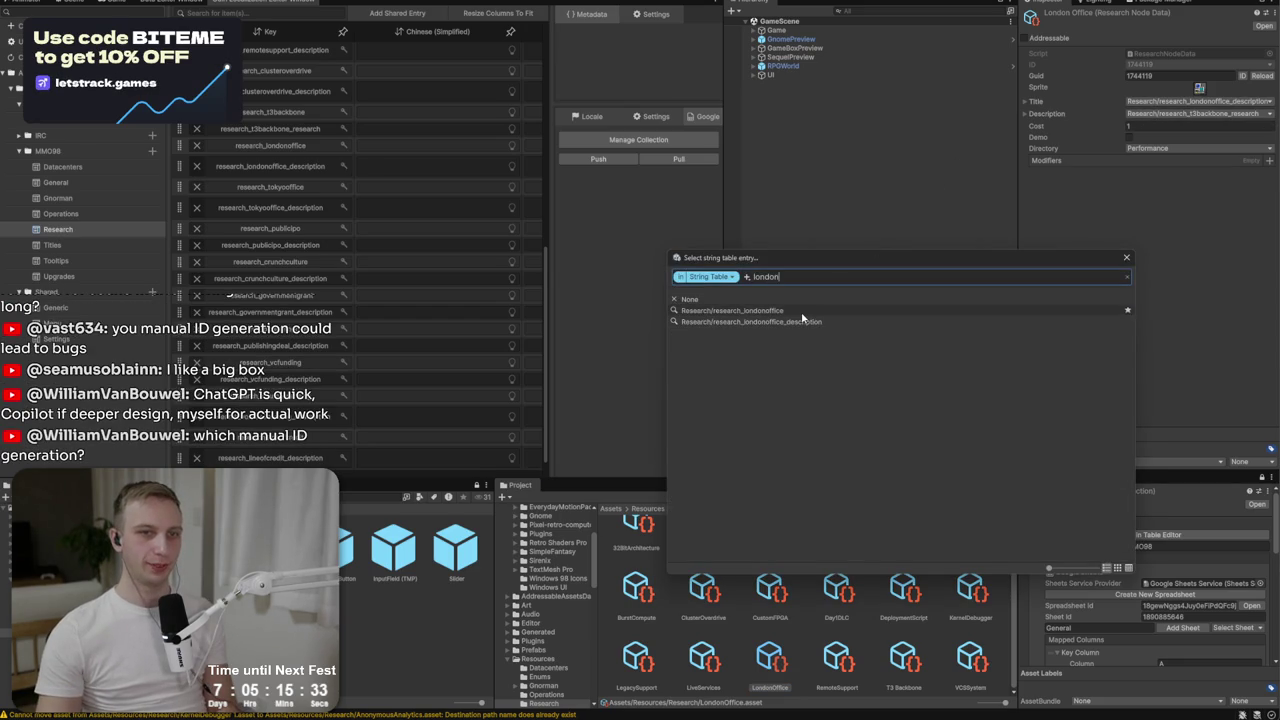
left_click(814, 310)
left_click(1211, 115)
type("london")
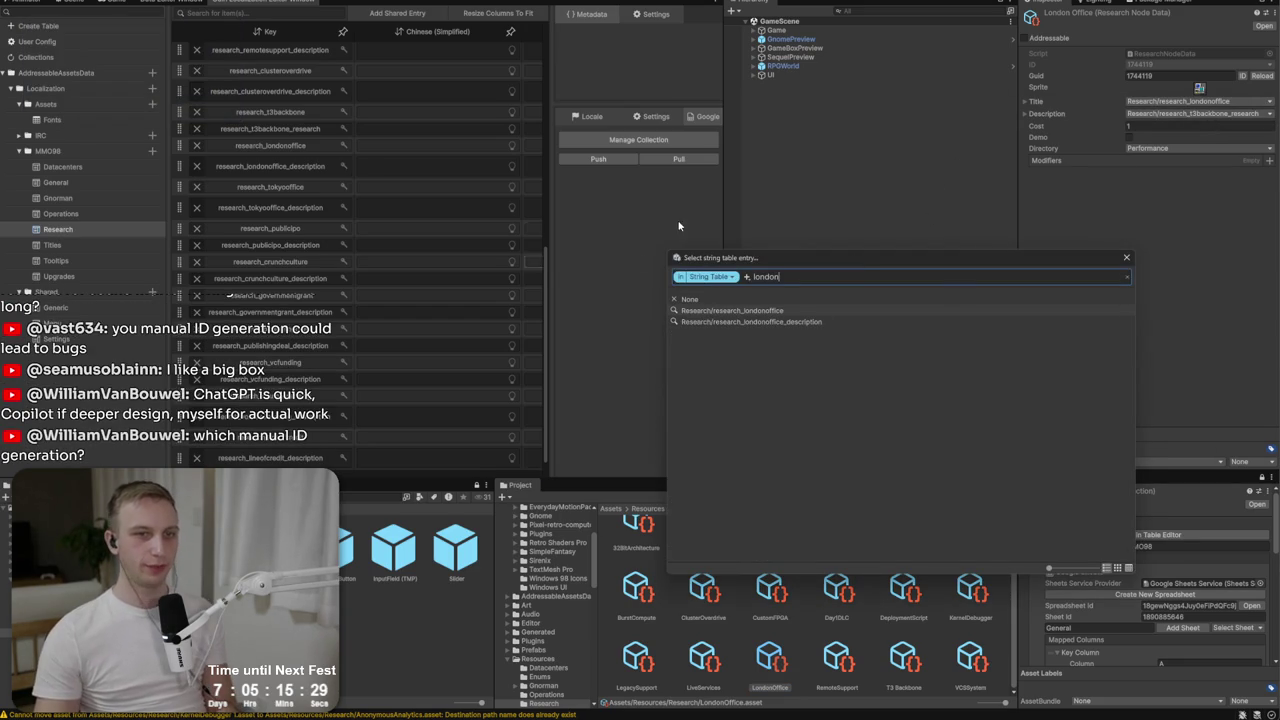
left_click(736, 321)
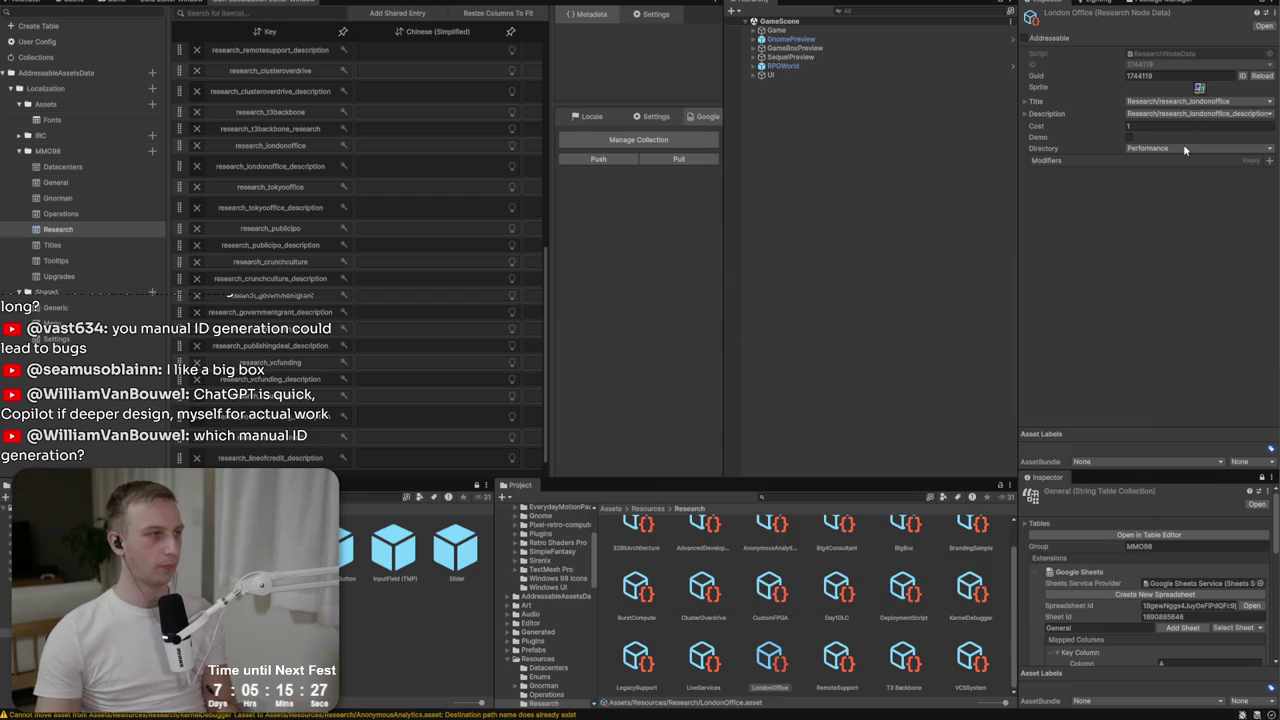
key("alt+Tab")
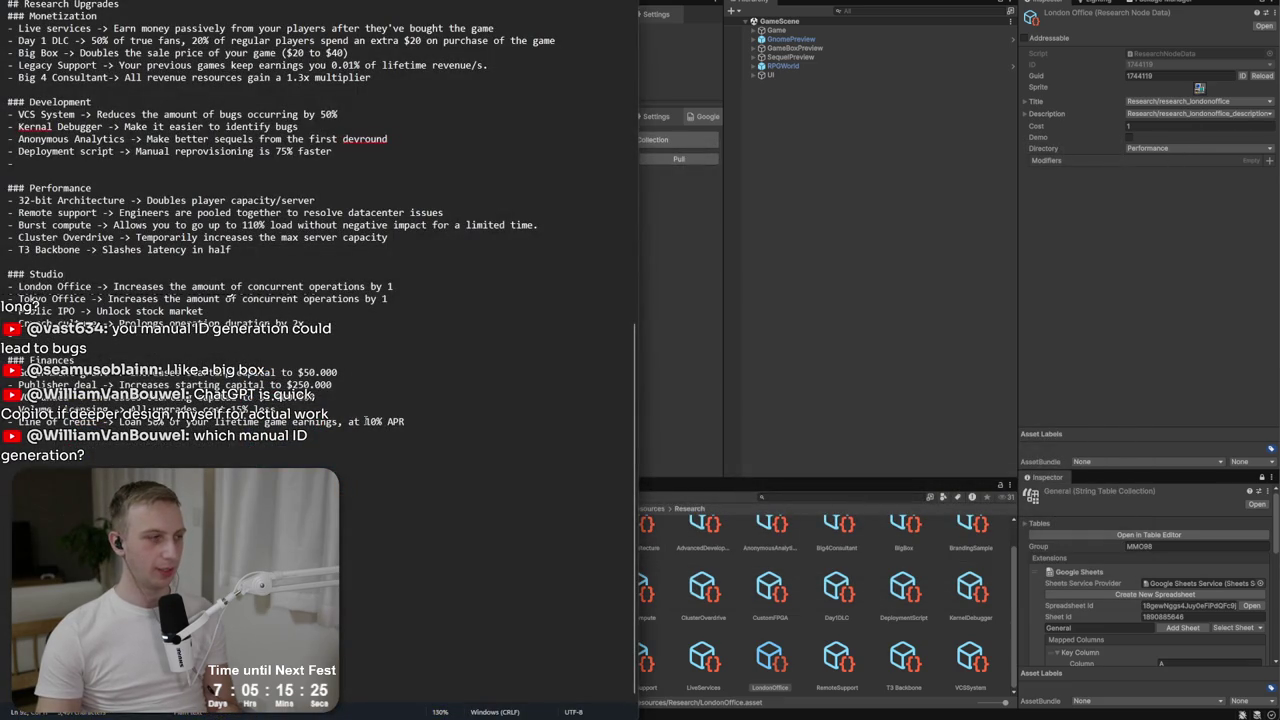
key("alt+Tab")
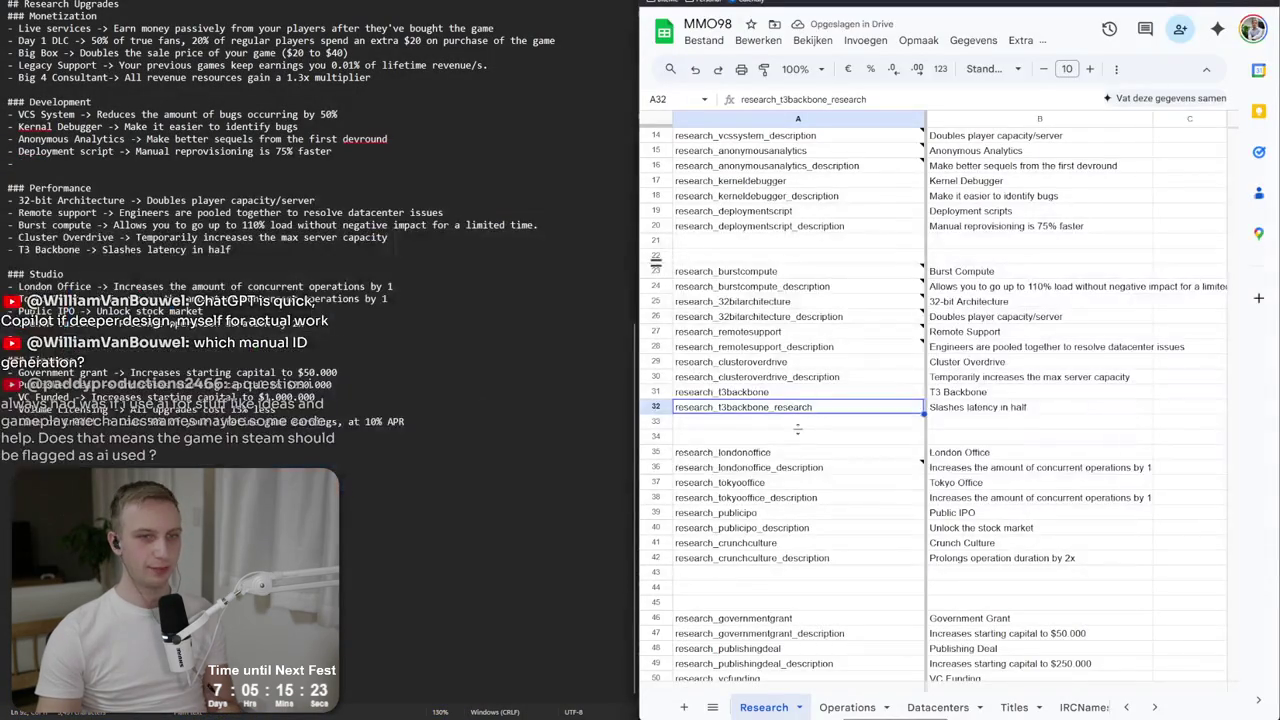
mouse_move(897, 306)
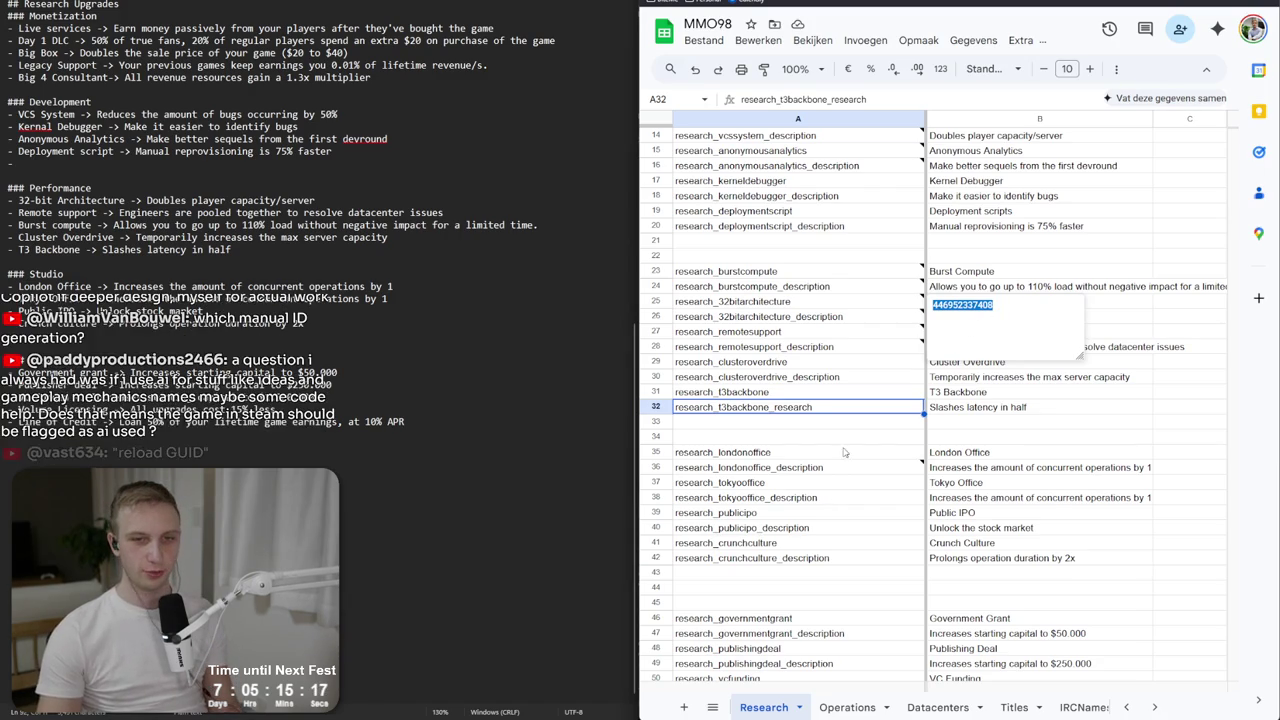
left_click(870, 467)
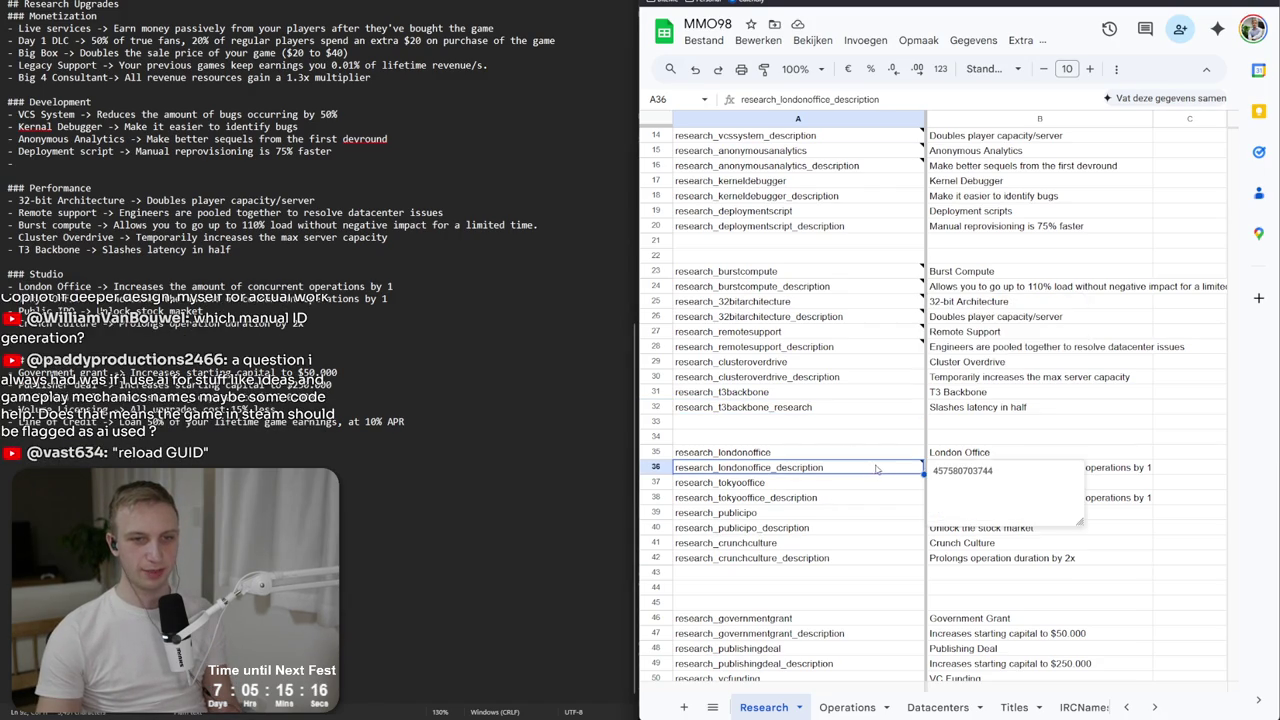
left_click(911, 331)
left_click(908, 346)
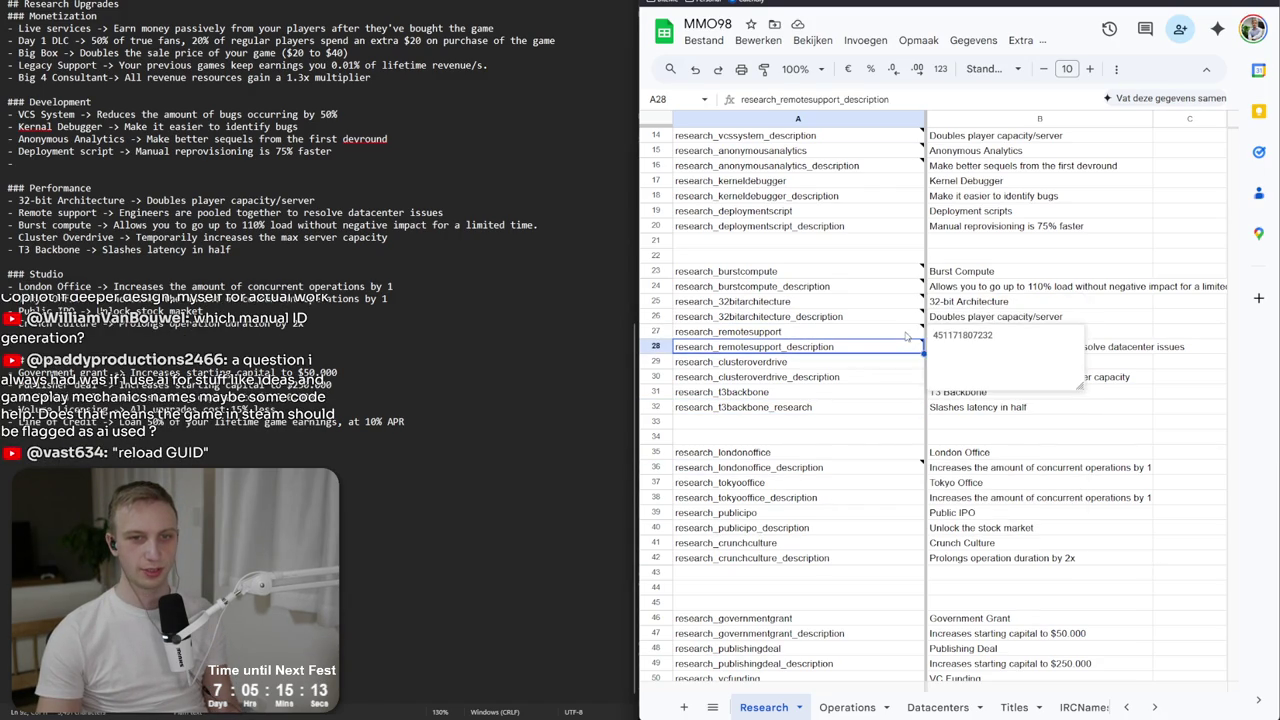
left_click(905, 333)
left_click(900, 341)
mouse_move(900, 338)
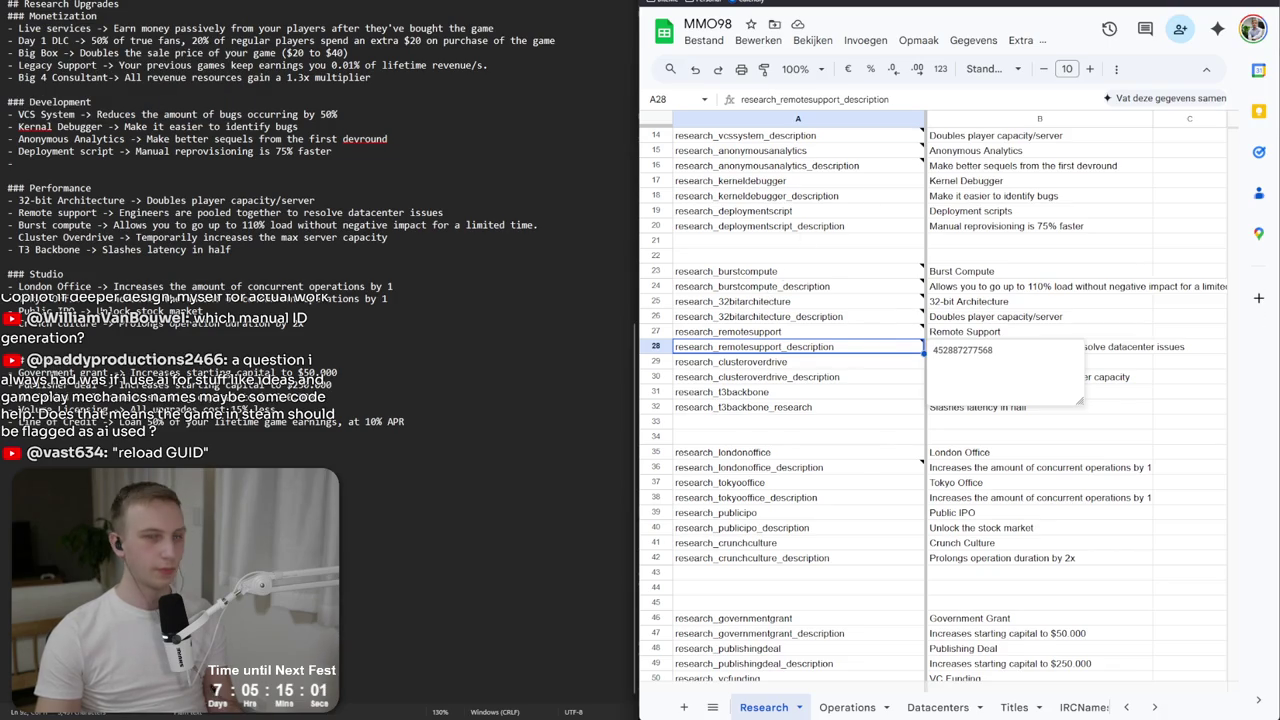
key("alt+Tab")
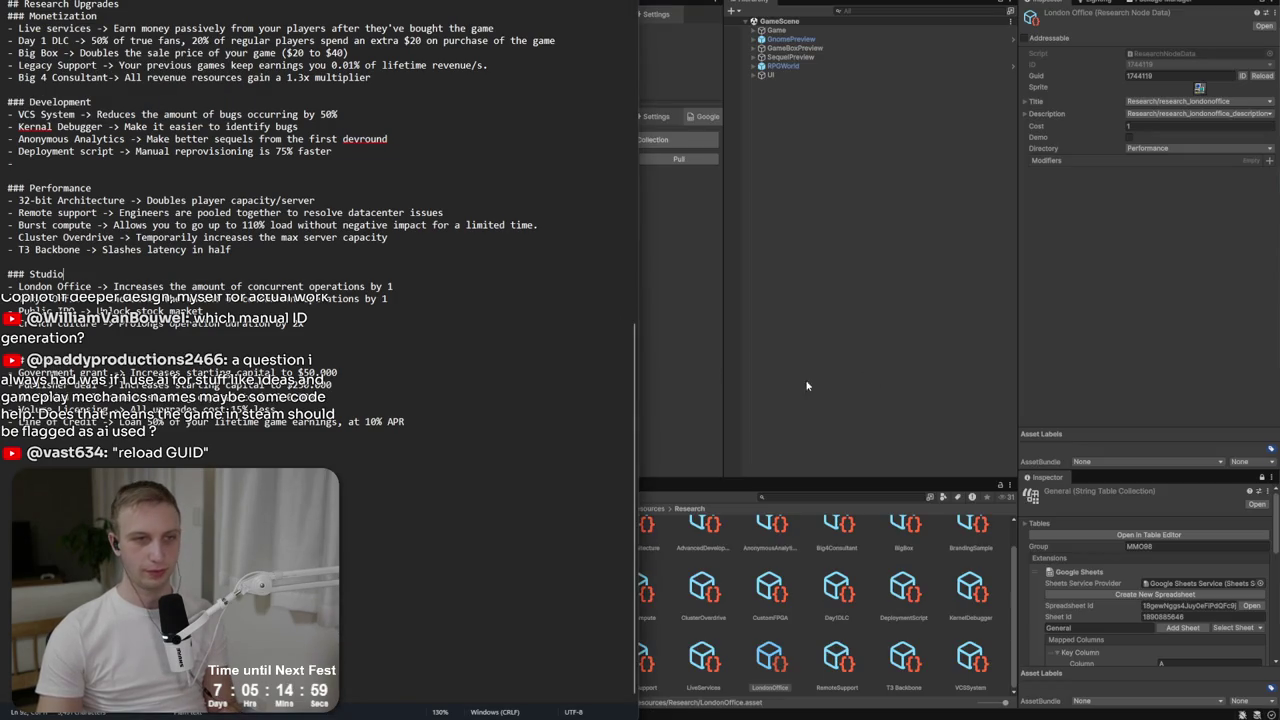
Set LondonOffice's directory to Branding, duplicate it, and rename the copy TokyoOffice.
left_click(774, 689)
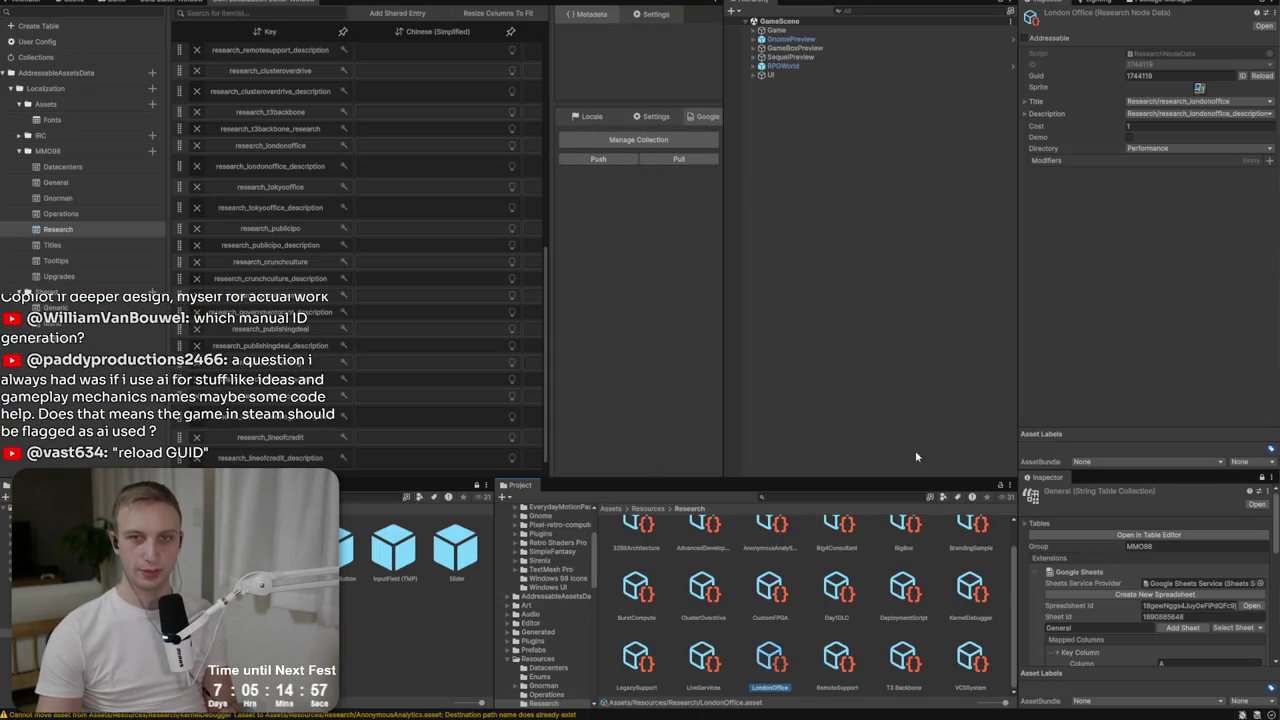
left_click(1168, 148)
left_click(1158, 212)
key("ctrl+d")
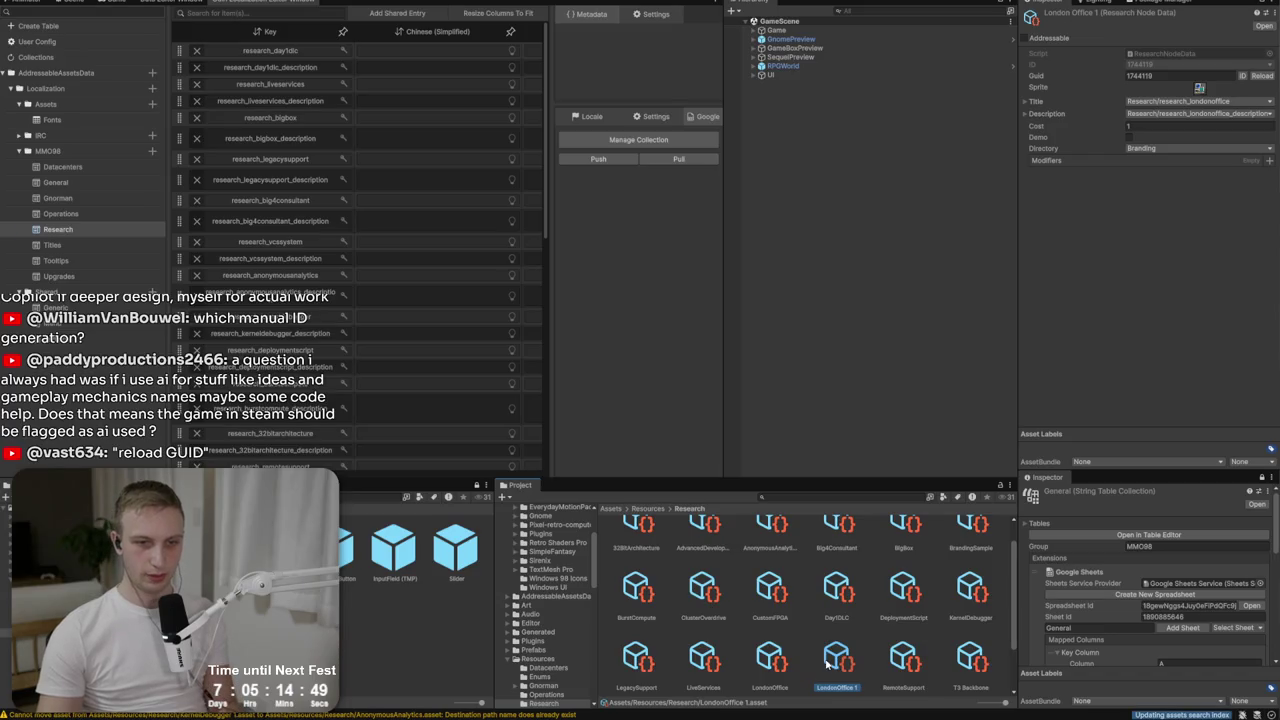
right_click(846, 668)
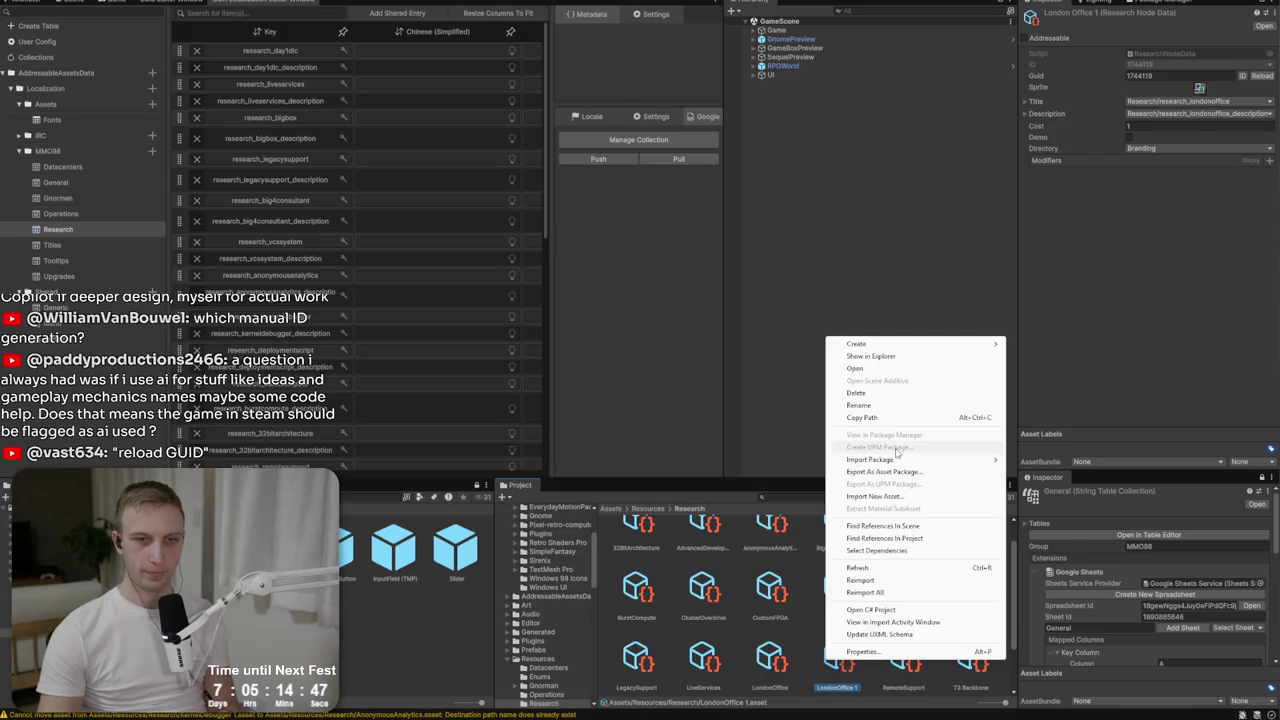
left_click(888, 405)
key("BackSpace")
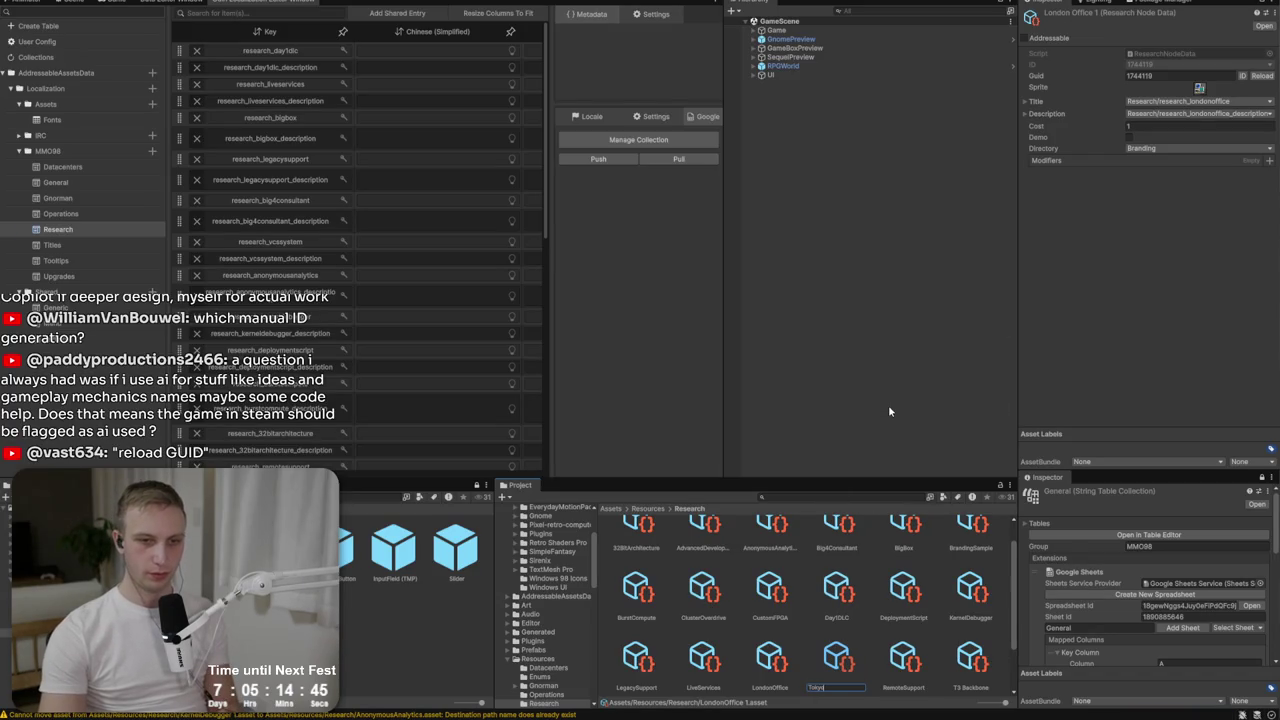
key("Return")
Give TokyoOffice a fresh GUID and the research_tokyooffice title and description entries.
left_click(1262, 75)
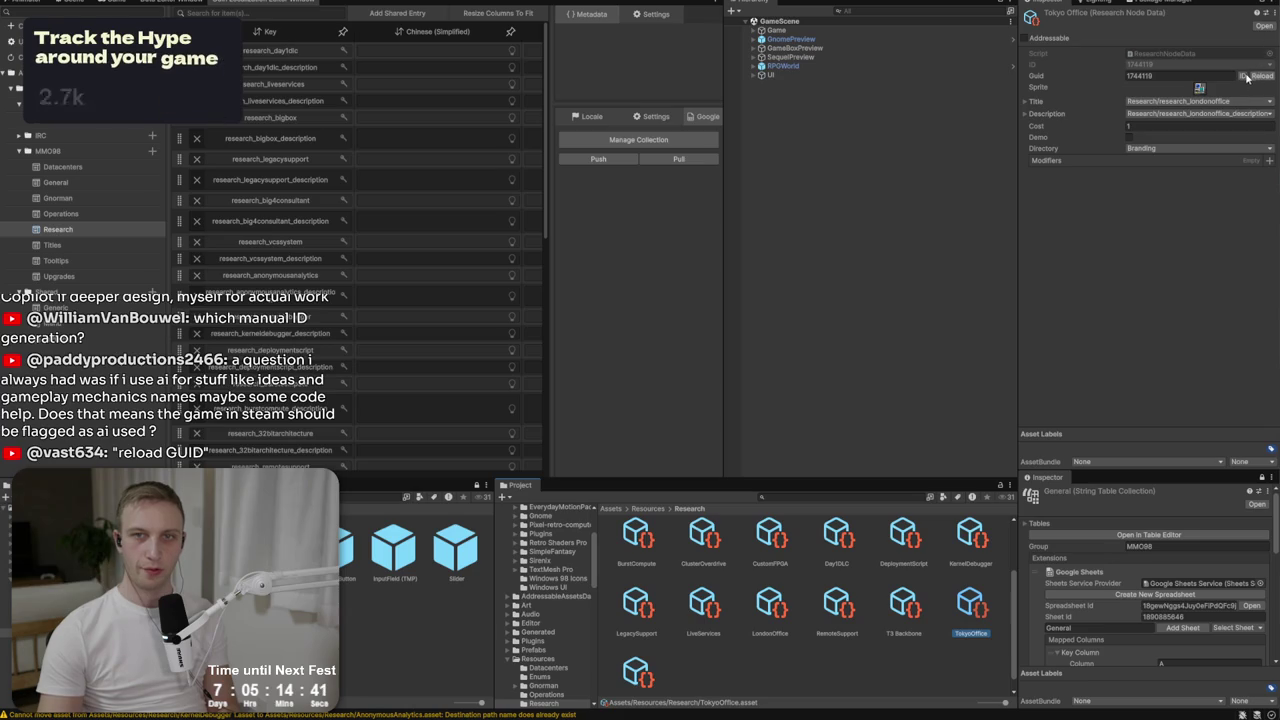
left_click(1231, 112)
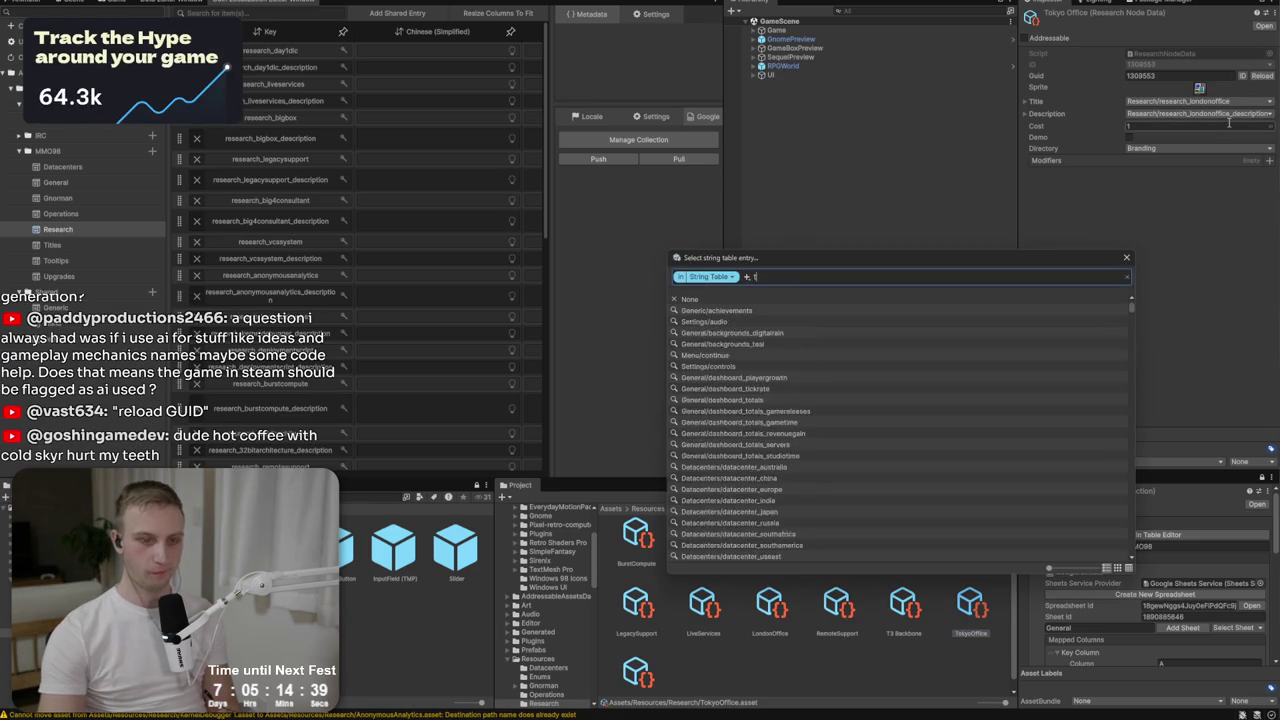
type("tokyo")
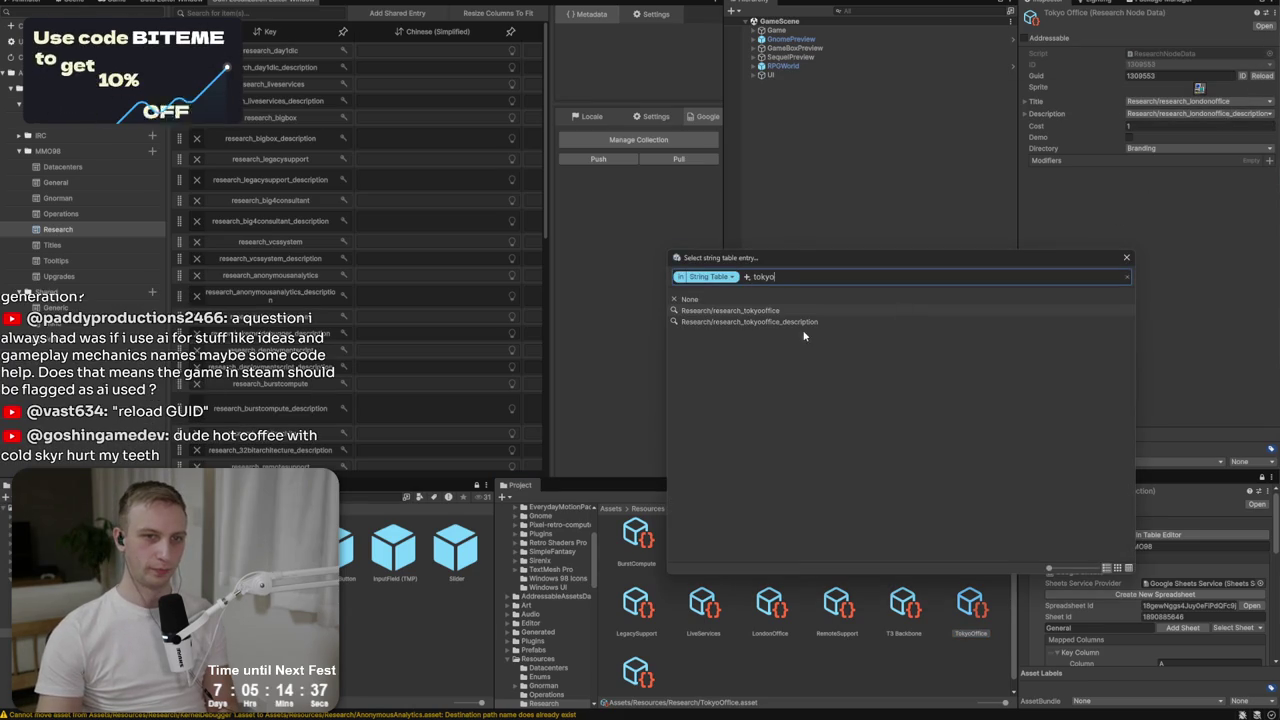
key("Down")
key("Return")
left_click(1175, 103)
type("tokyo")
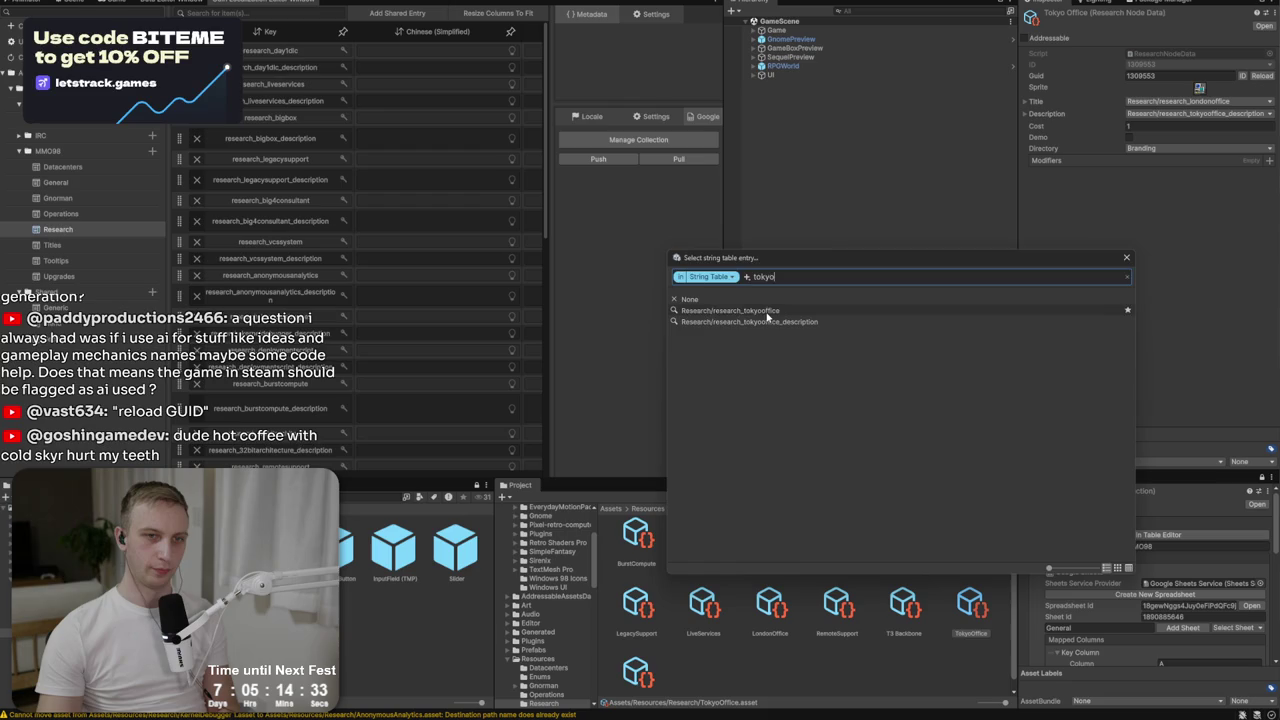
left_click(773, 310)
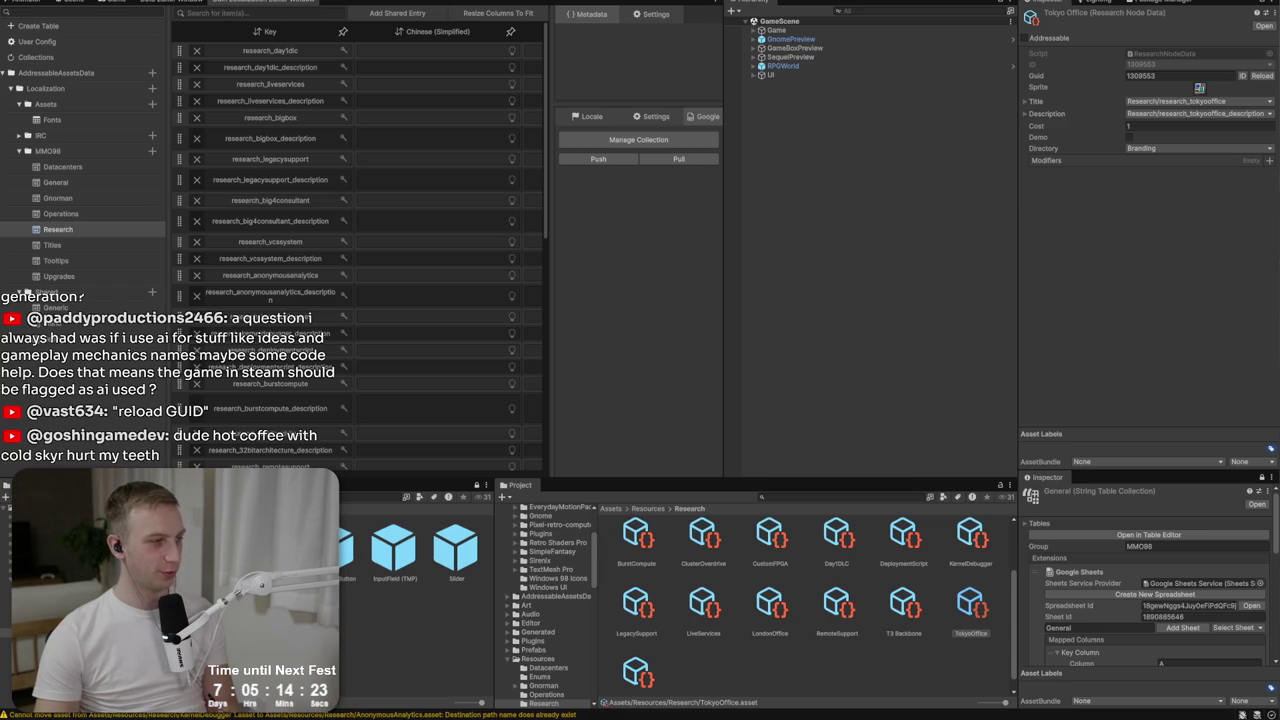
key("alt+Tab")
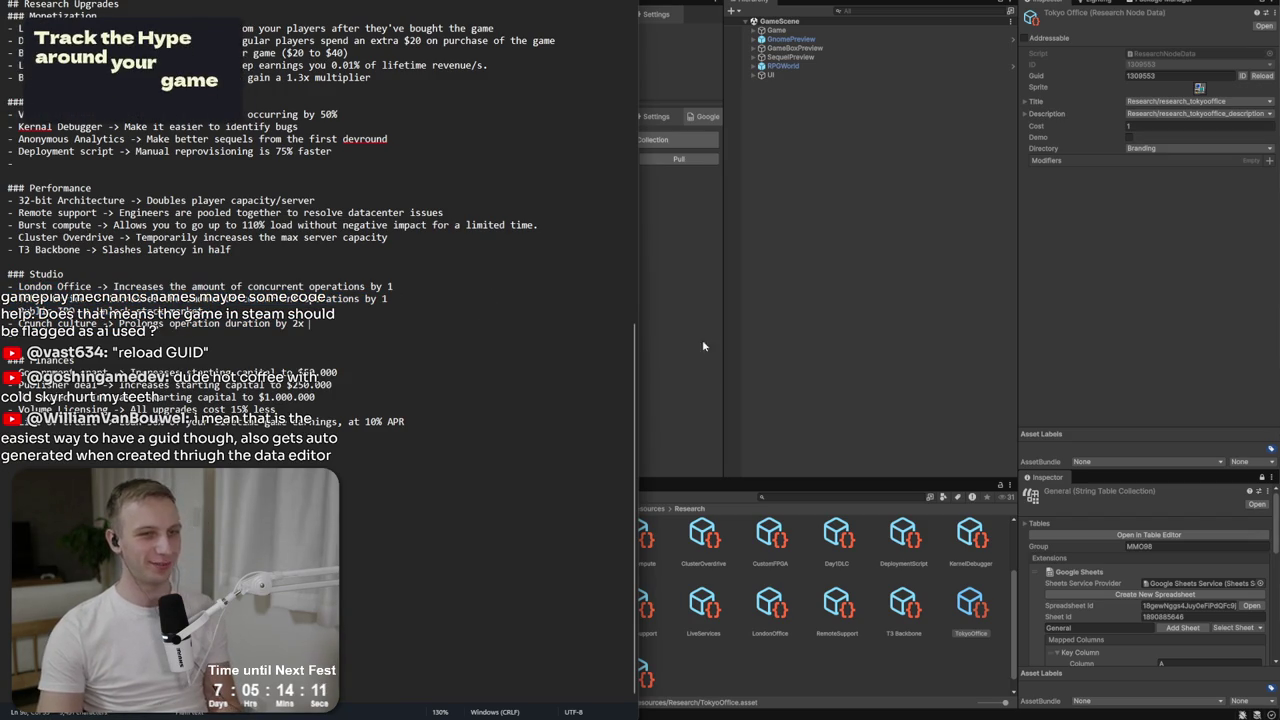
Return to Unity, check the TokyoOffice asset against the notes, then clear the Project selection.
left_click(694, 658)
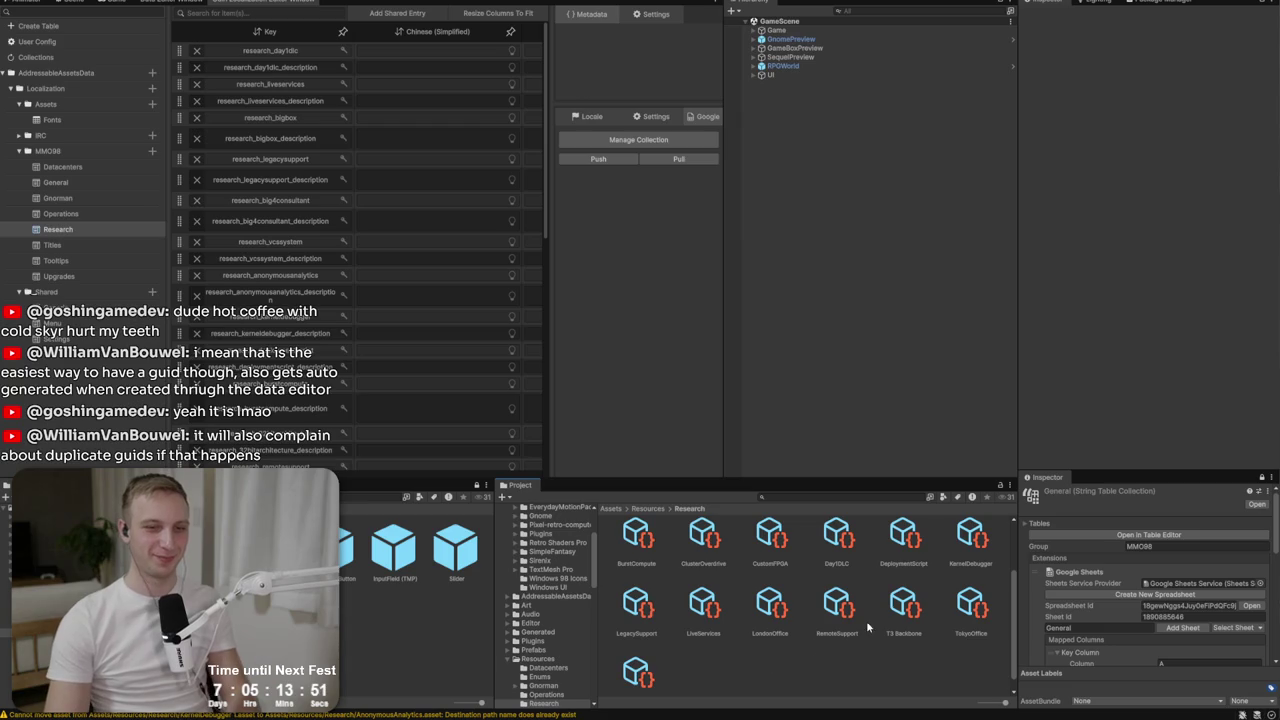
left_click(938, 610)
scroll(640, 650, "down", 1)
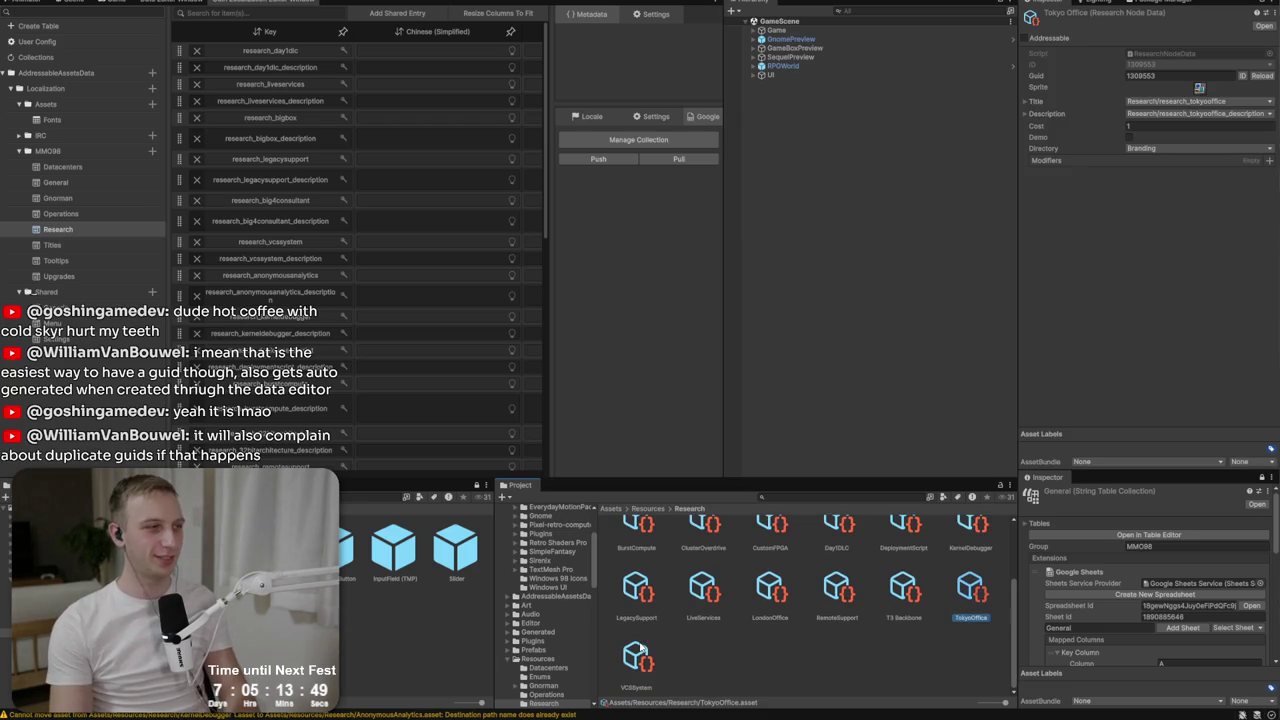
key("alt+Tab")
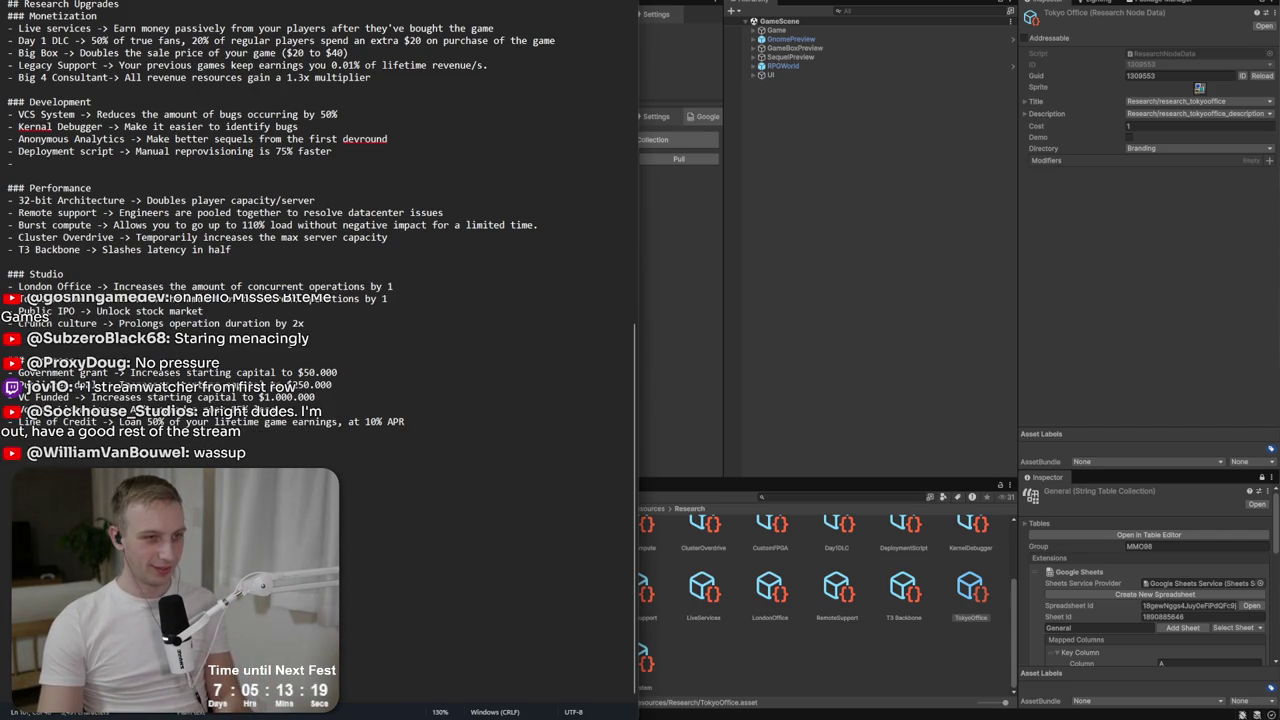
left_click(757, 630)
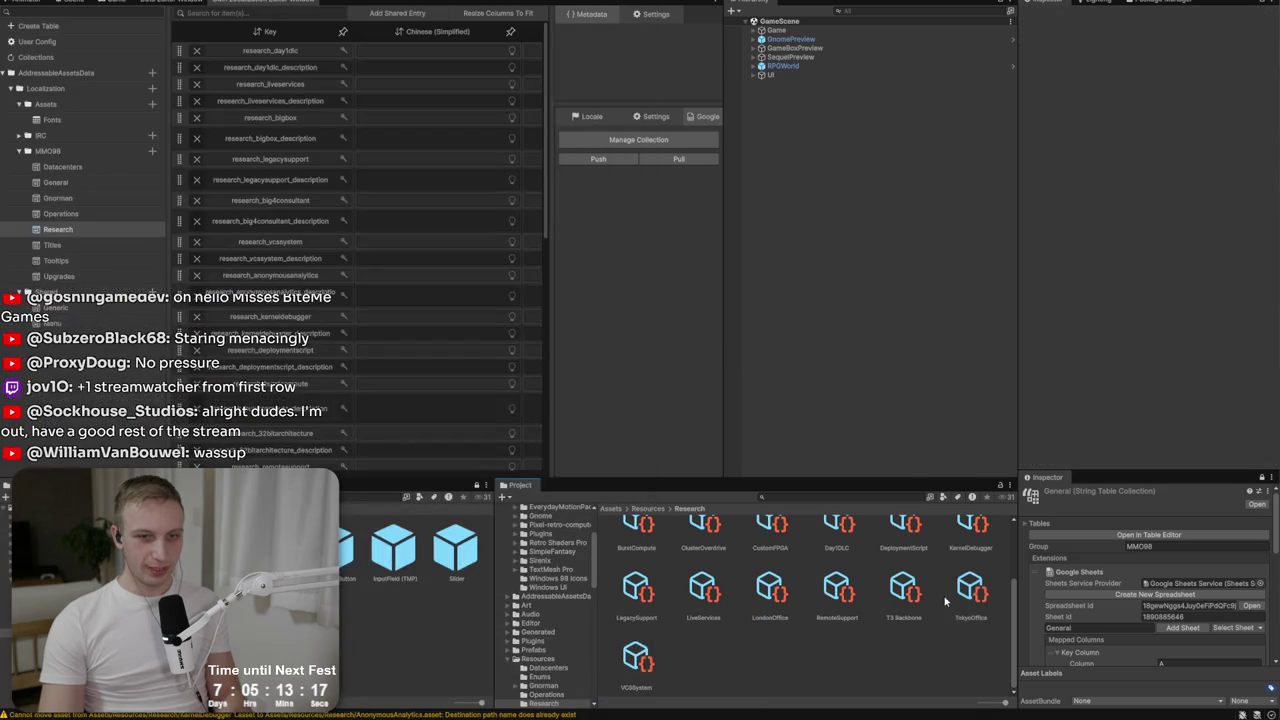
Duplicate TokyoOffice, rename the copy PublicIPO, and keep its directory as Branding.
left_click(971, 590)
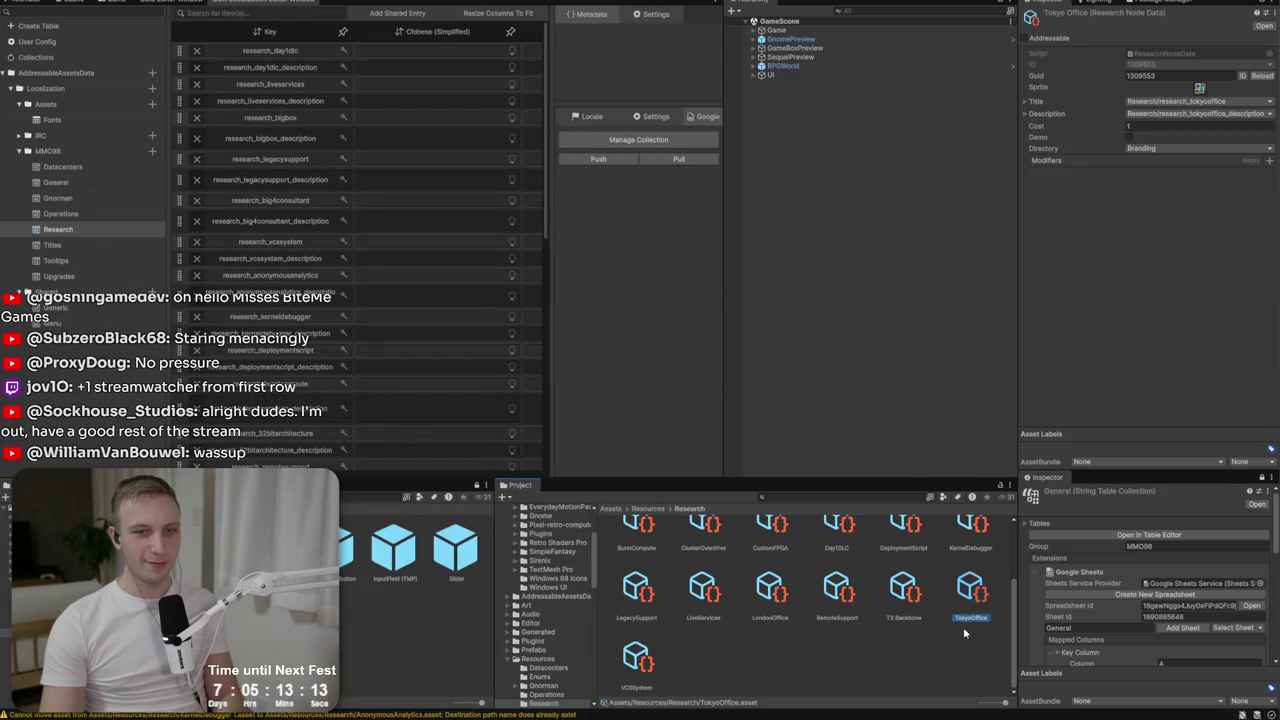
key("ctrl+d")
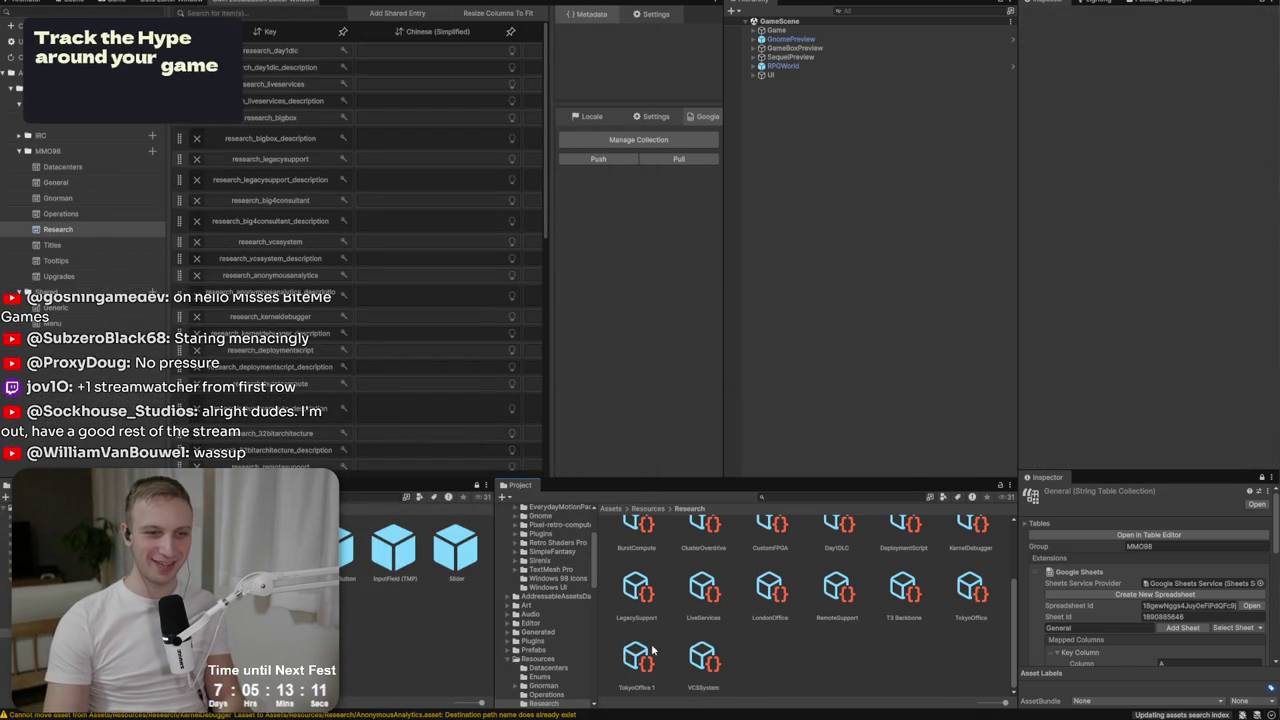
right_click(652, 651)
left_click(704, 397)
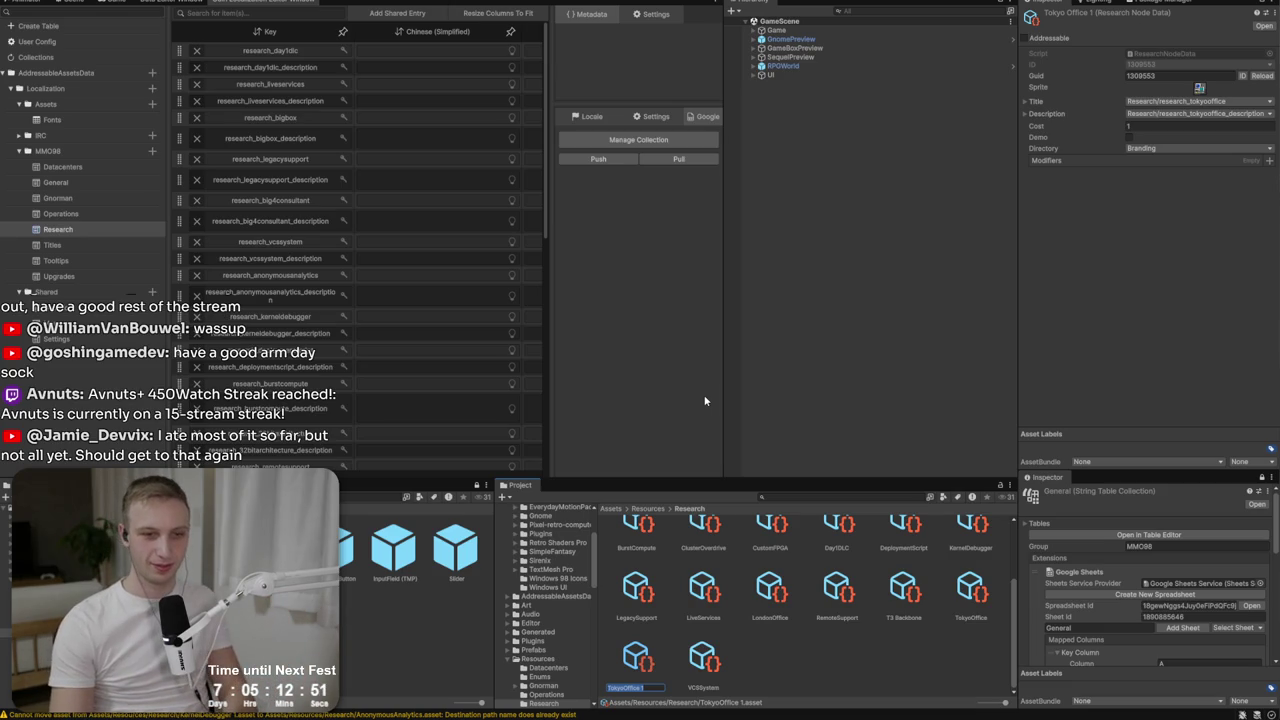
type("PublicPC")
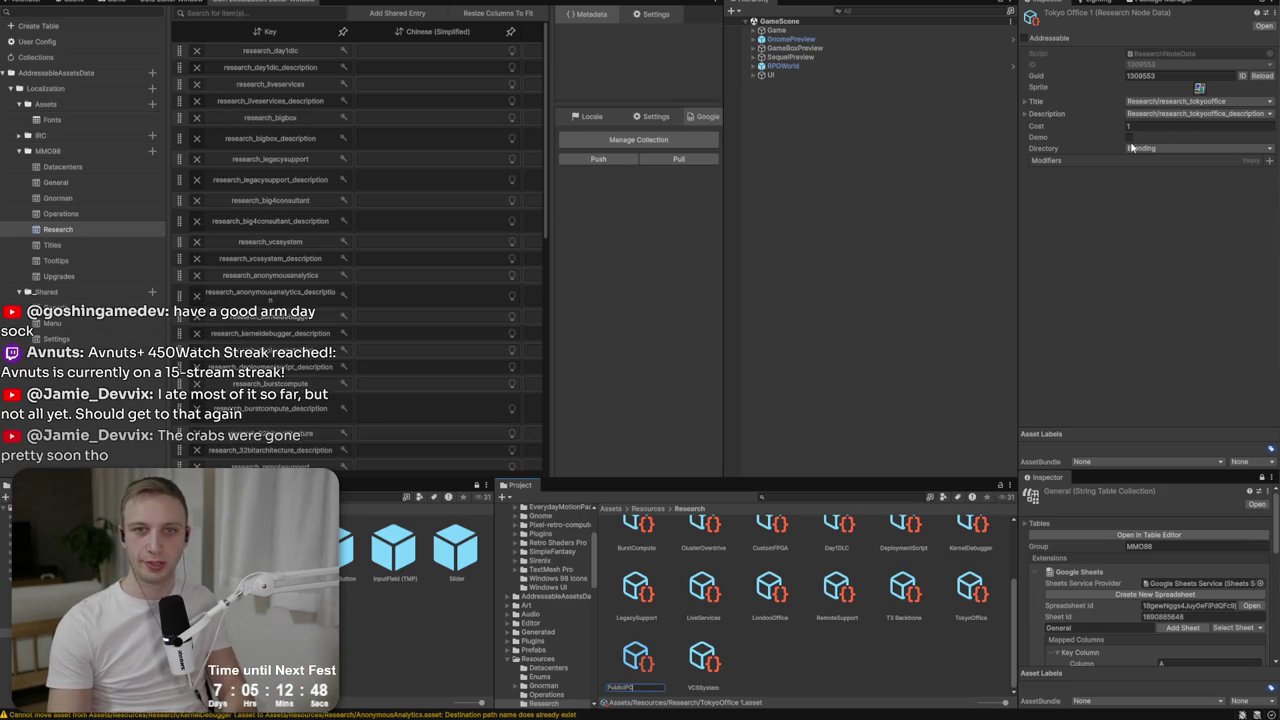
key("Return")
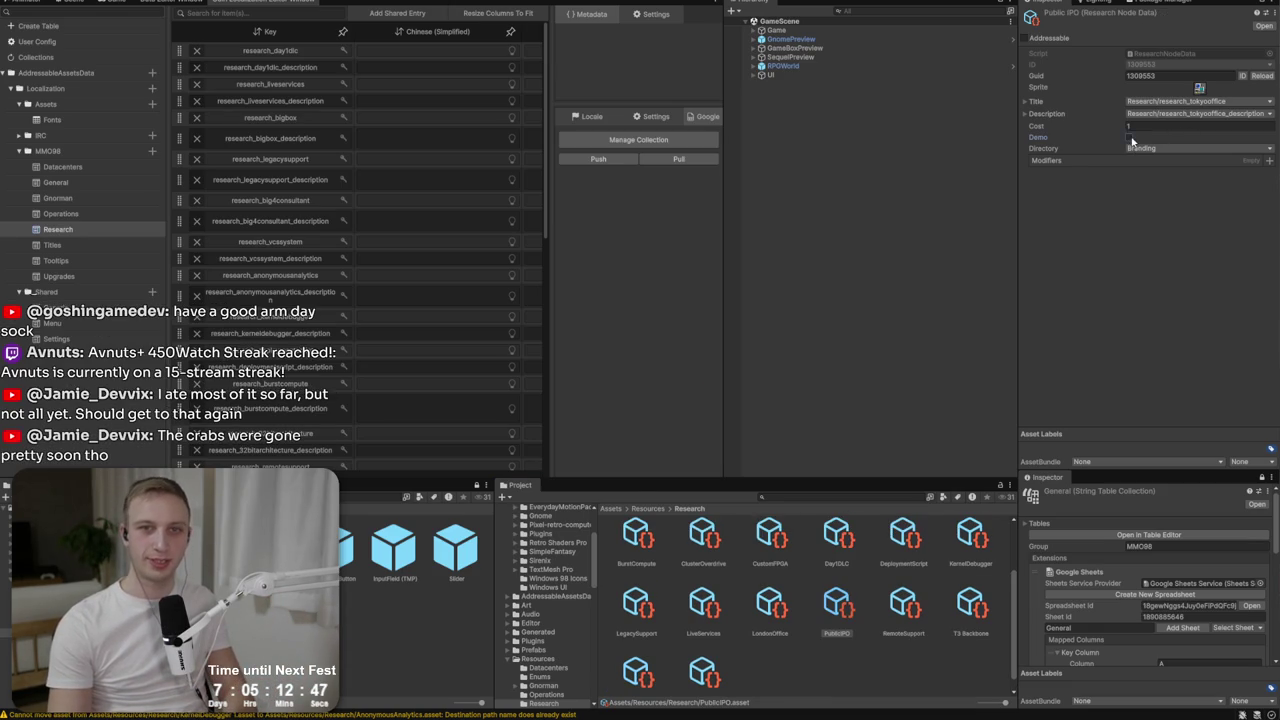
left_click(1138, 150)
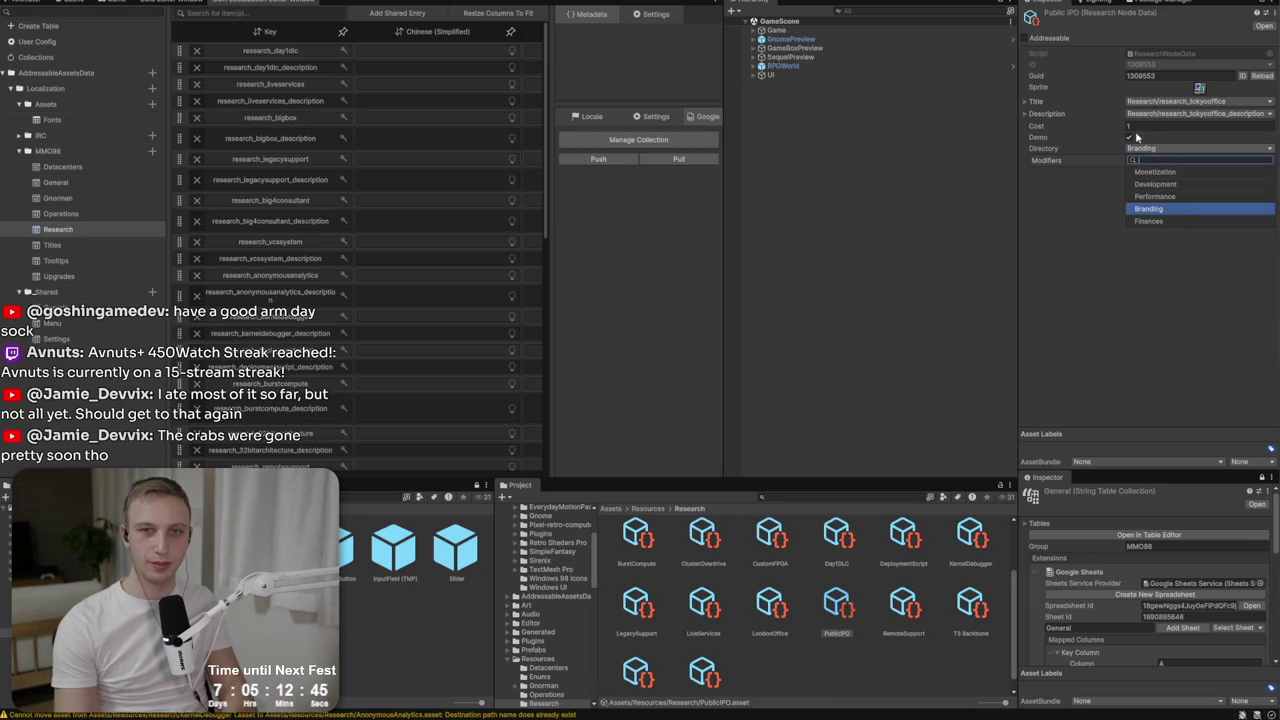
left_click(1128, 138)
left_click(1140, 148)
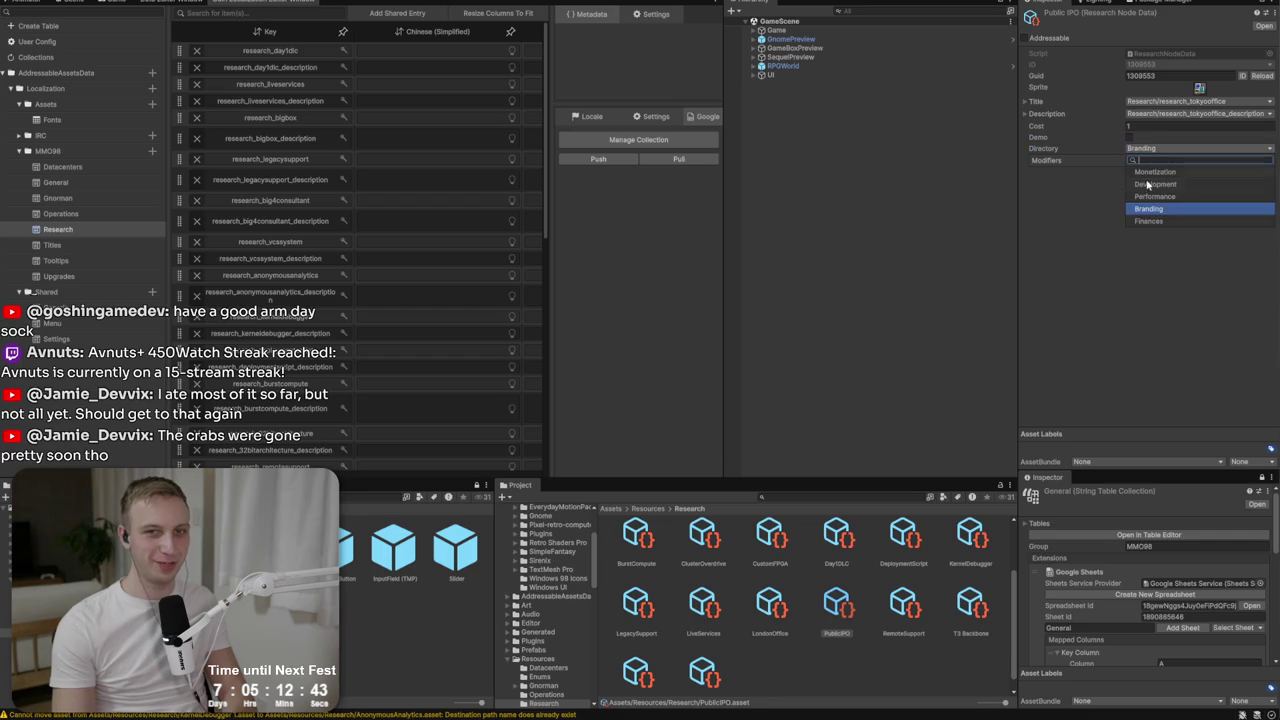
left_click(1155, 210)
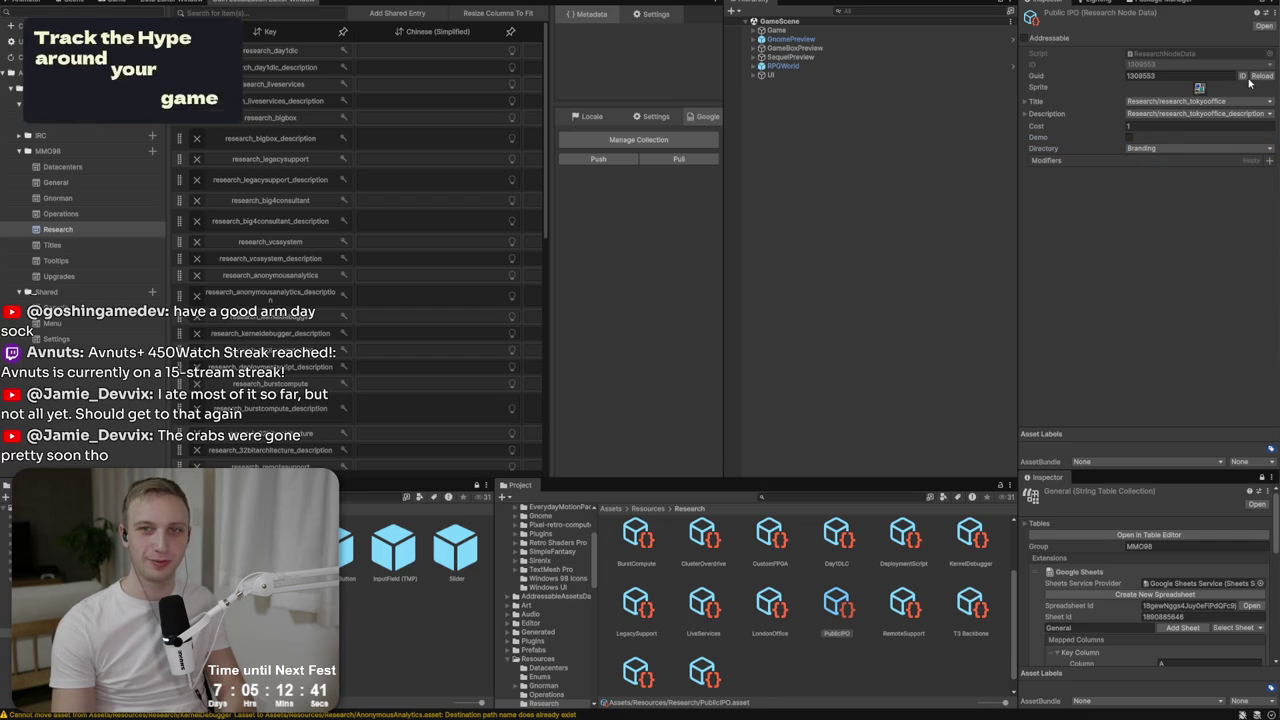
Give PublicIPO a new GUID, title research_publicipo and description research_publicipo_description.
left_click(1243, 76)
left_click(1195, 101)
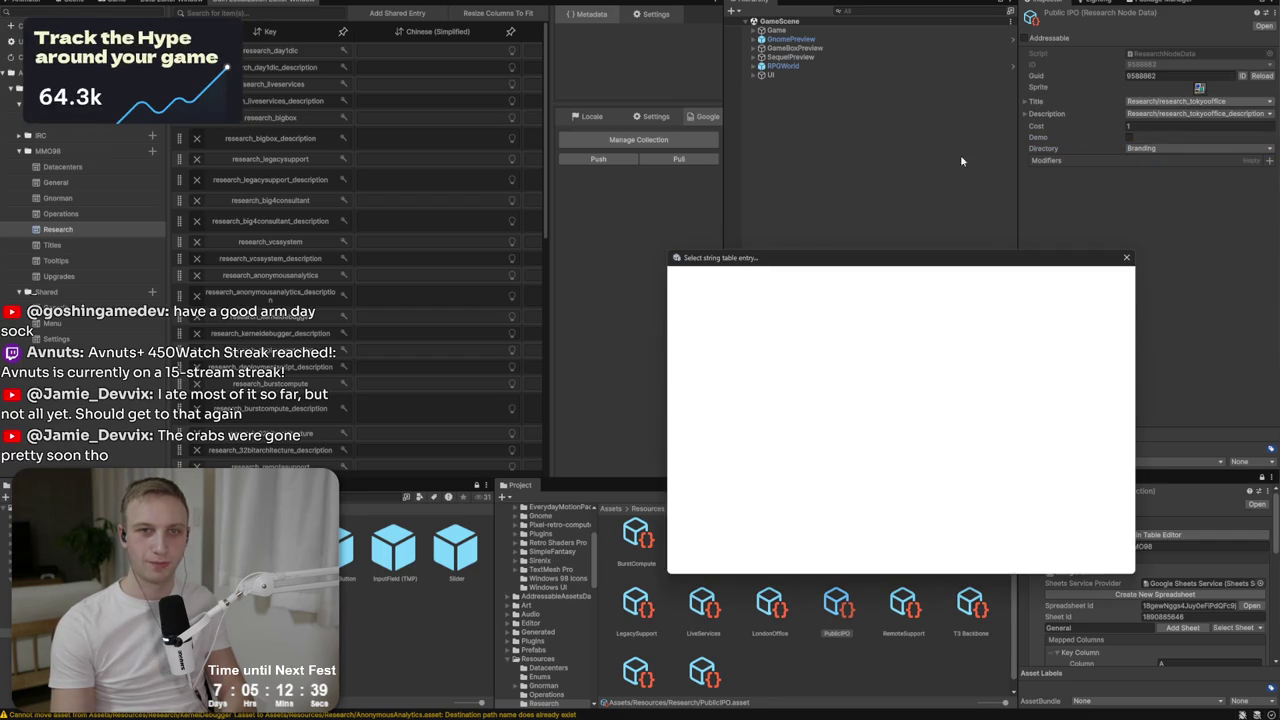
type("publi")
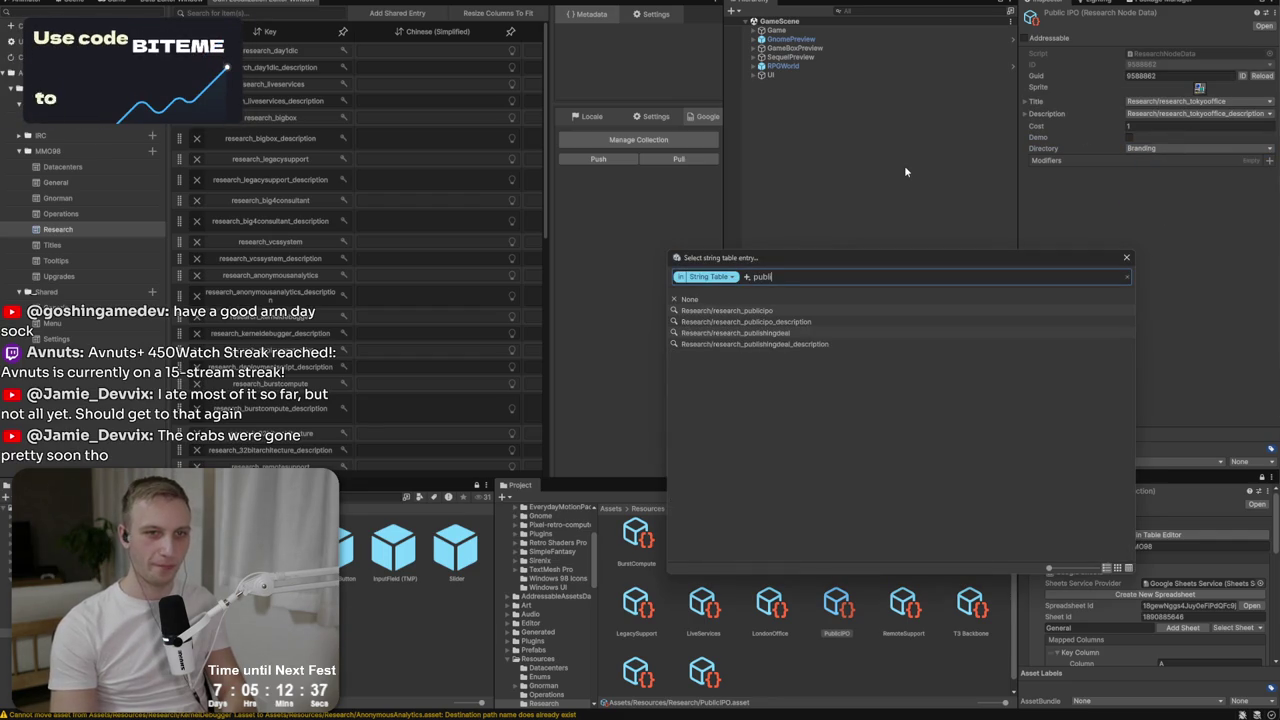
left_click(762, 313)
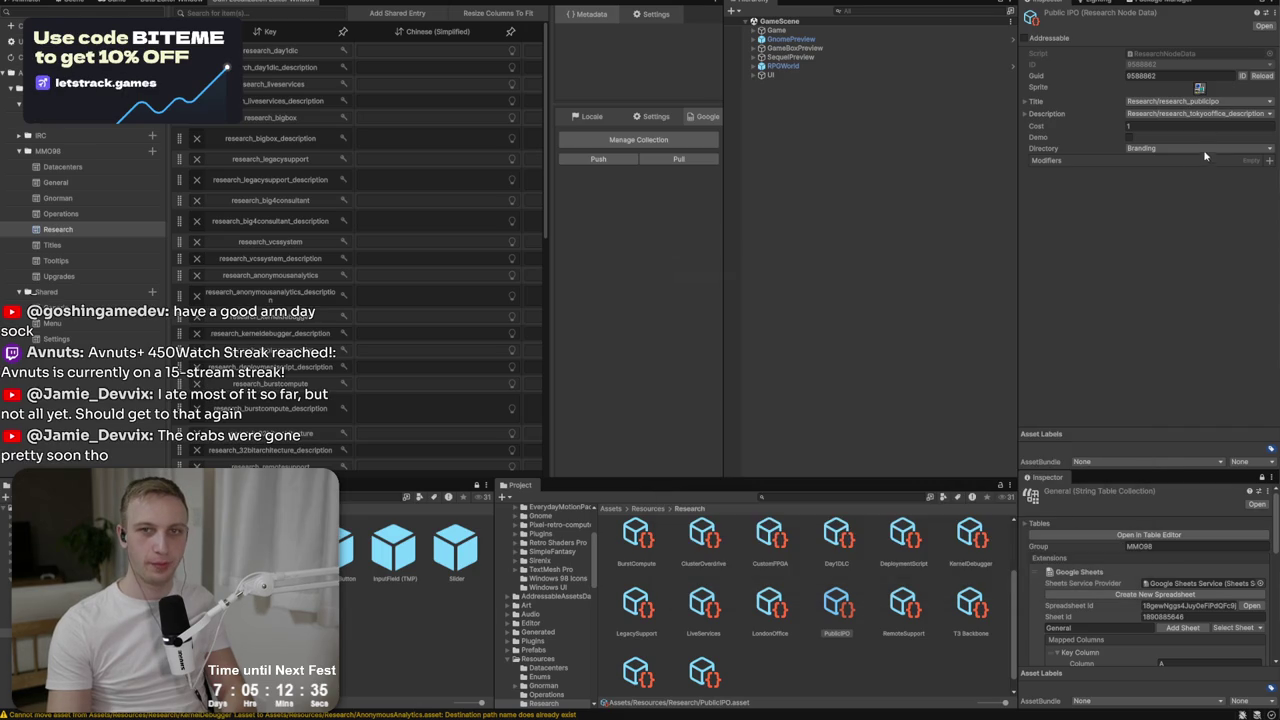
left_click(1203, 115)
type("pub")
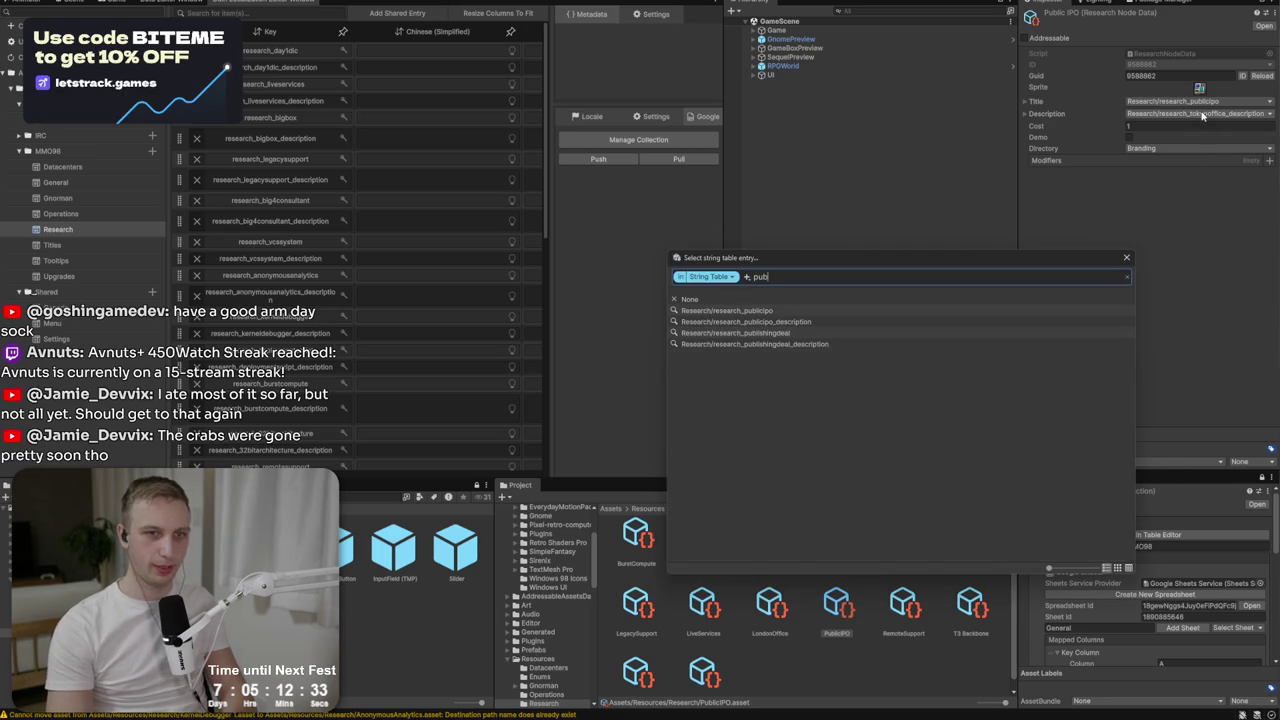
left_click(720, 322)
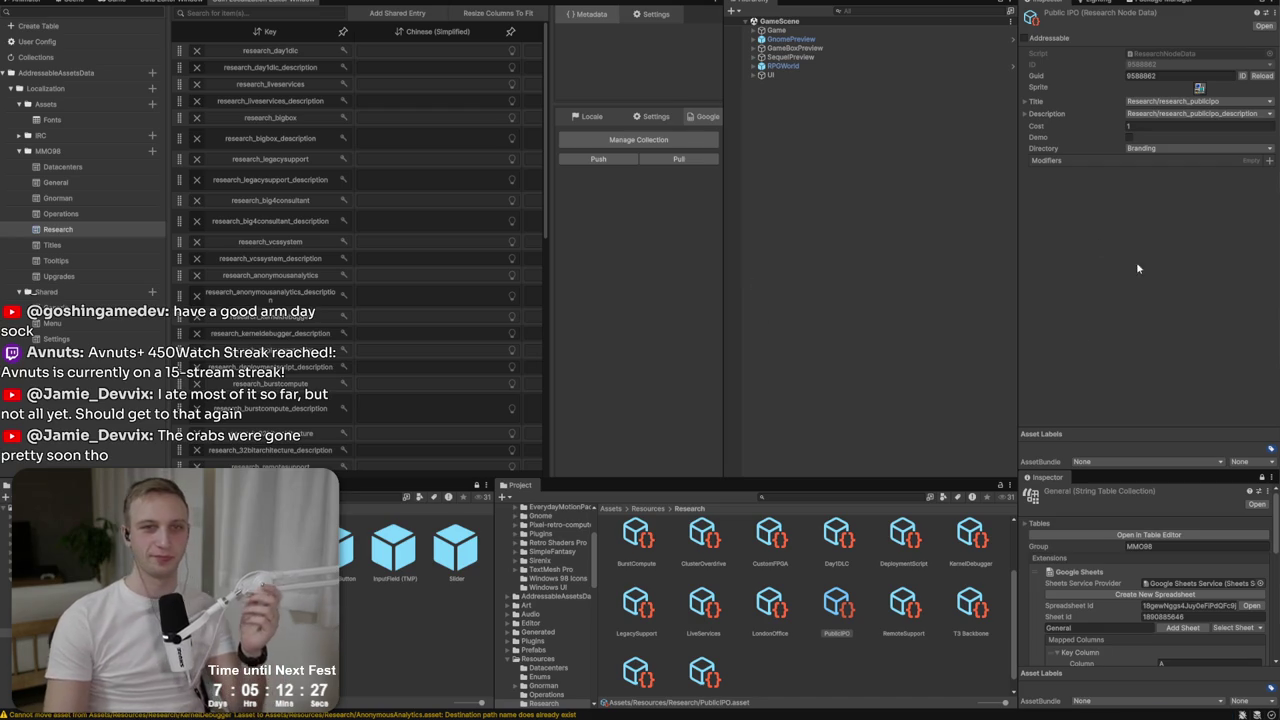
Select the PublicIPO asset in the Project panel and duplicate it.
scroll(682, 630, "down", 1)
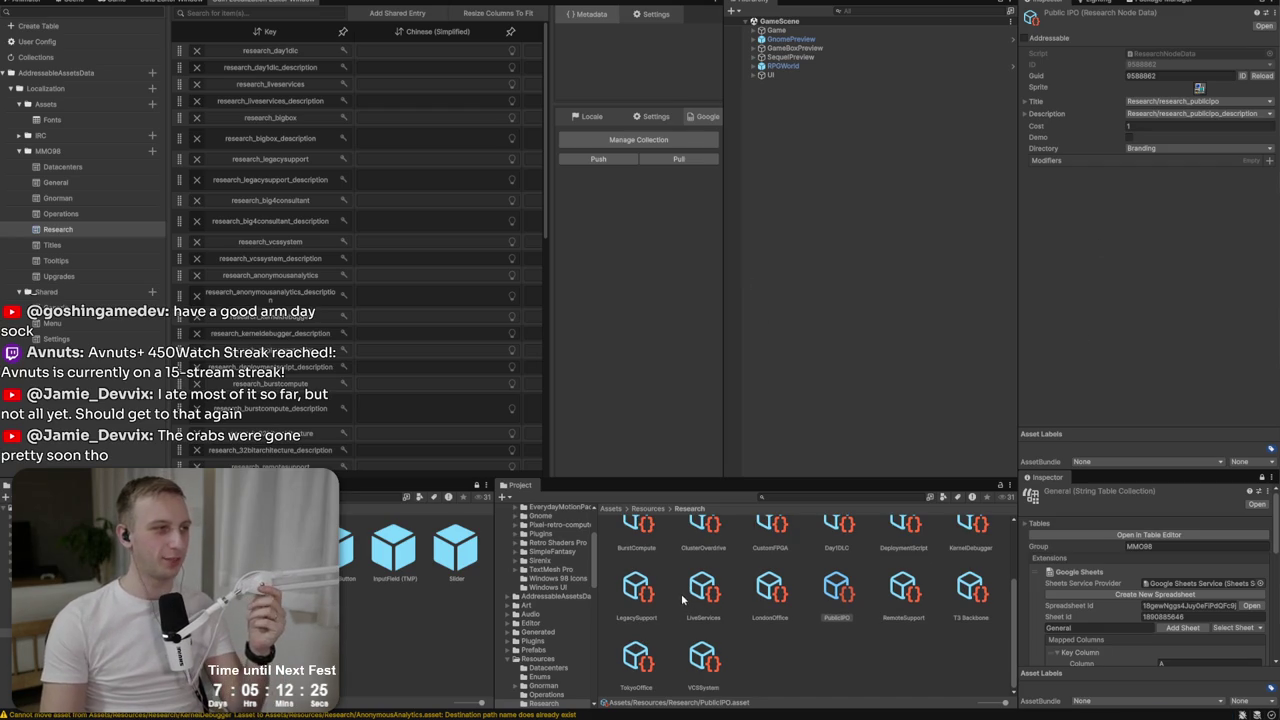
left_click(840, 598)
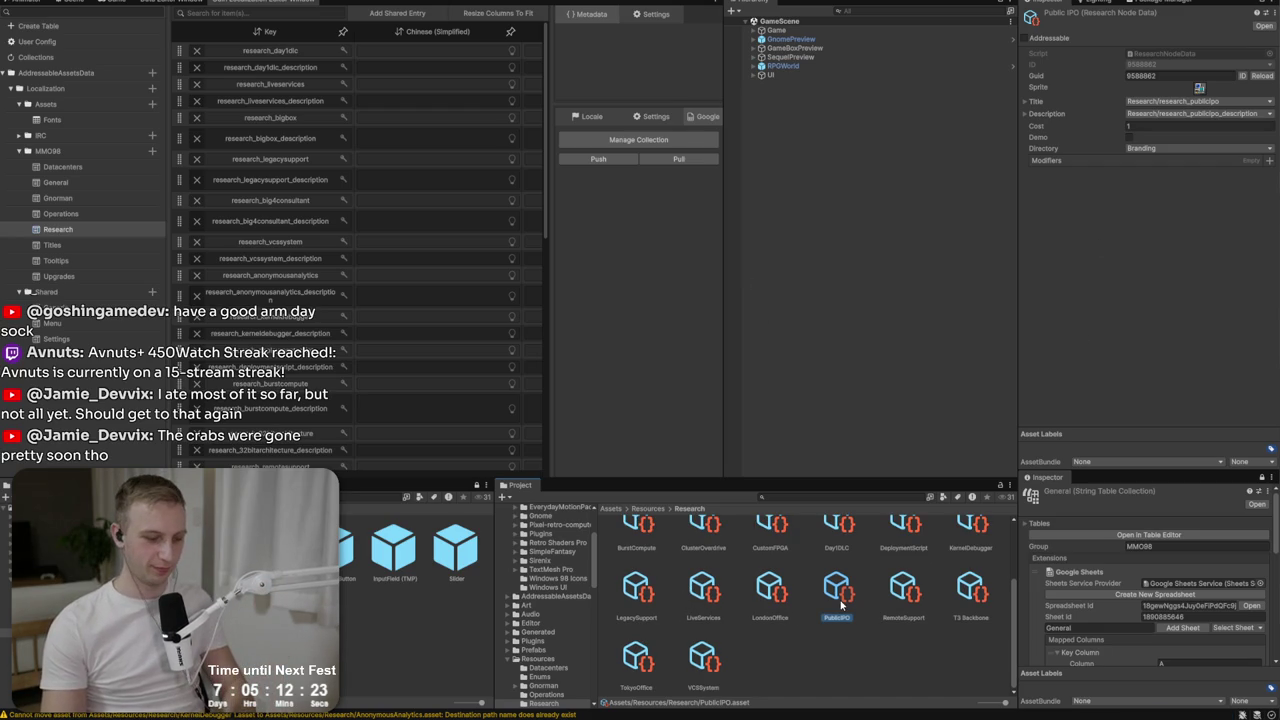
key("ctrl+d")
key("alt+Tab")
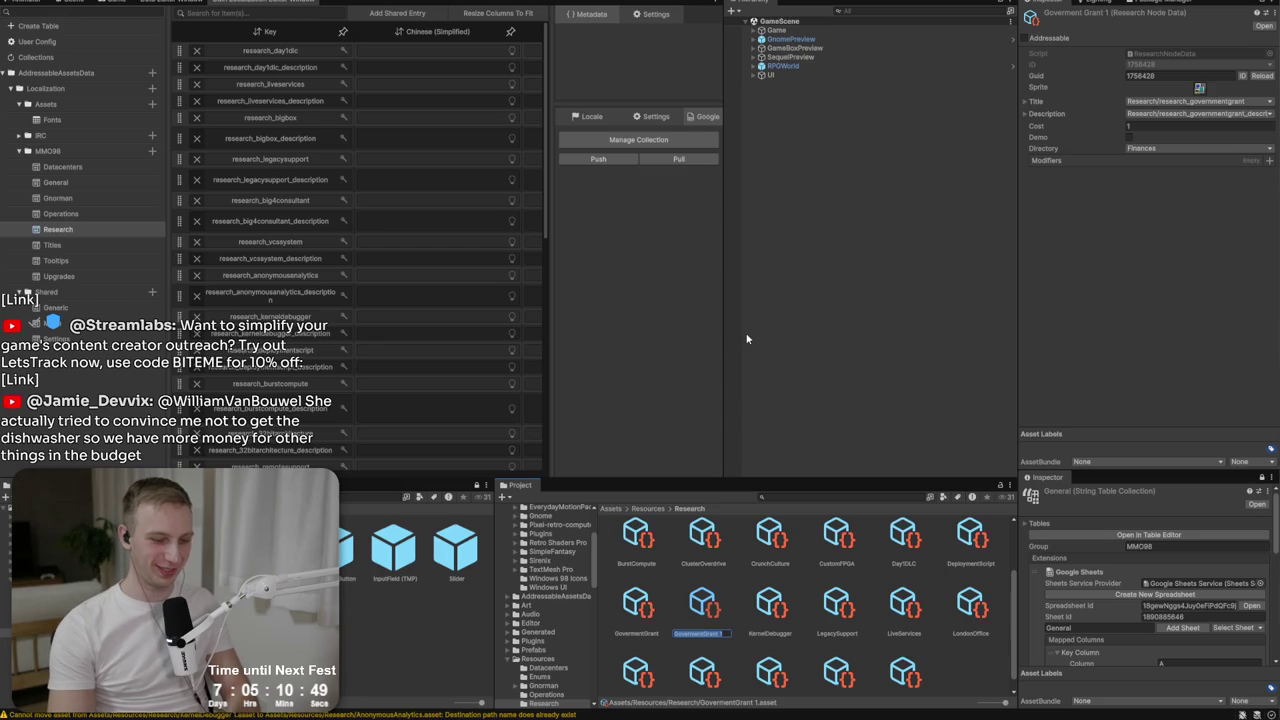
Rename the copy PublishingDeal and link research_publishingdeal and research_publishingdeal_description as title and description.
type("I")
type("ublishing")
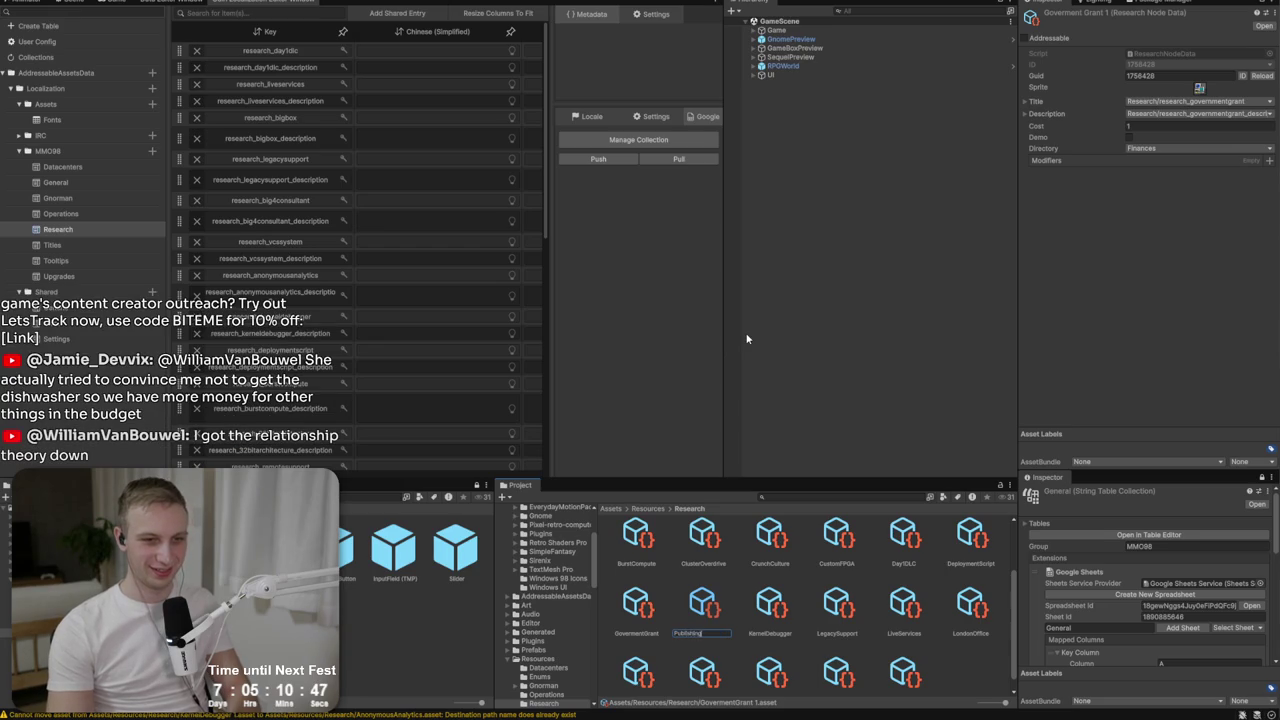
type("al")
key("Return")
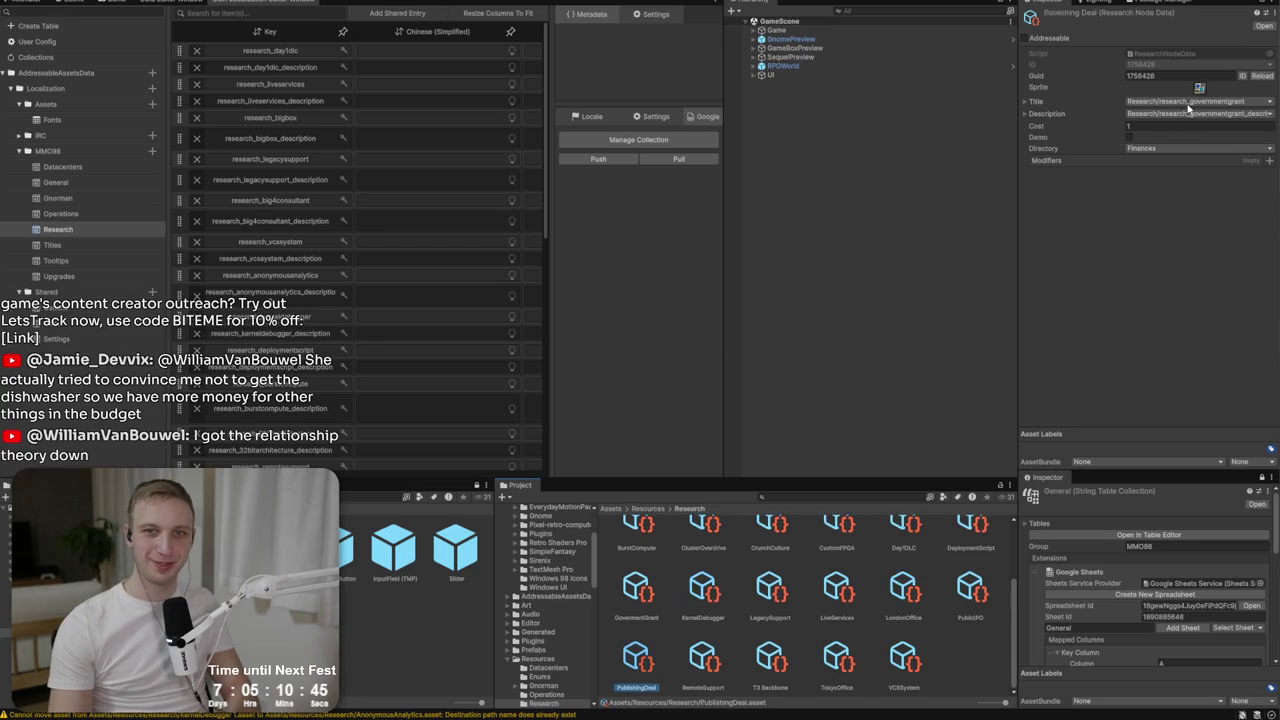
left_click(1187, 102)
type("publi")
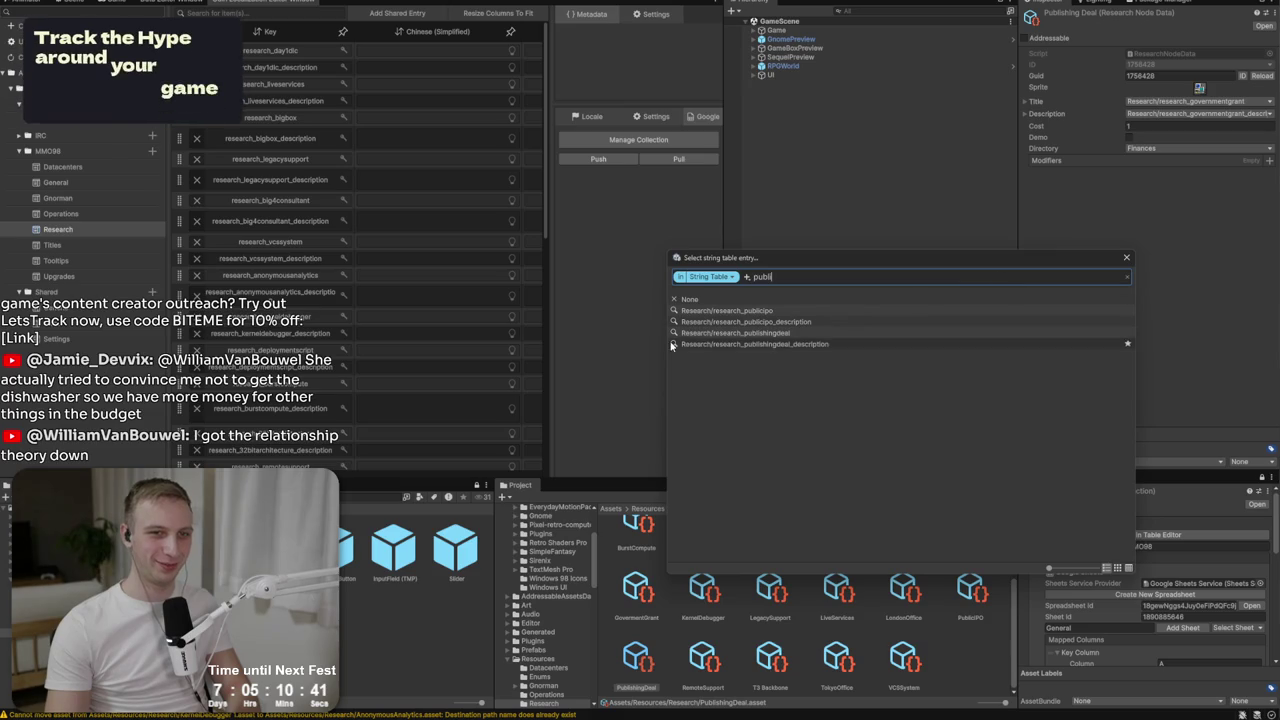
left_click(697, 331)
left_click(1163, 118)
left_click(1121, 186)
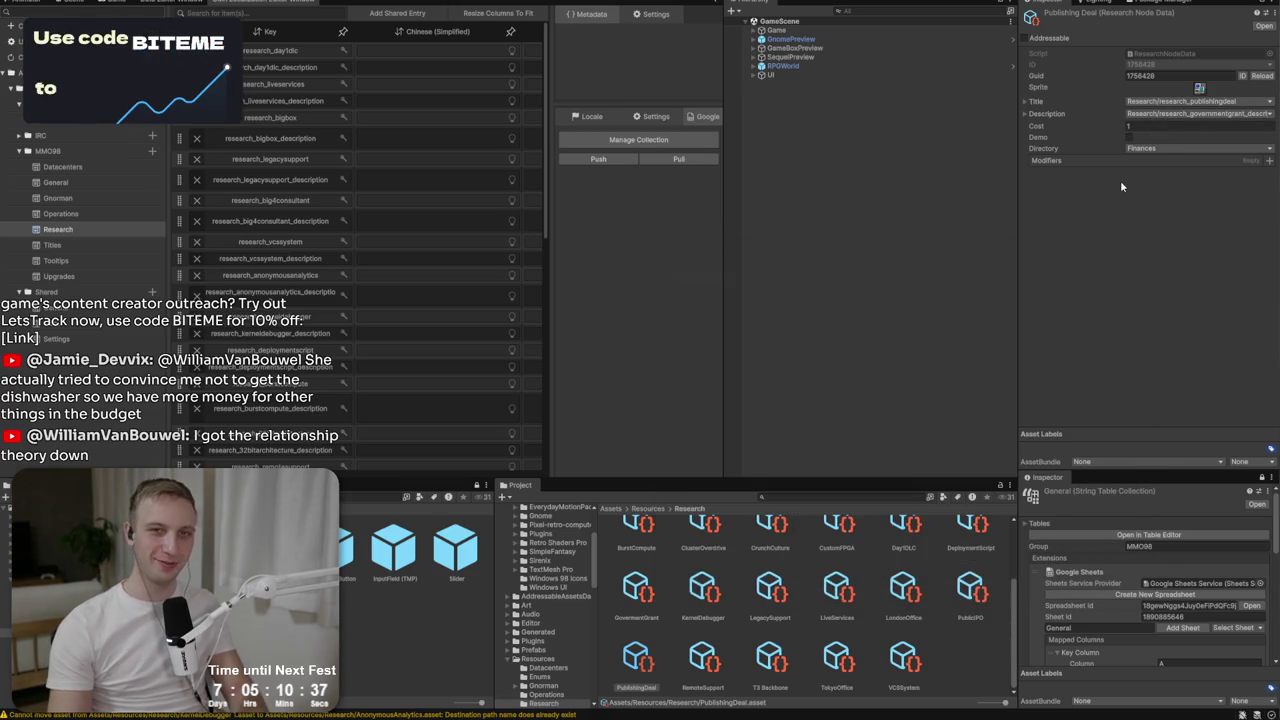
left_click(1136, 117)
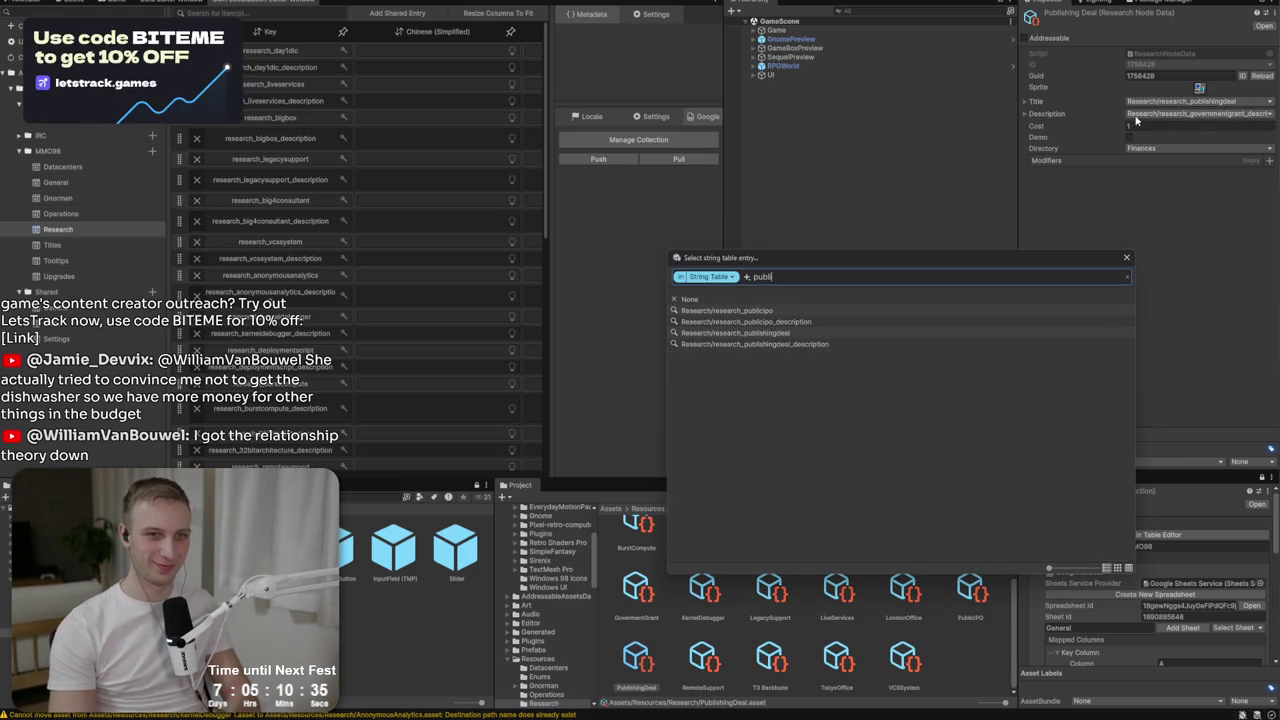
left_click(849, 344)
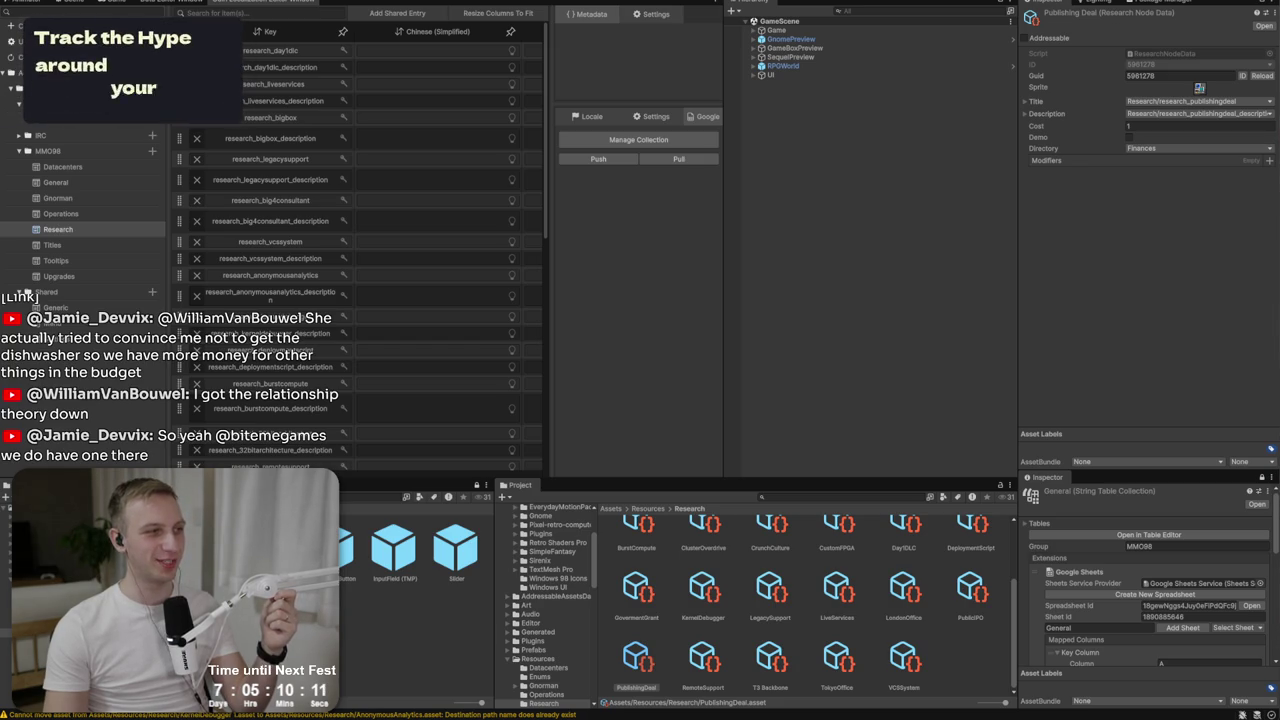
right_click(633, 655)
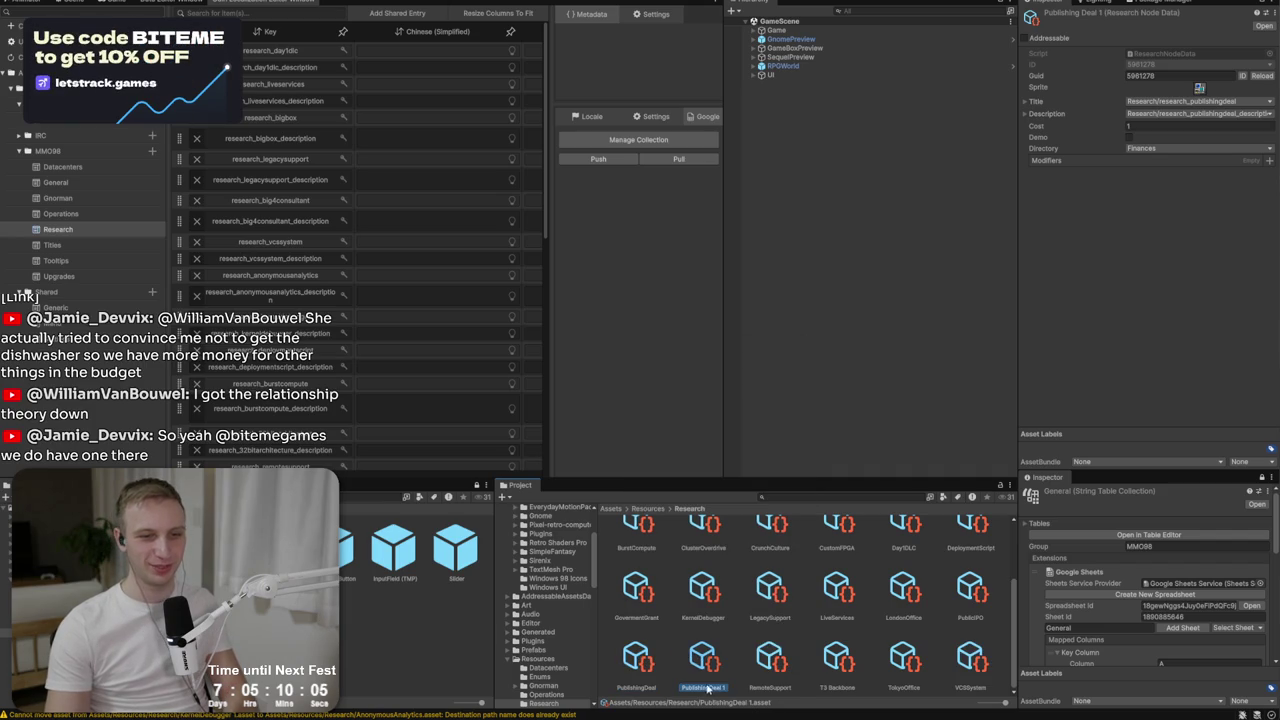
Duplicate PublishingDeal and rename the copy VCFunding.
right_click(710, 665)
left_click(757, 403)
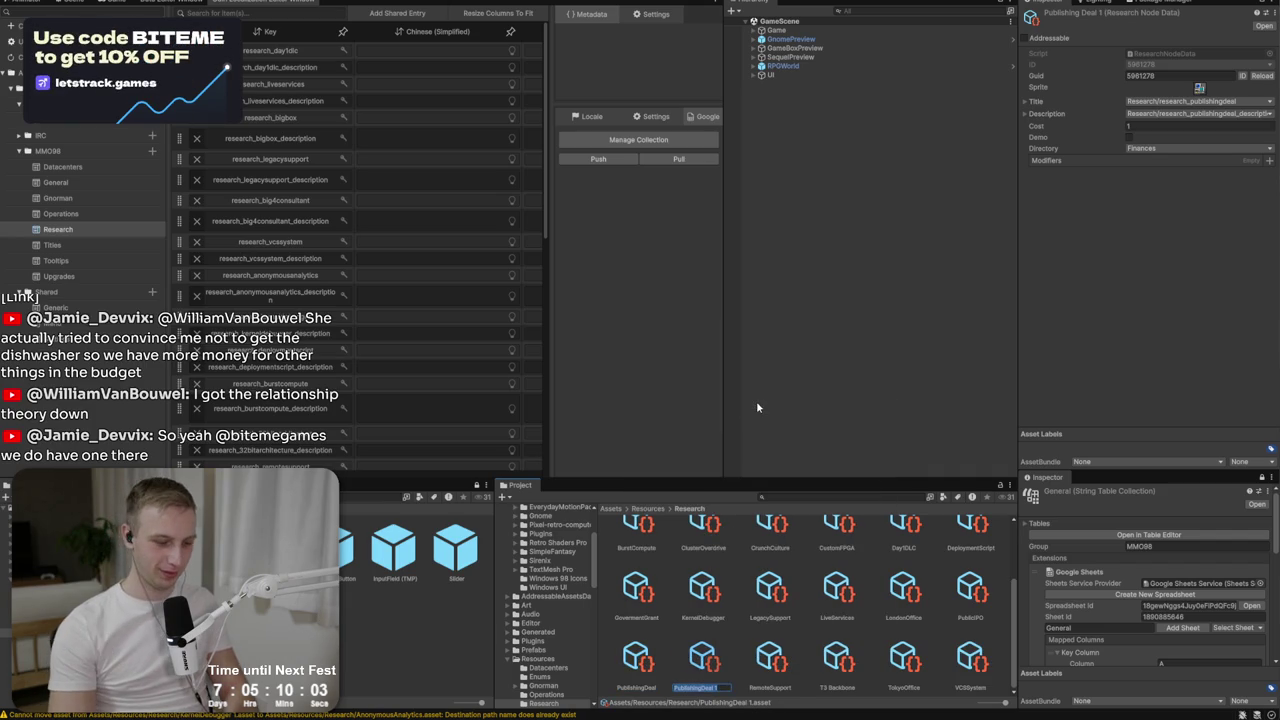
key("BackSpace")
type("VCFunding")
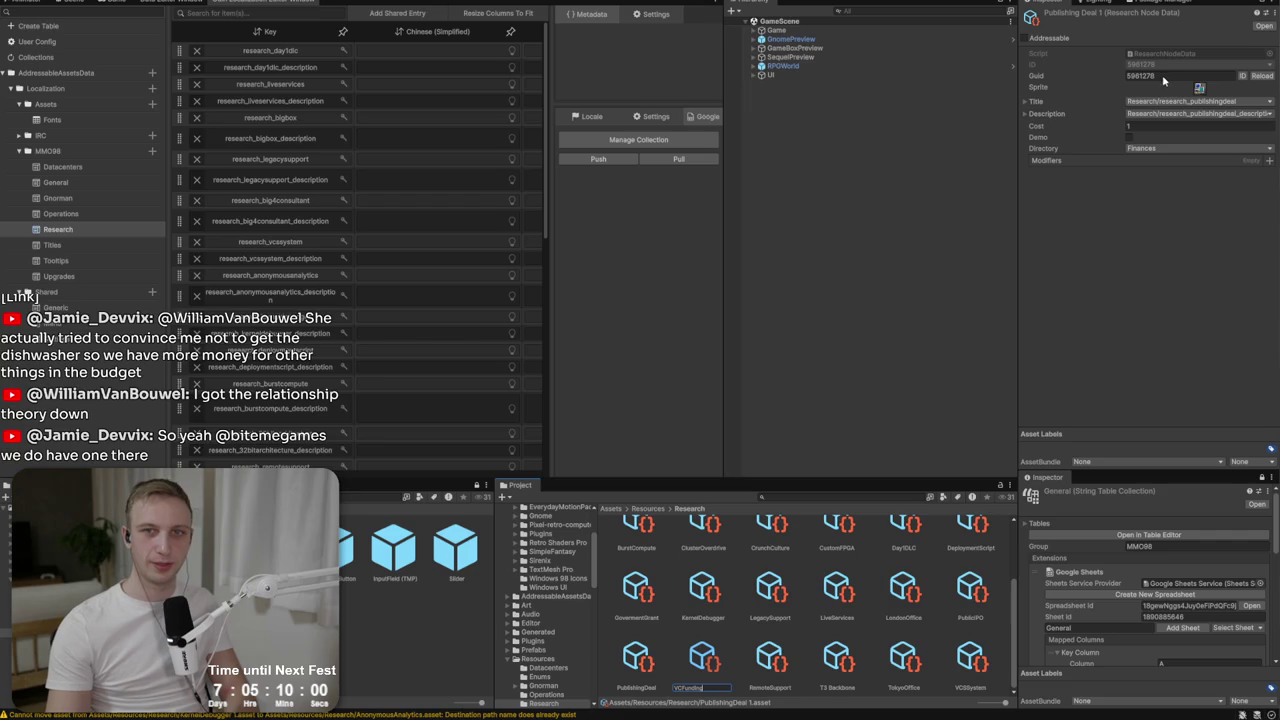
key("Return")
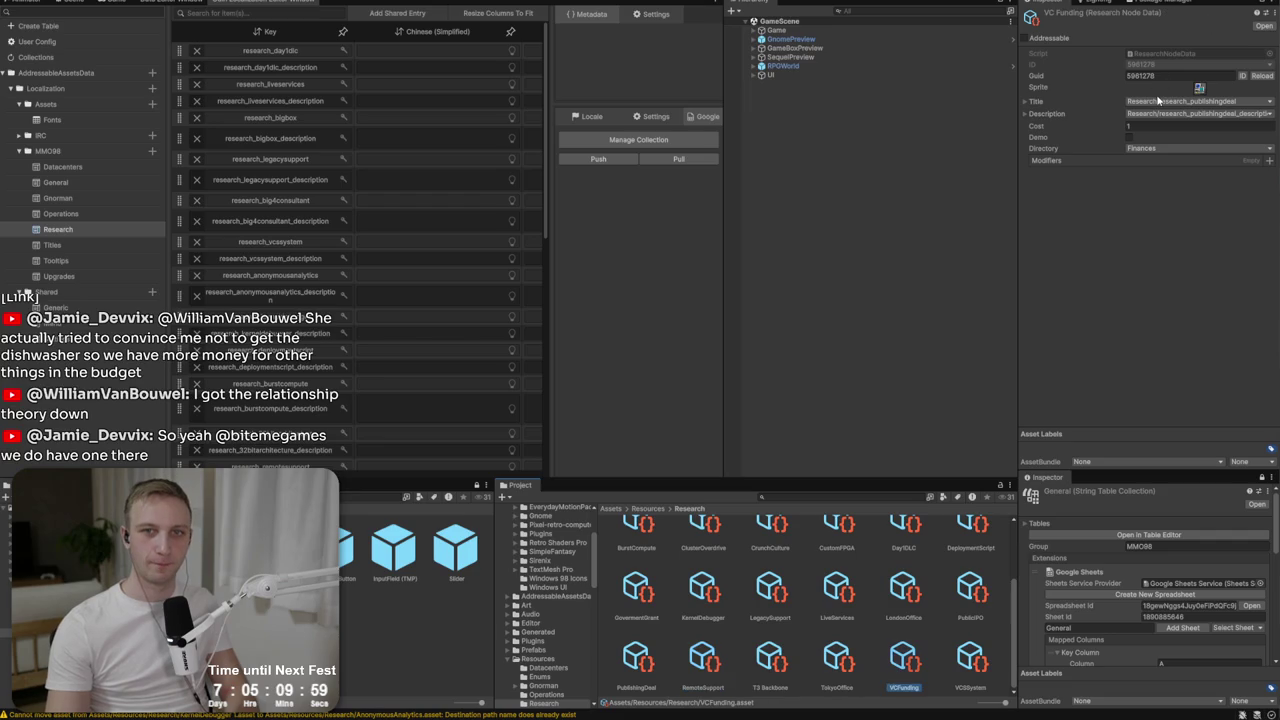
Set VCFunding's title to research_vcfunding and description to research_vcfunding_description.
left_click(1160, 102)
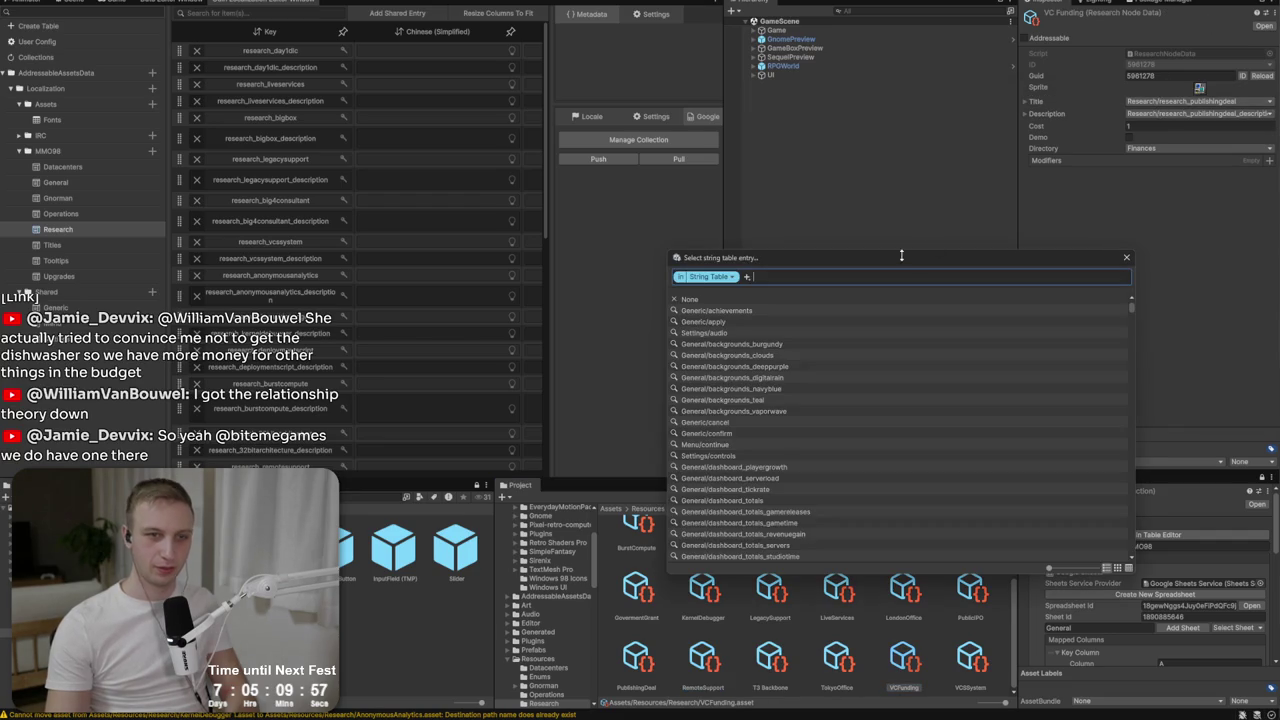
type("vcfu")
left_click(716, 312)
left_click(1170, 115)
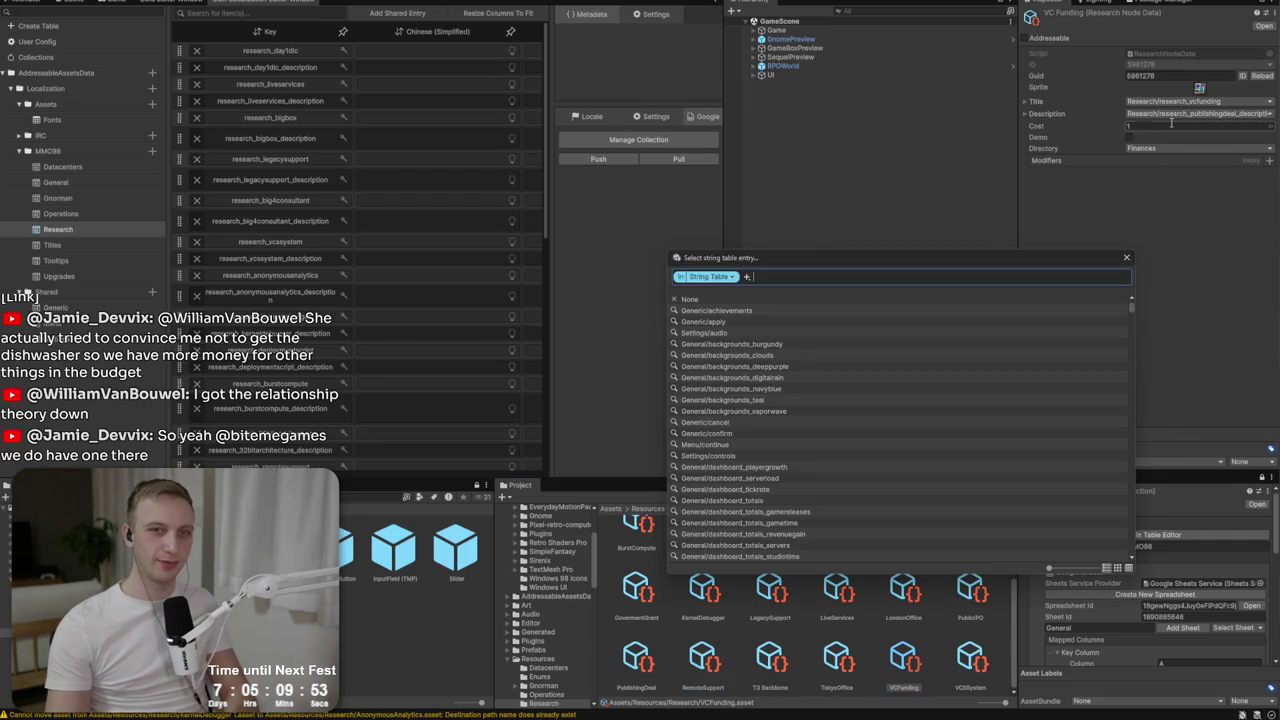
type("vcf")
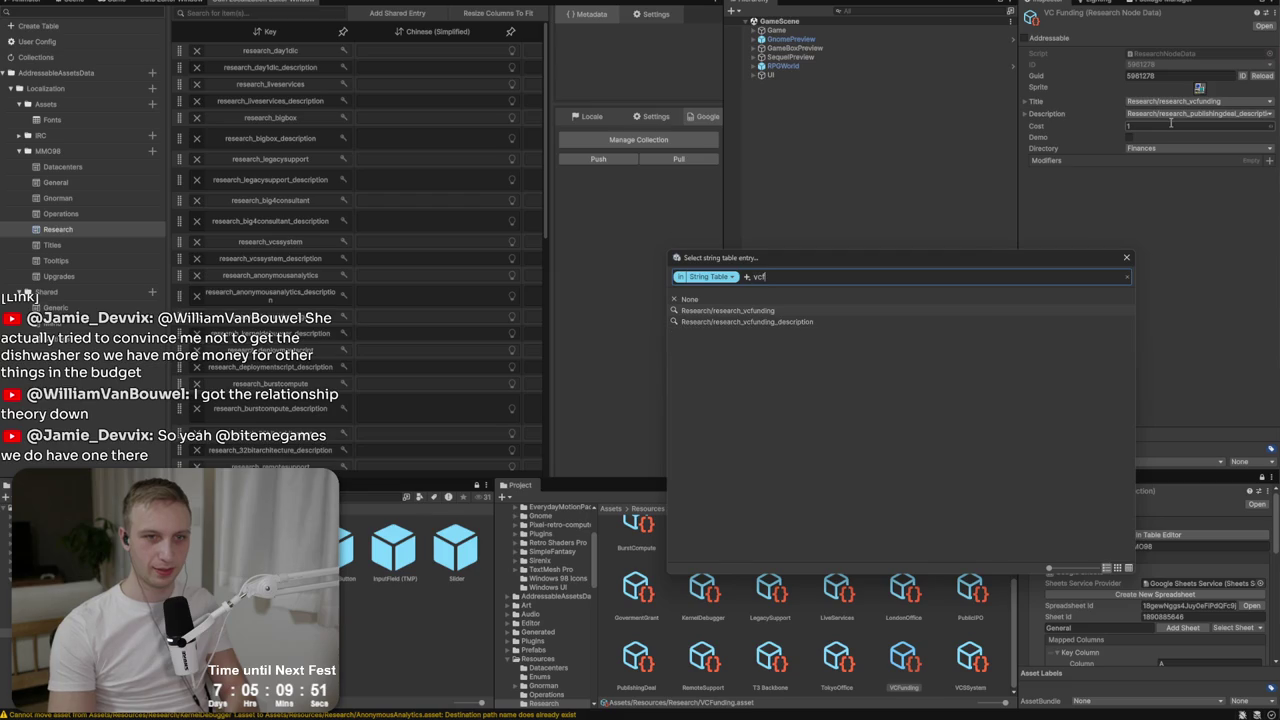
key("Down")
key("Return")
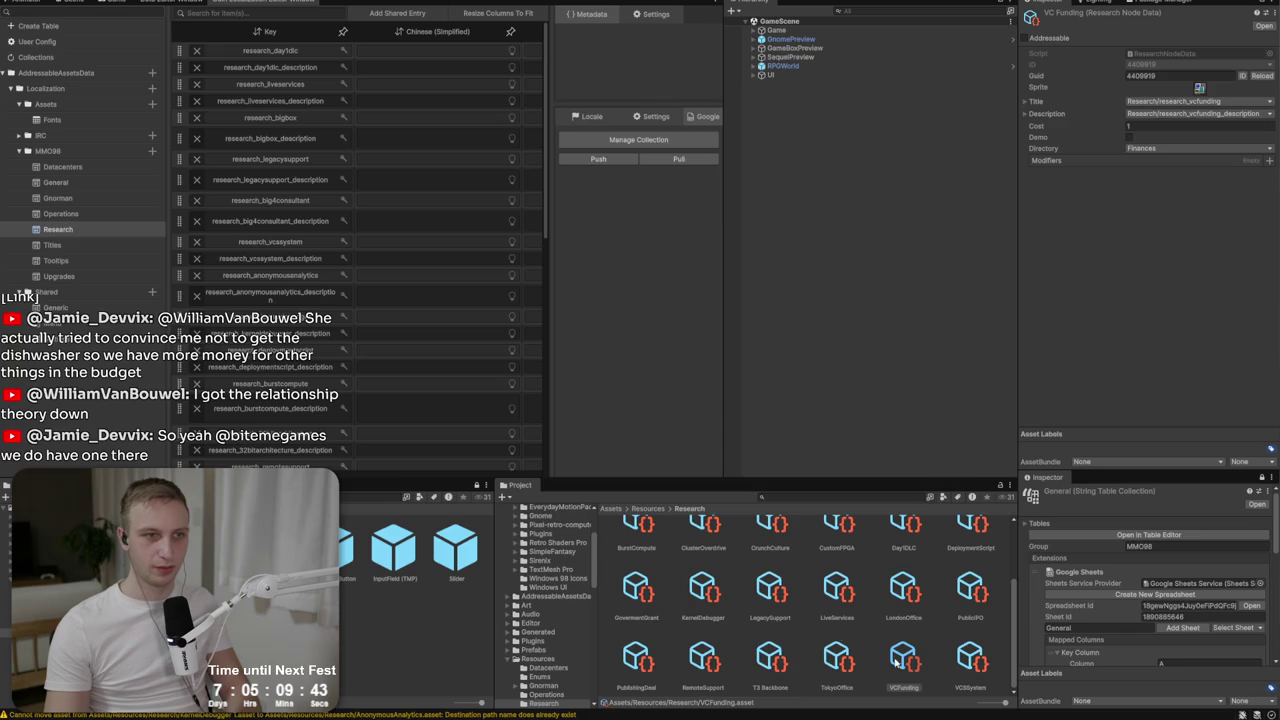
key("alt+Tab")
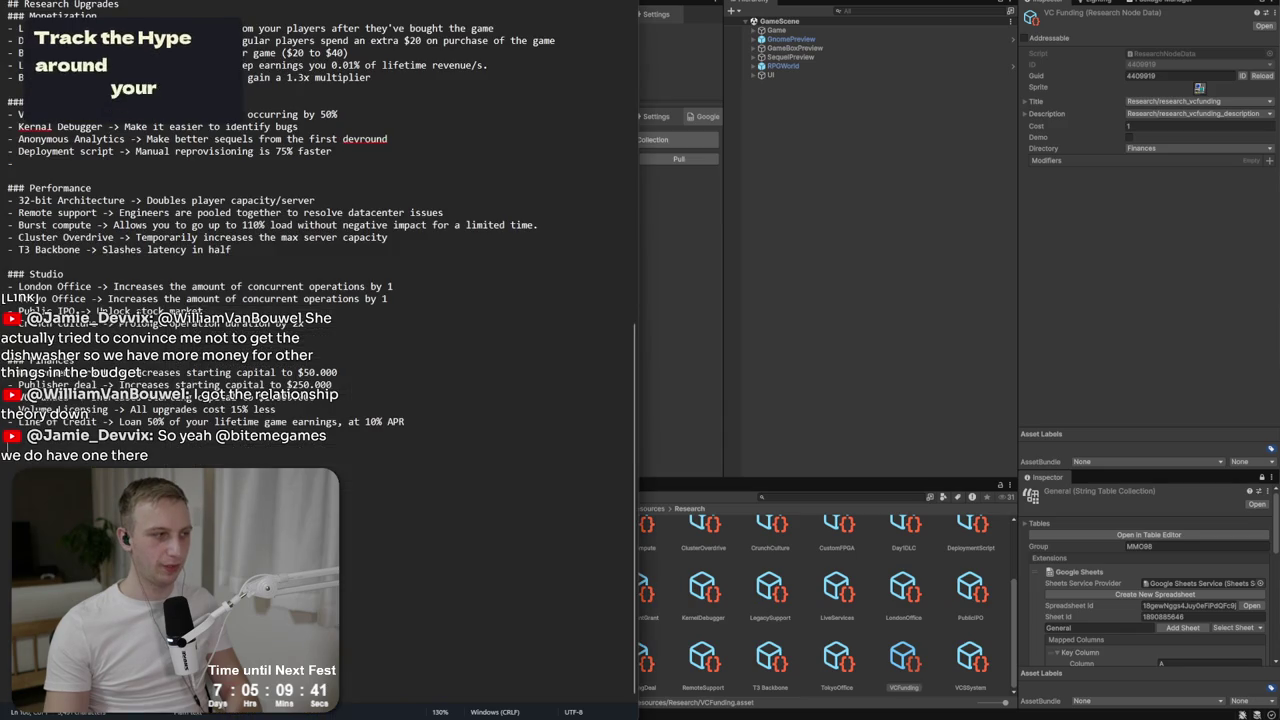
key("alt+Tab")
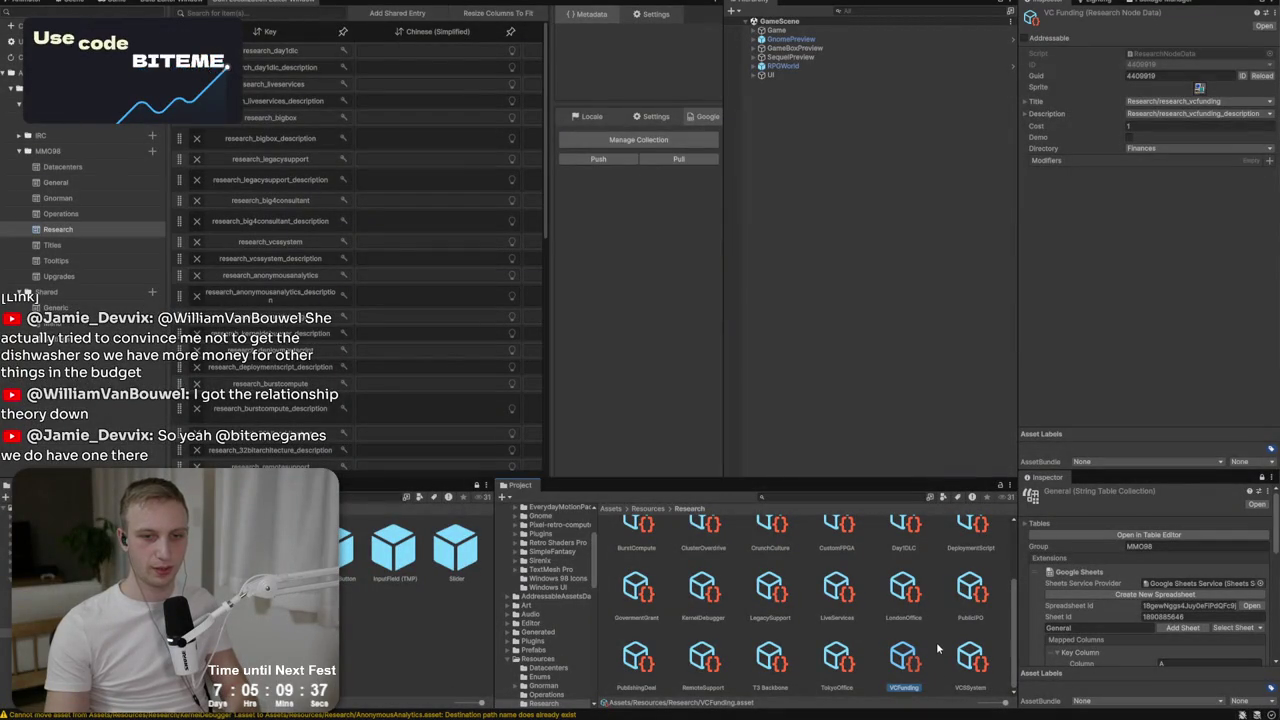
Duplicate VCFunding and begin renaming the copy for Volume Licensing.
key("ctrl+d")
right_click(983, 594)
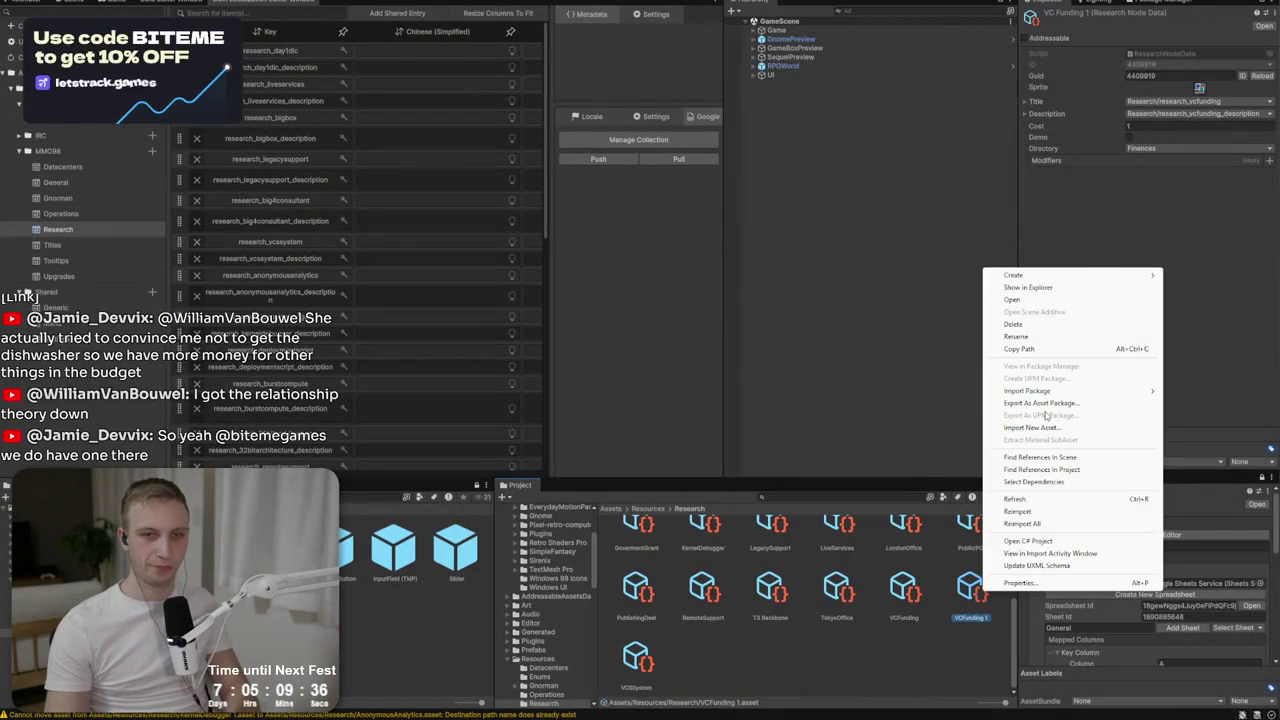
left_click(1053, 340)
type("VC")
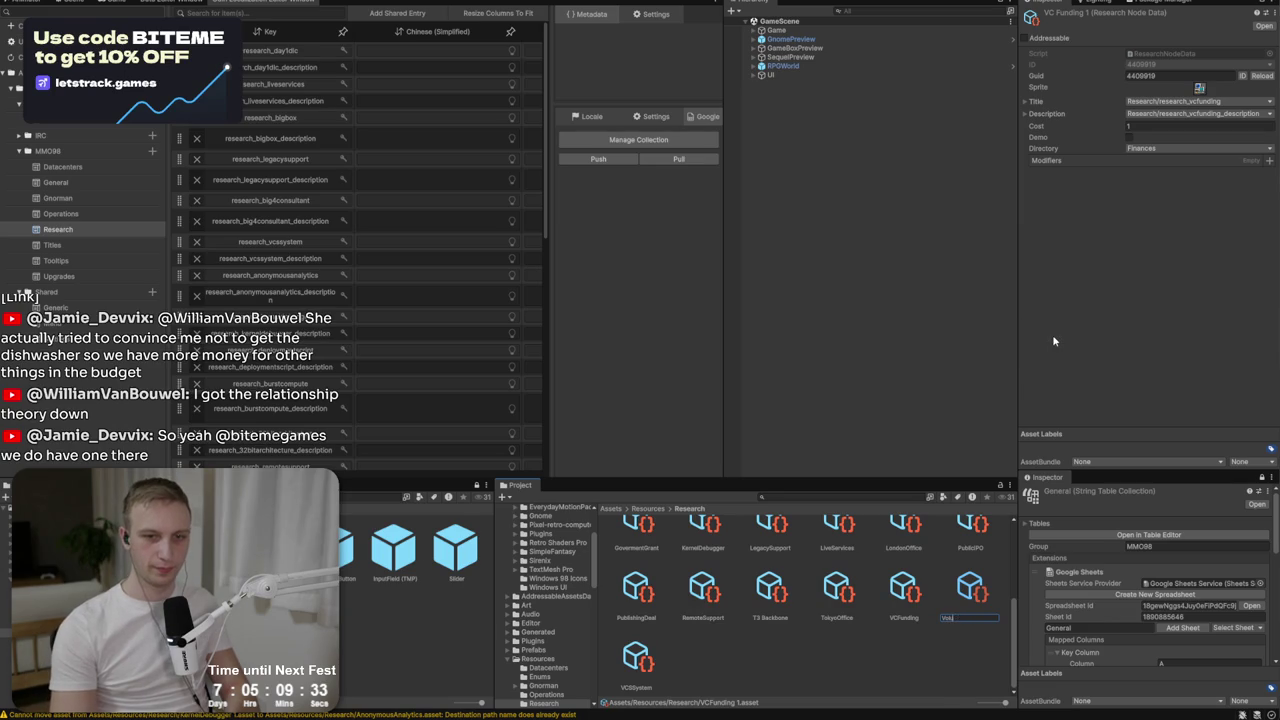
type("Licensing")
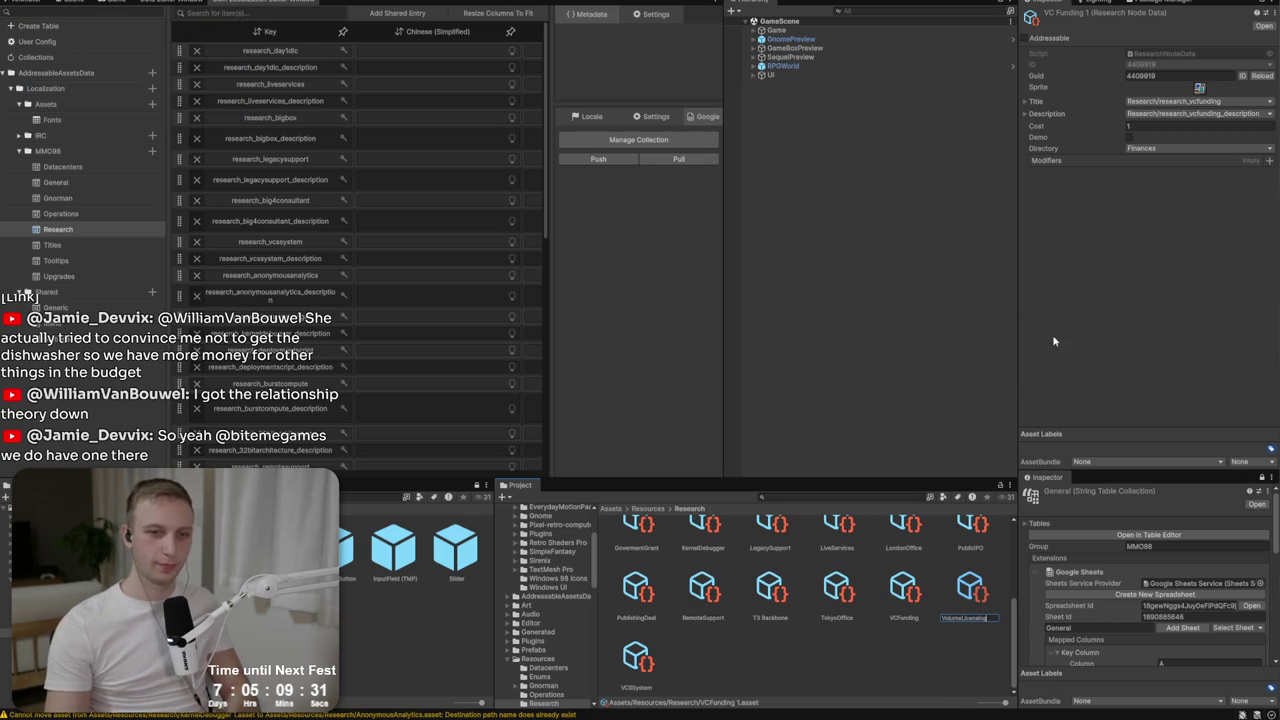
Name the asset VolumeLicensing and link its research_volumelicensing title and description entries.
key("Return")
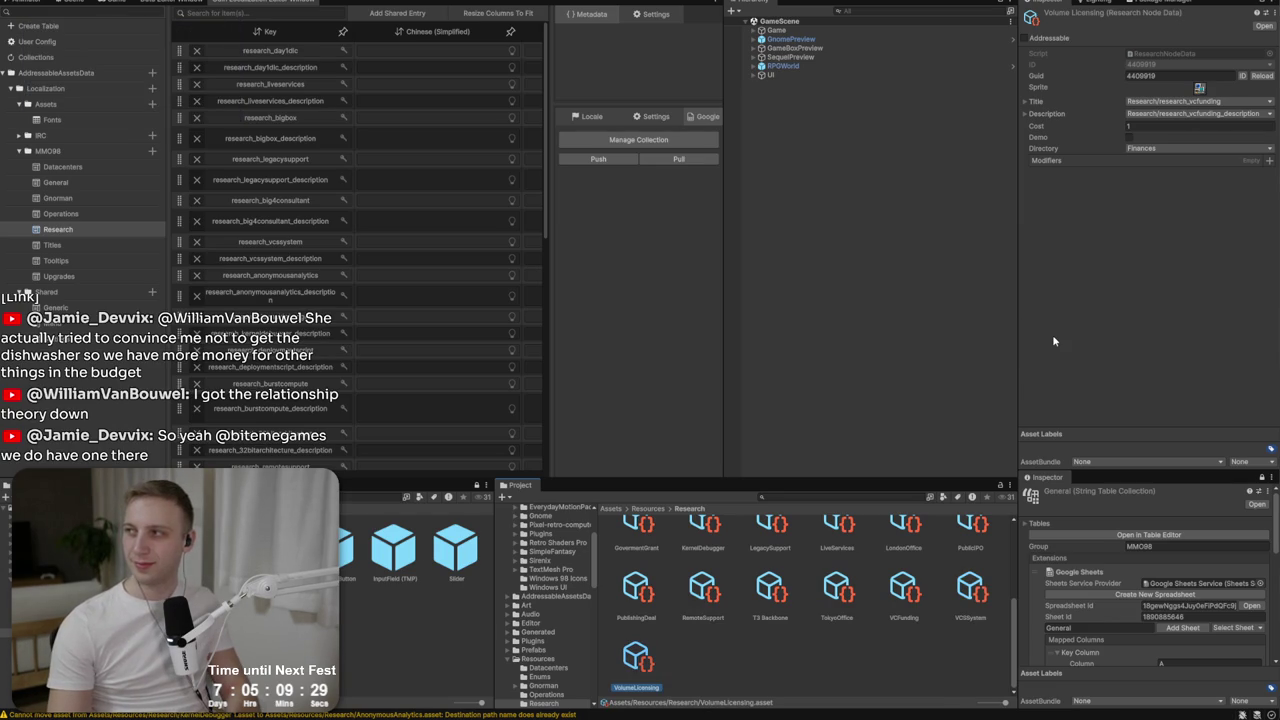
right_click(638, 650)
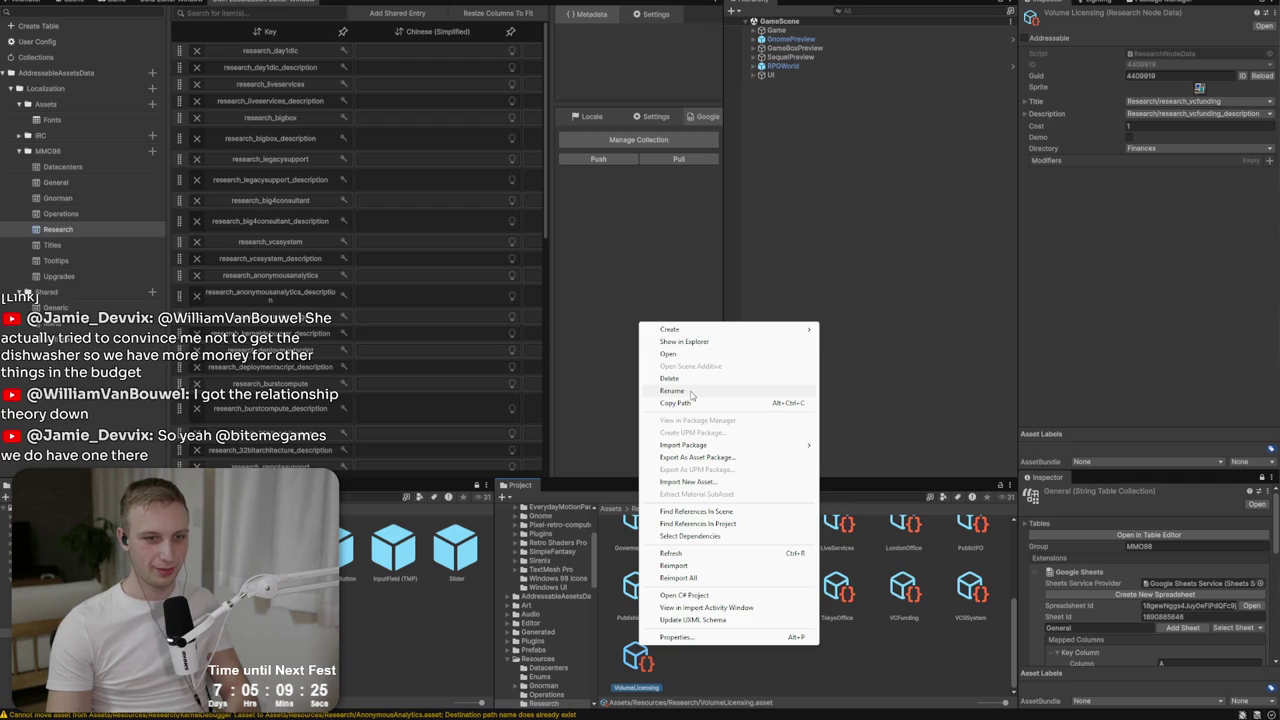
left_click(1174, 106)
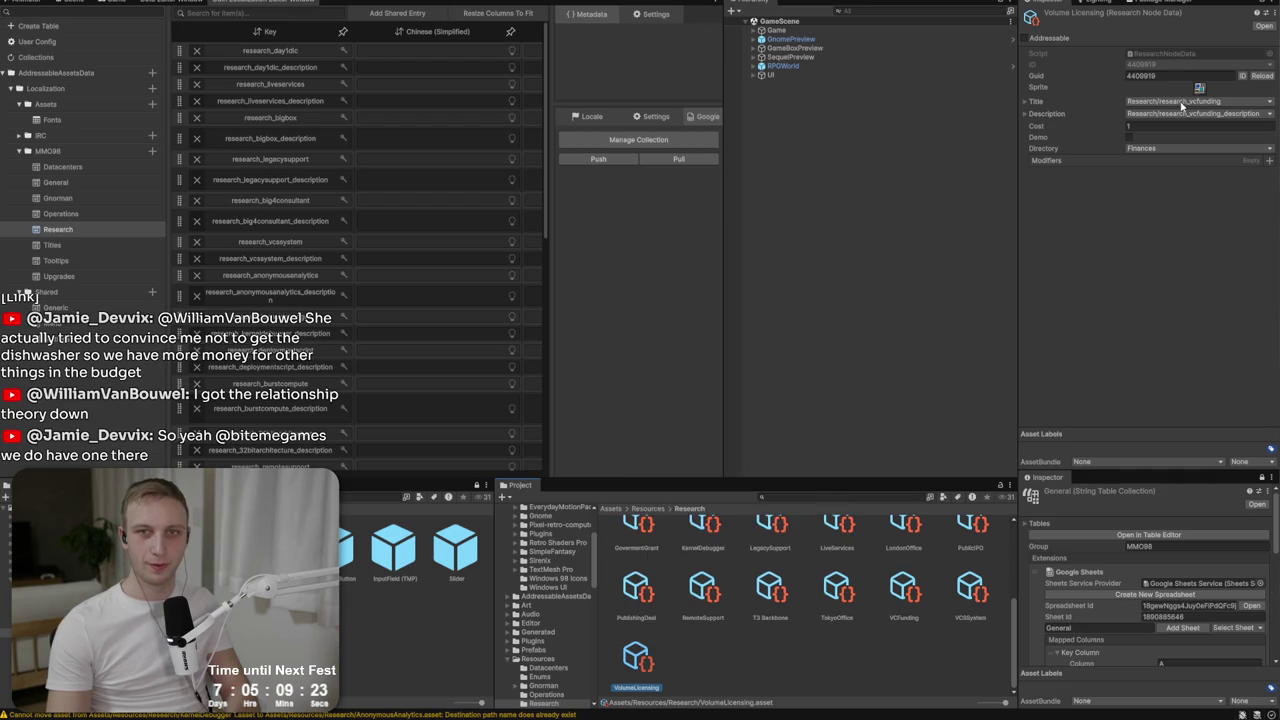
left_click(1178, 114)
type("volu")
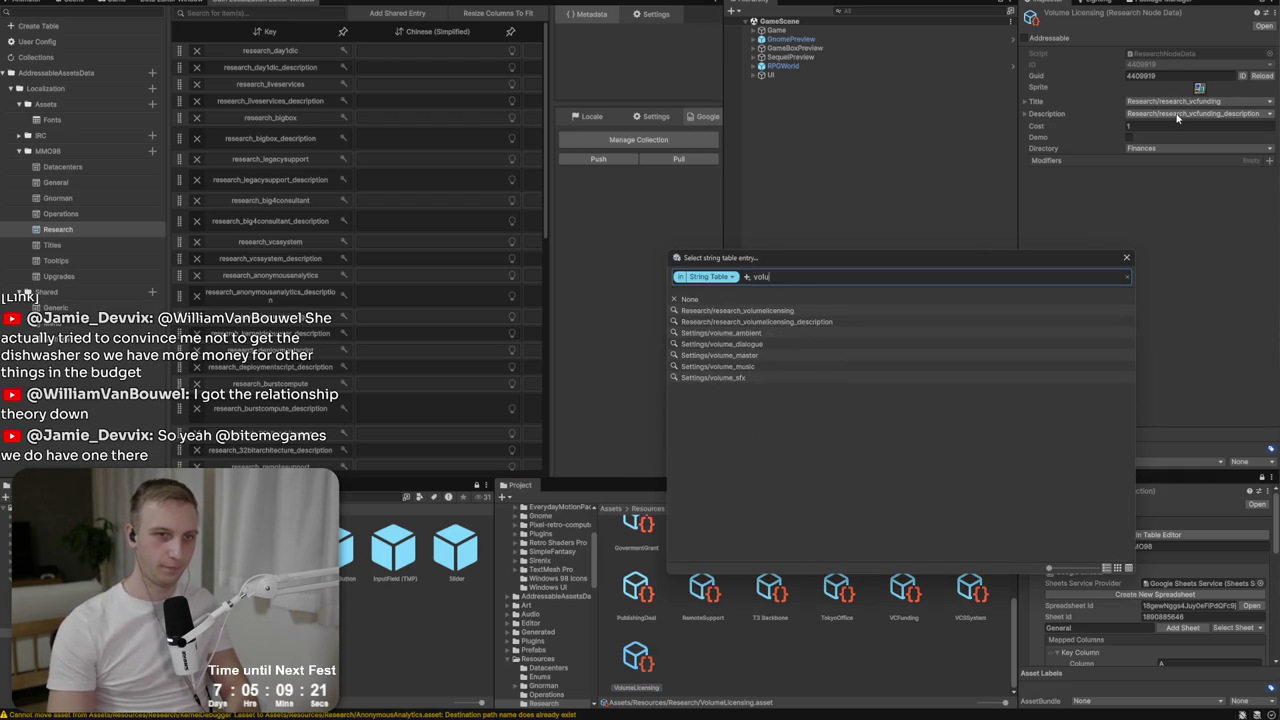
left_click(794, 311)
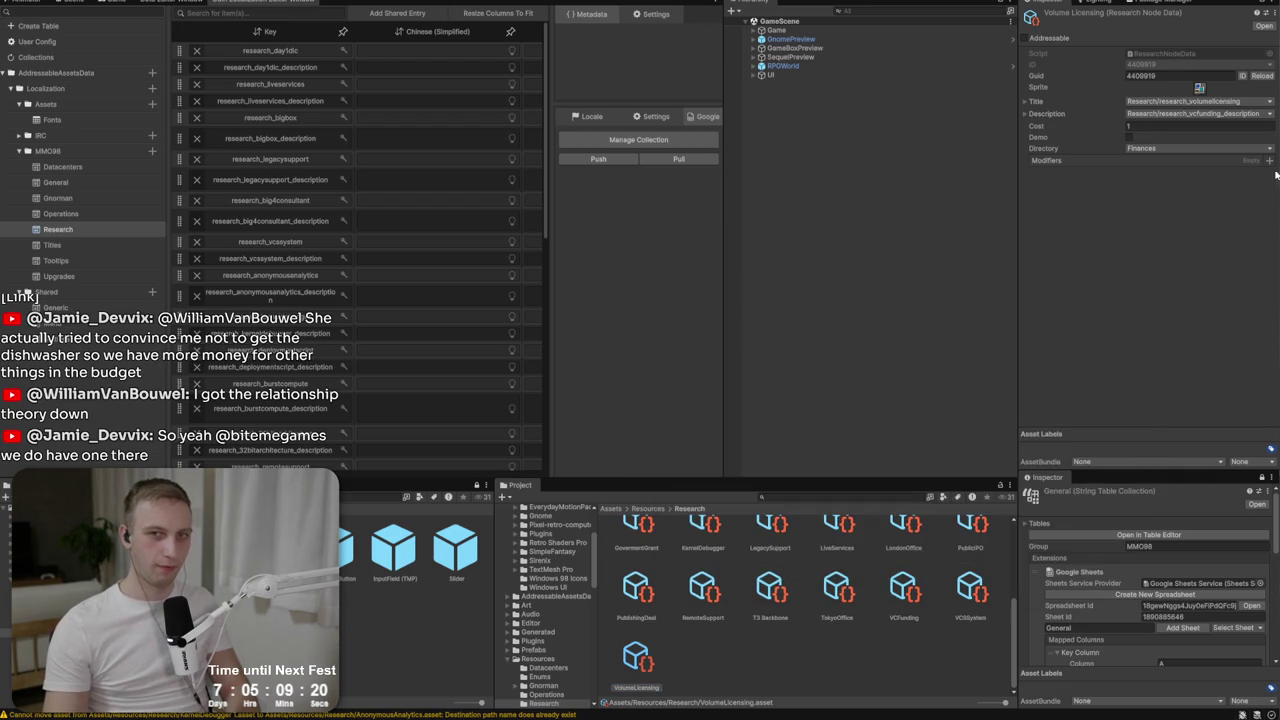
left_click(1245, 116)
type("volume")
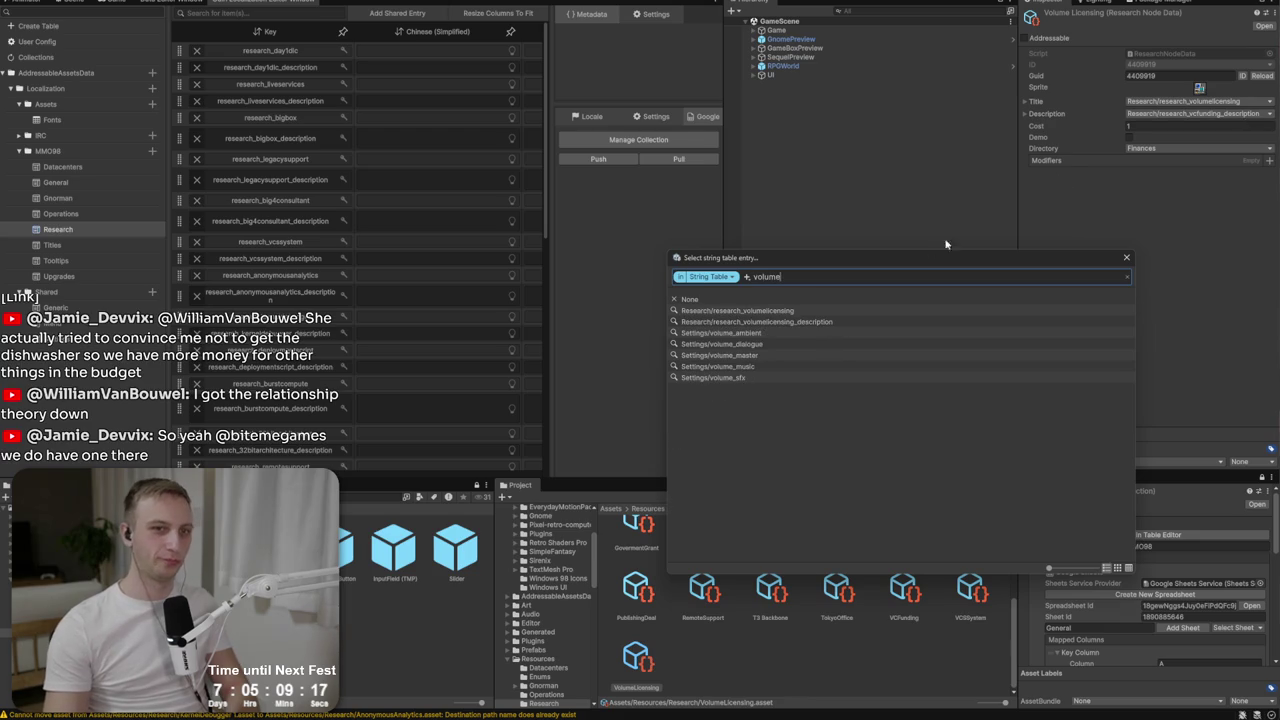
left_click(788, 322)
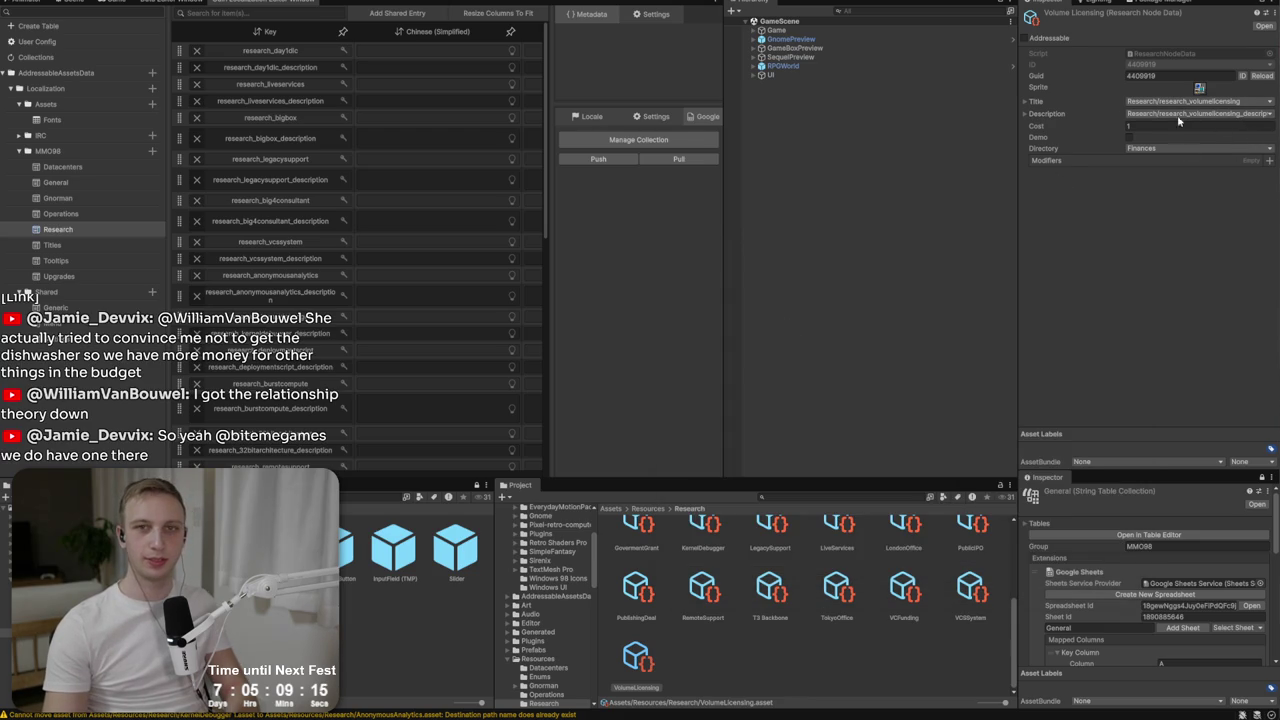
left_click(727, 640)
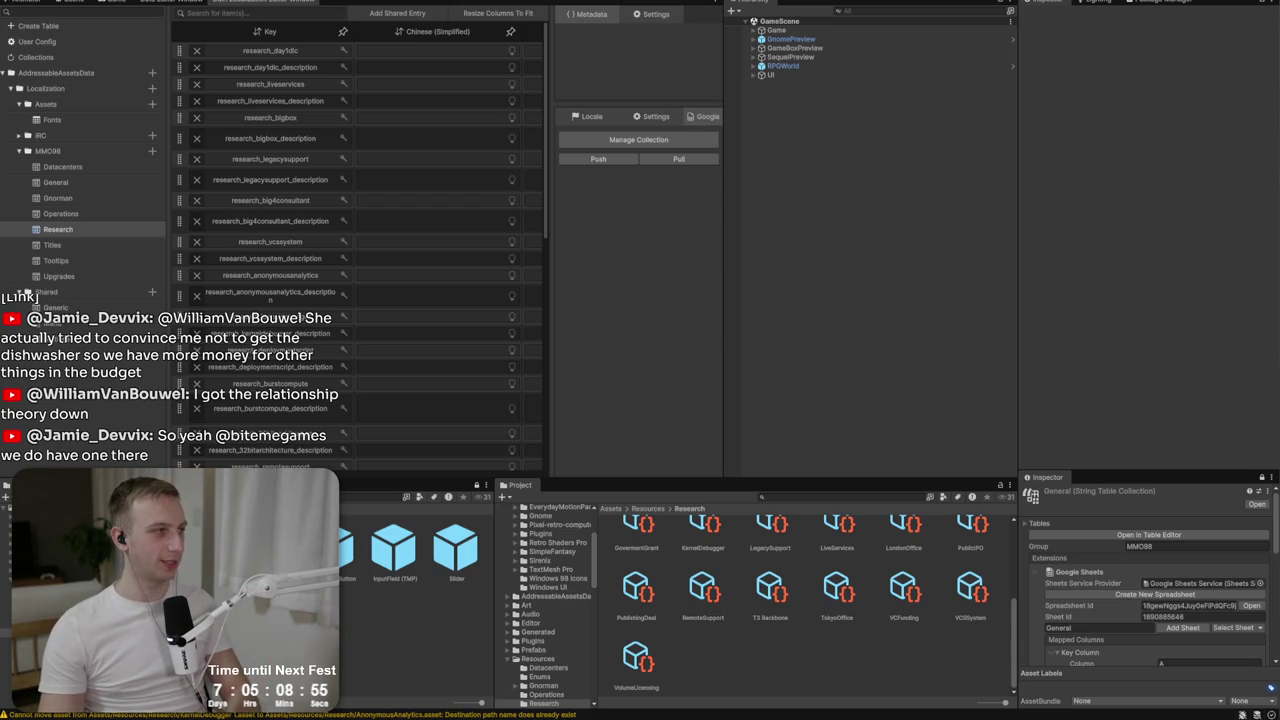
type("t")
key("Return")
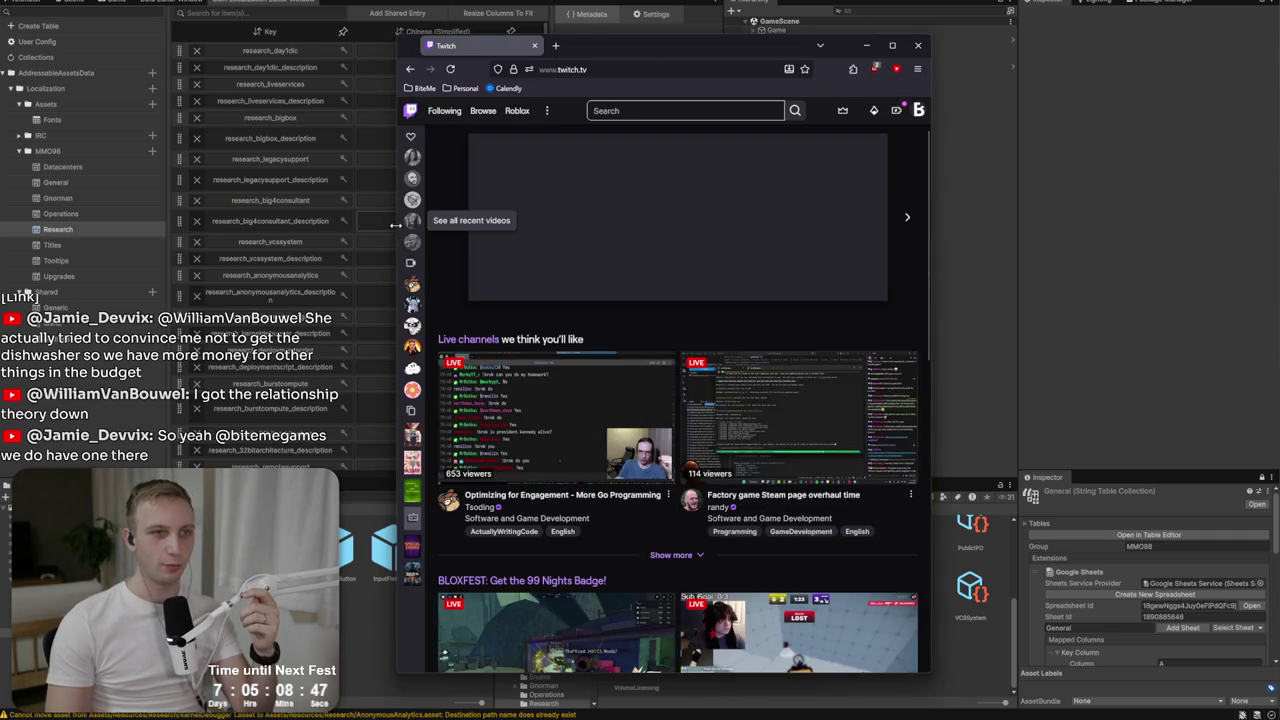
left_click_drag(397, 226, 100, 226)
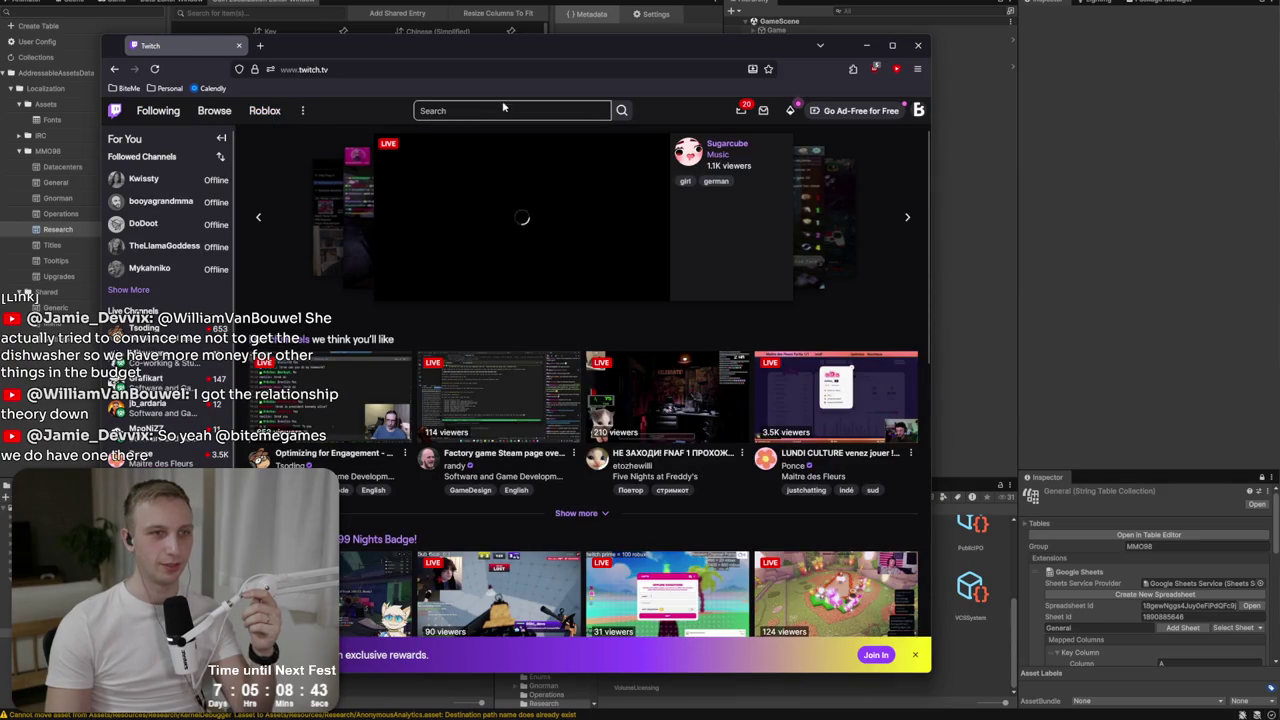
left_click(503, 110)
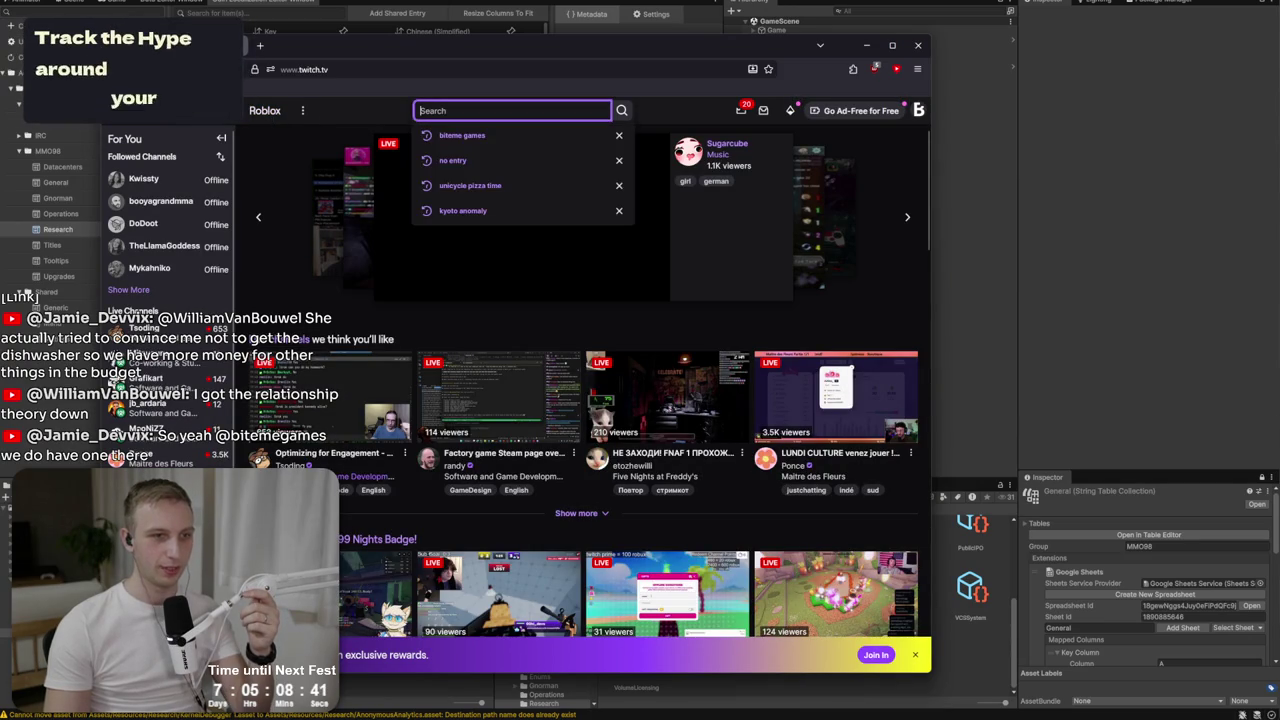
left_click(480, 134)
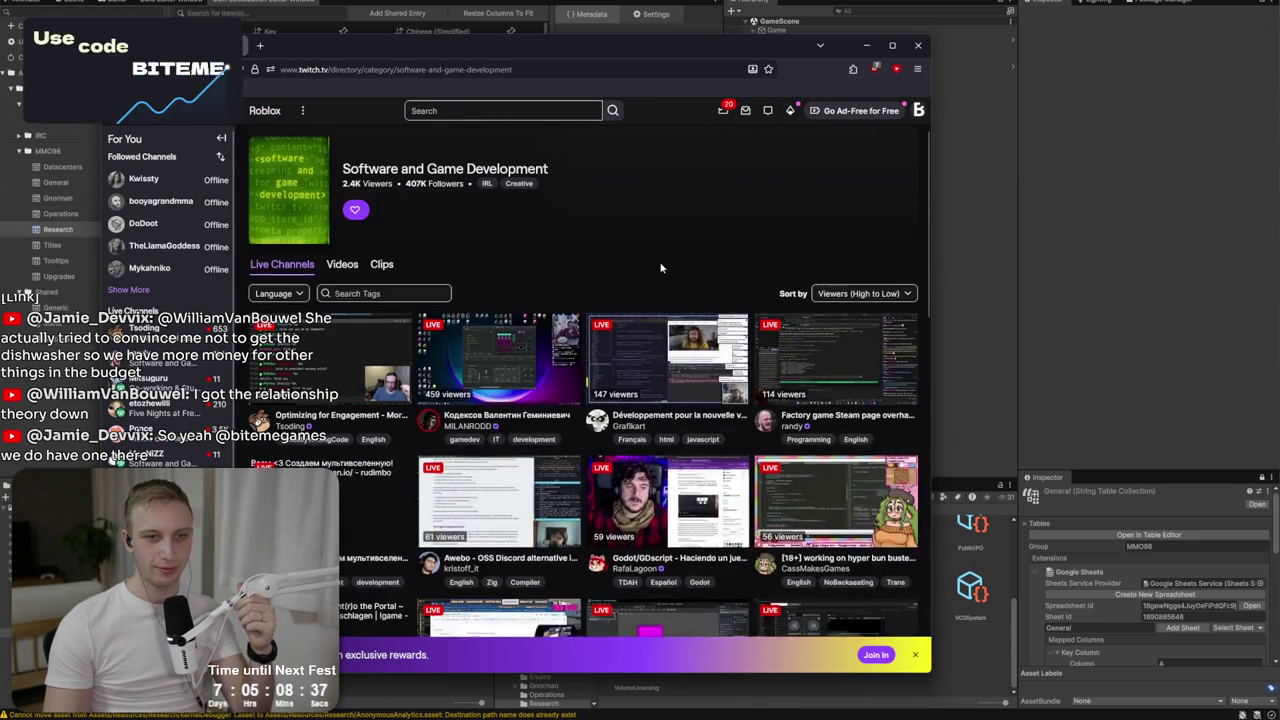
scroll(660, 268, "down", 1)
scroll(660, 268, "down", 2)
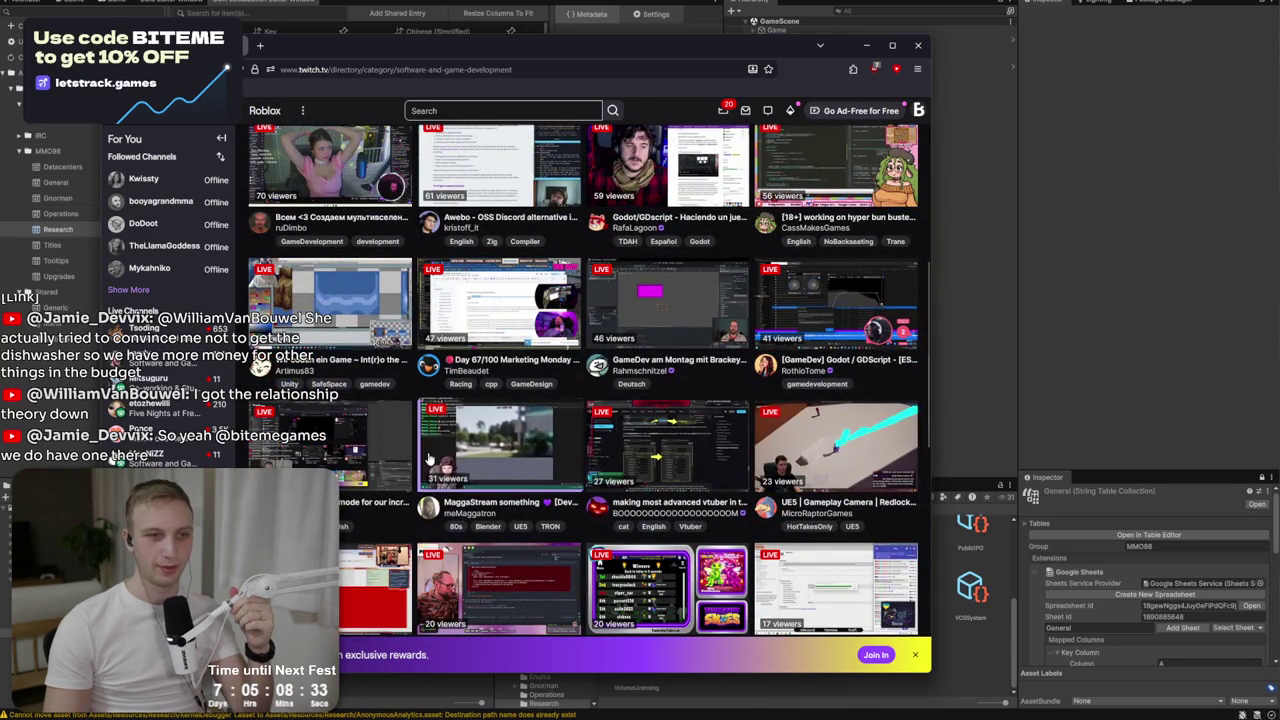
scroll(340, 440, "up", 2)
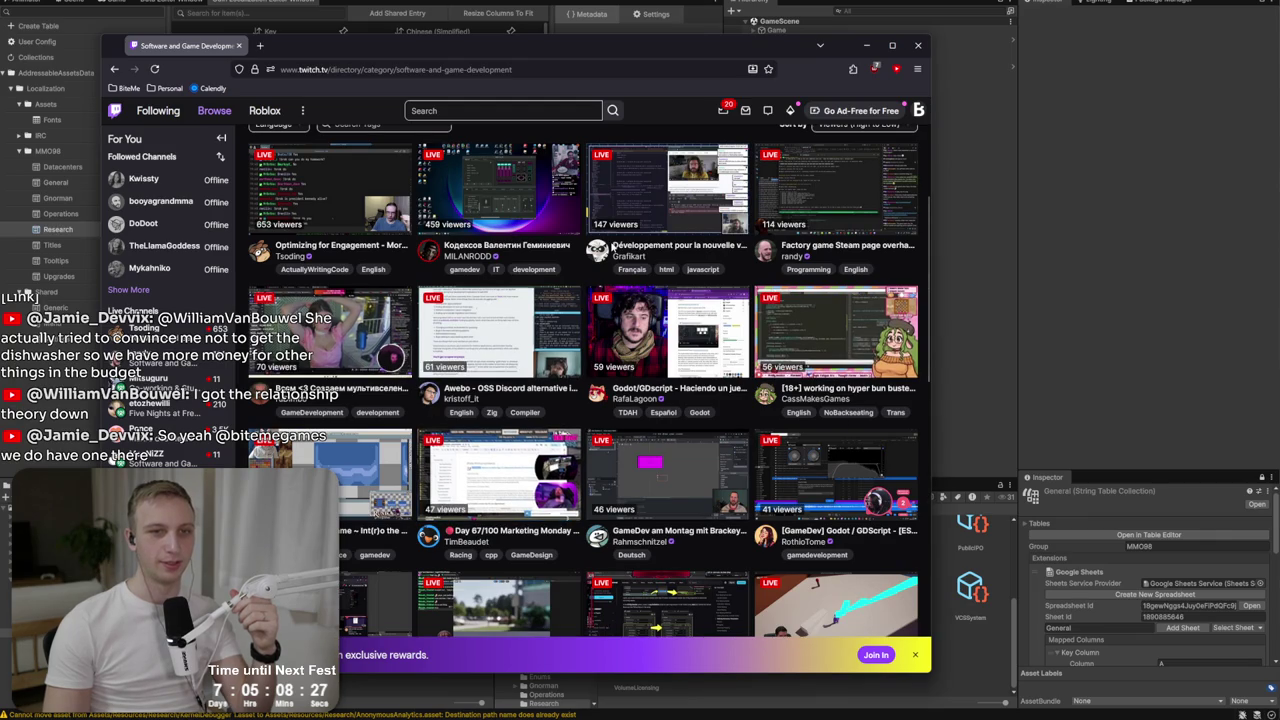
scroll(615, 243, "down", 2)
scroll(617, 254, "up", 2)
scroll(625, 262, "up", 2)
scroll(692, 248, "down", 2)
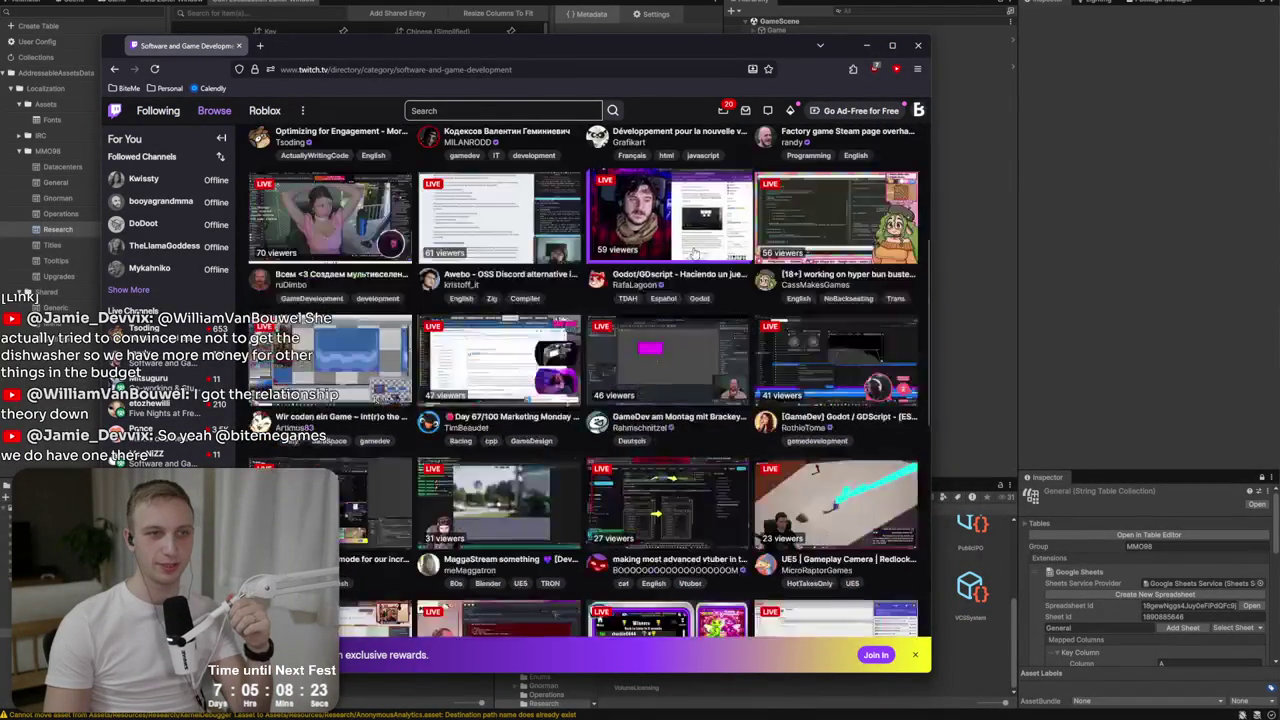
scroll(460, 228, "up", 2)
left_click_drag(371, 186, 436, 188)
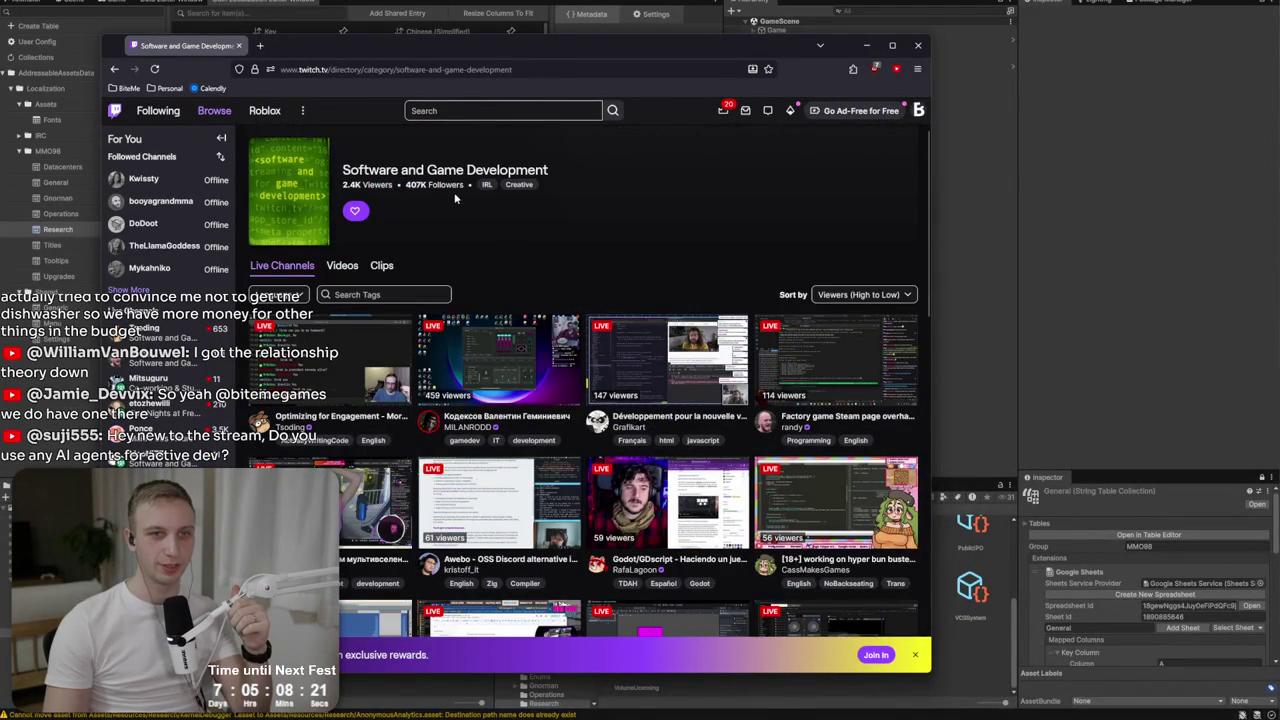
scroll(792, 178, "down", 4)
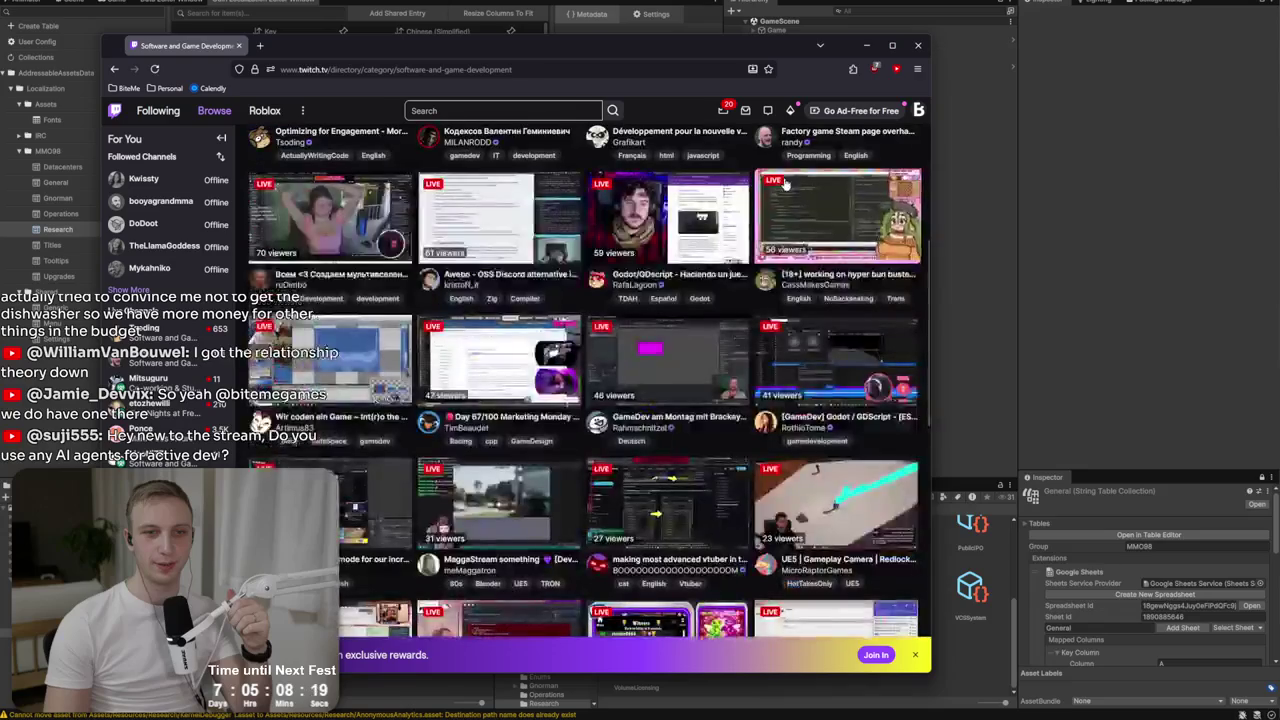
scroll(786, 185, "down", 1)
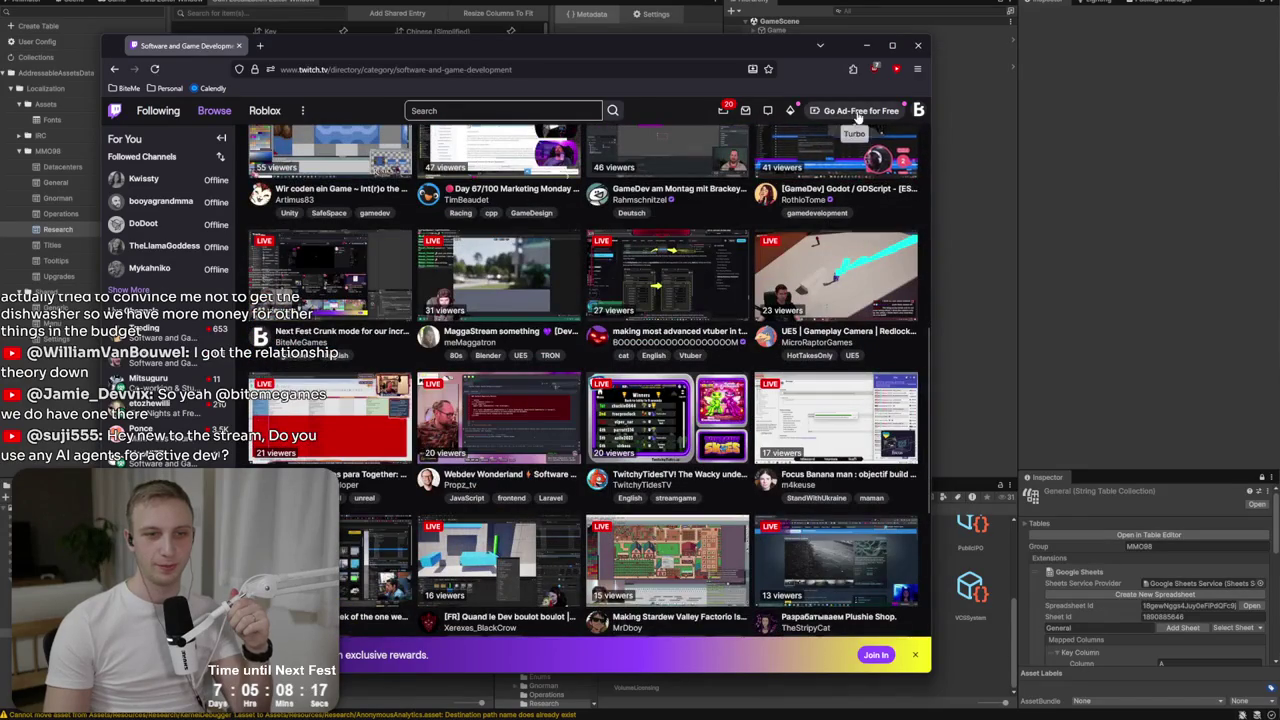
scroll(755, 313, "down", 4)
scroll(718, 369, "up", 10)
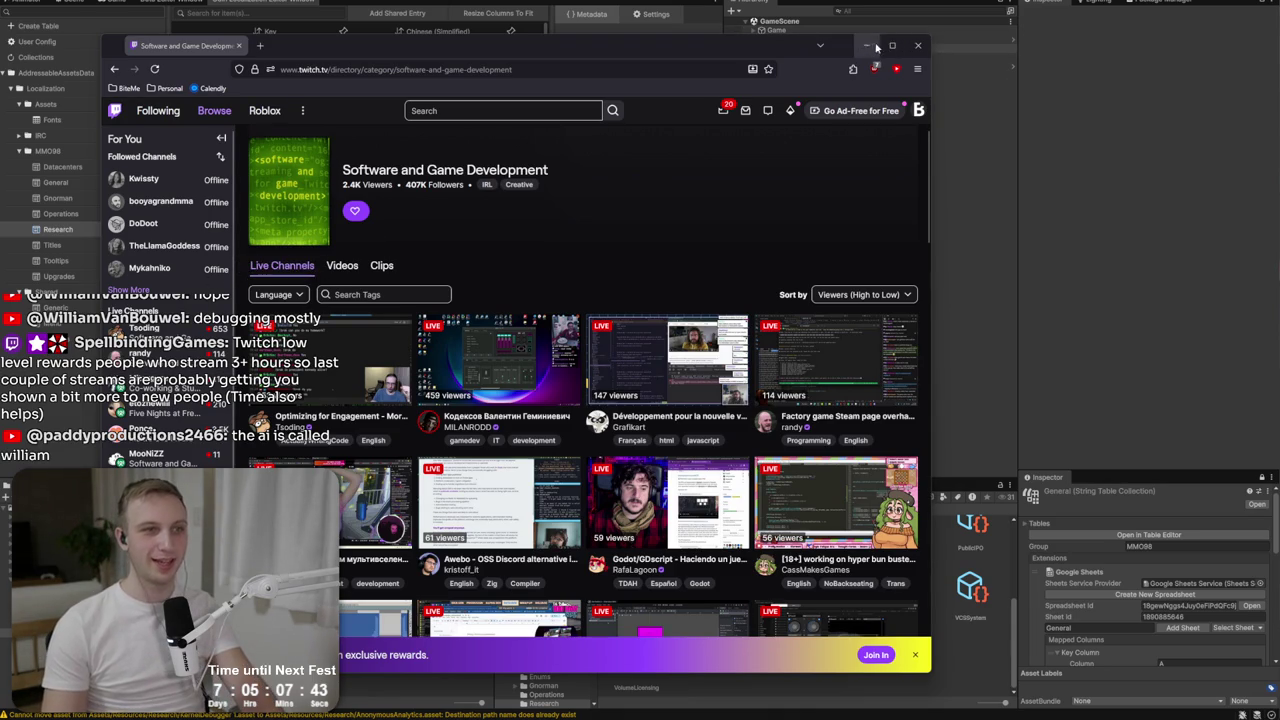
left_click(918, 45)
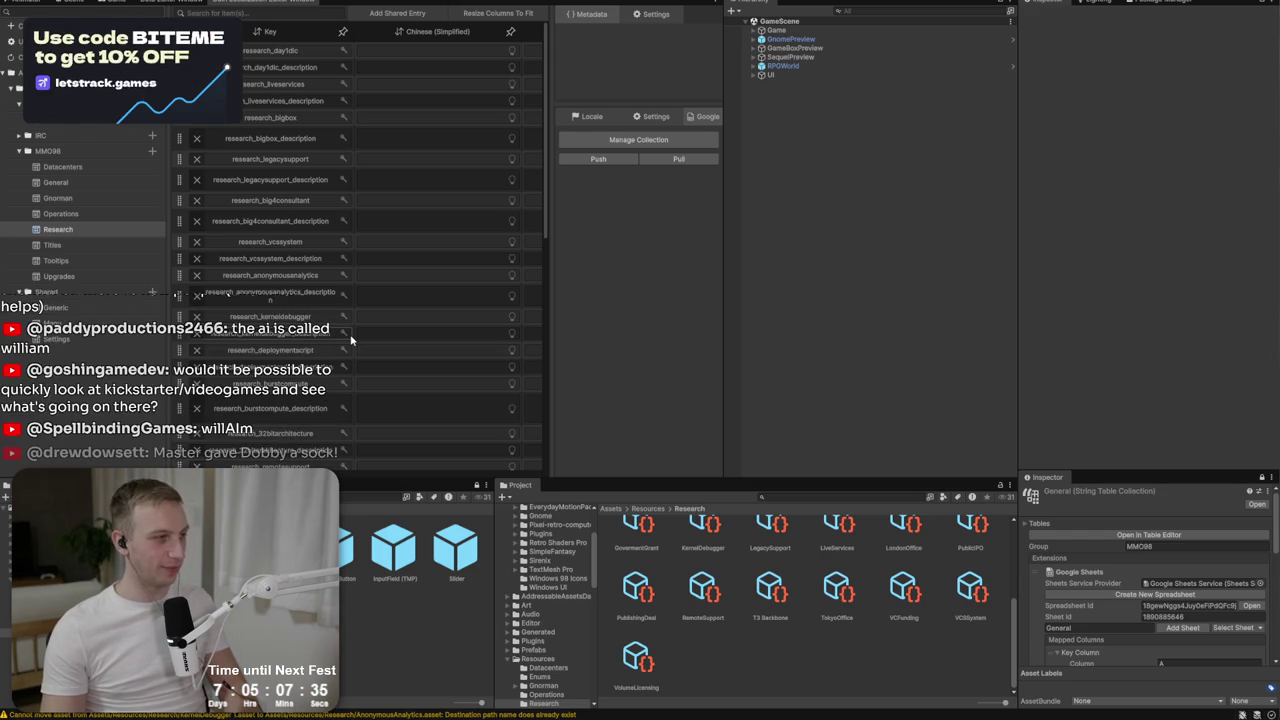
Duplicate VolumeLicensing and rename the copy LineOfCredit.
key("alt+Tab")
left_click(143, 259)
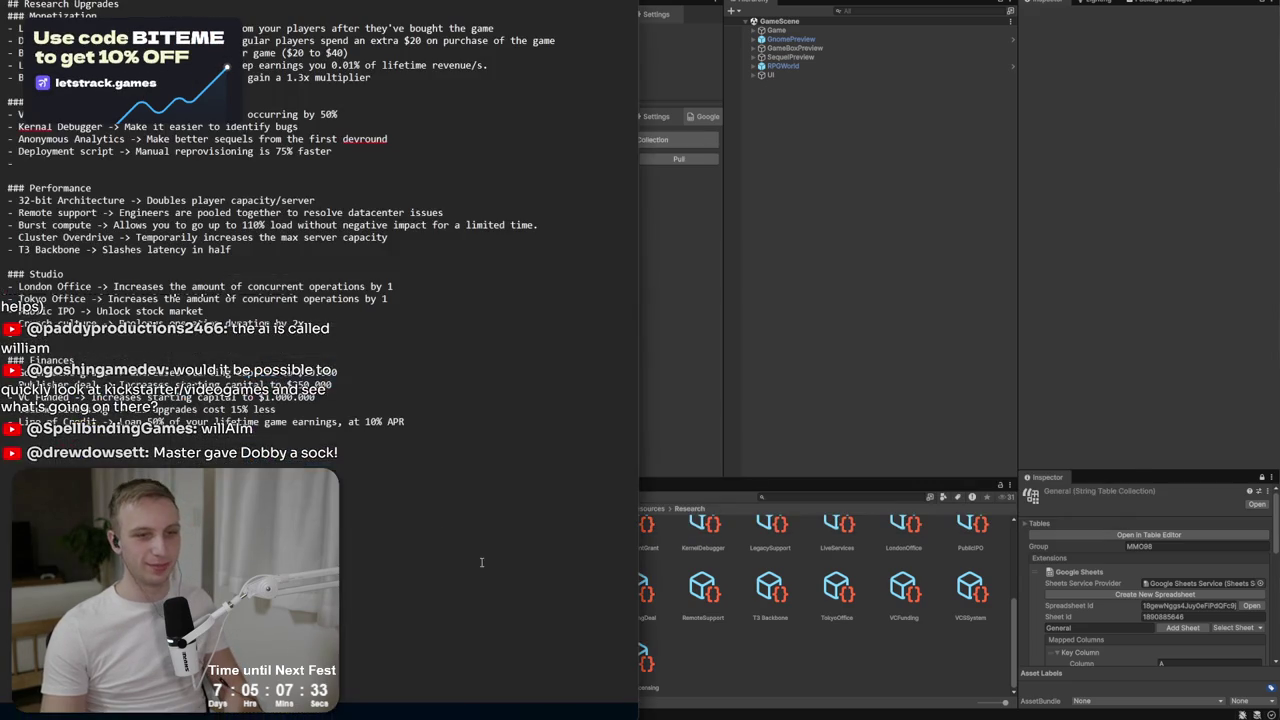
left_click(718, 664)
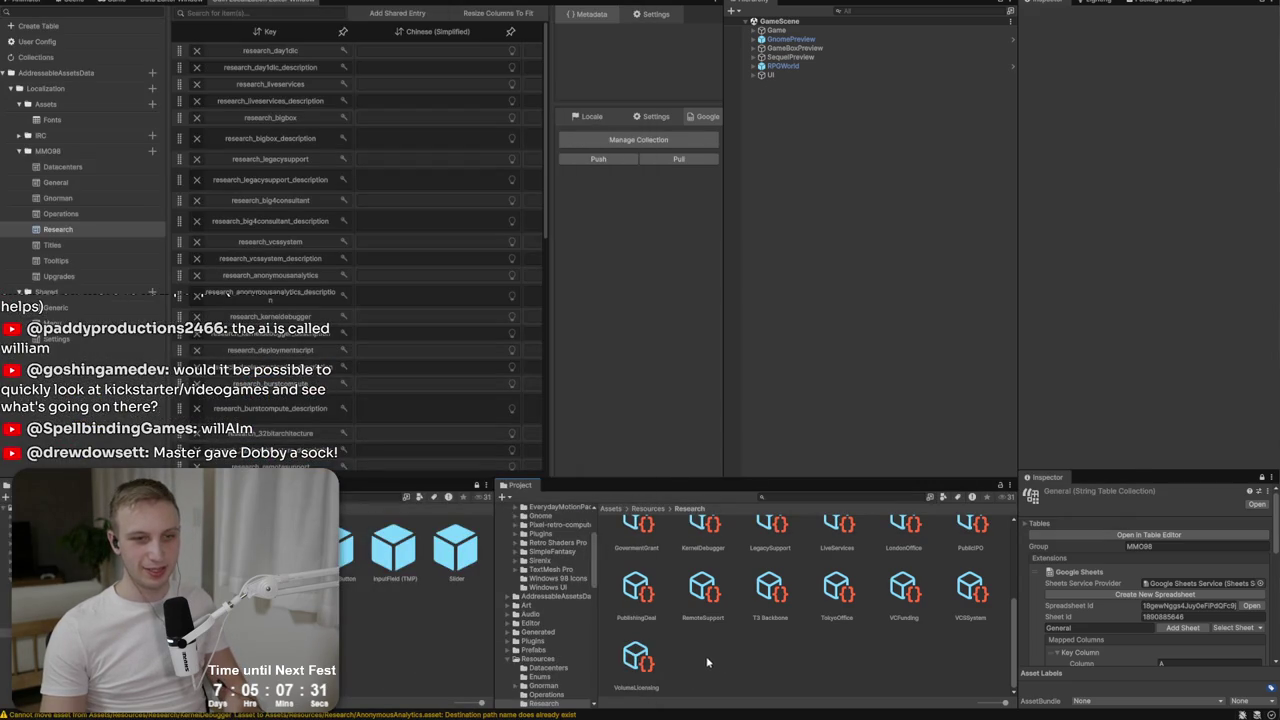
left_click(642, 660)
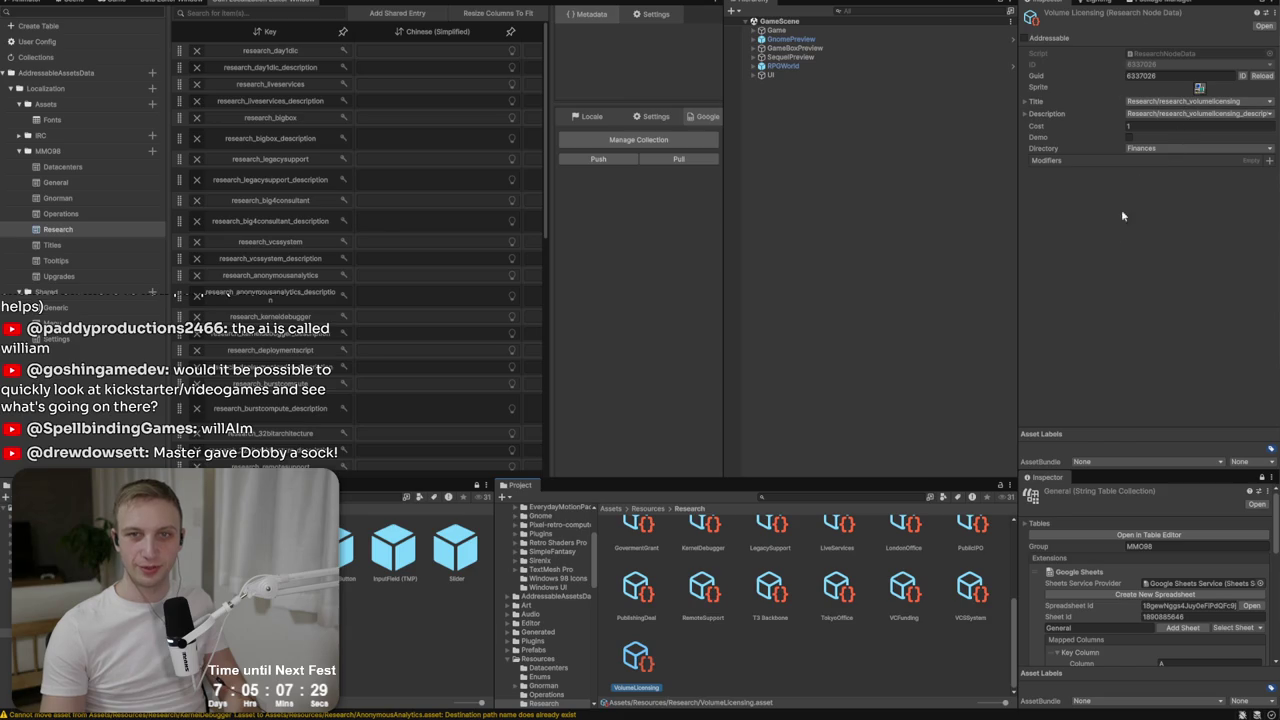
key("ctrl+d")
left_click(703, 681)
right_click(703, 681)
left_click(758, 403)
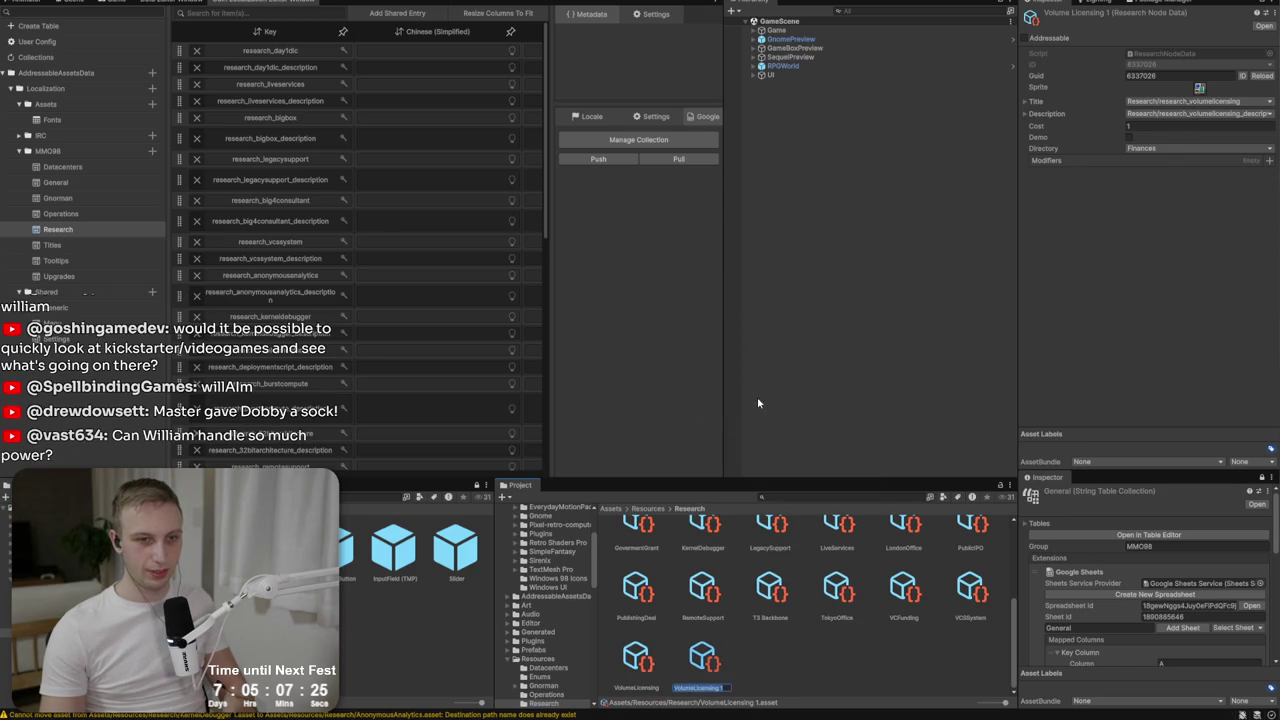
key("alt+Tab")
key("alt+Tab")
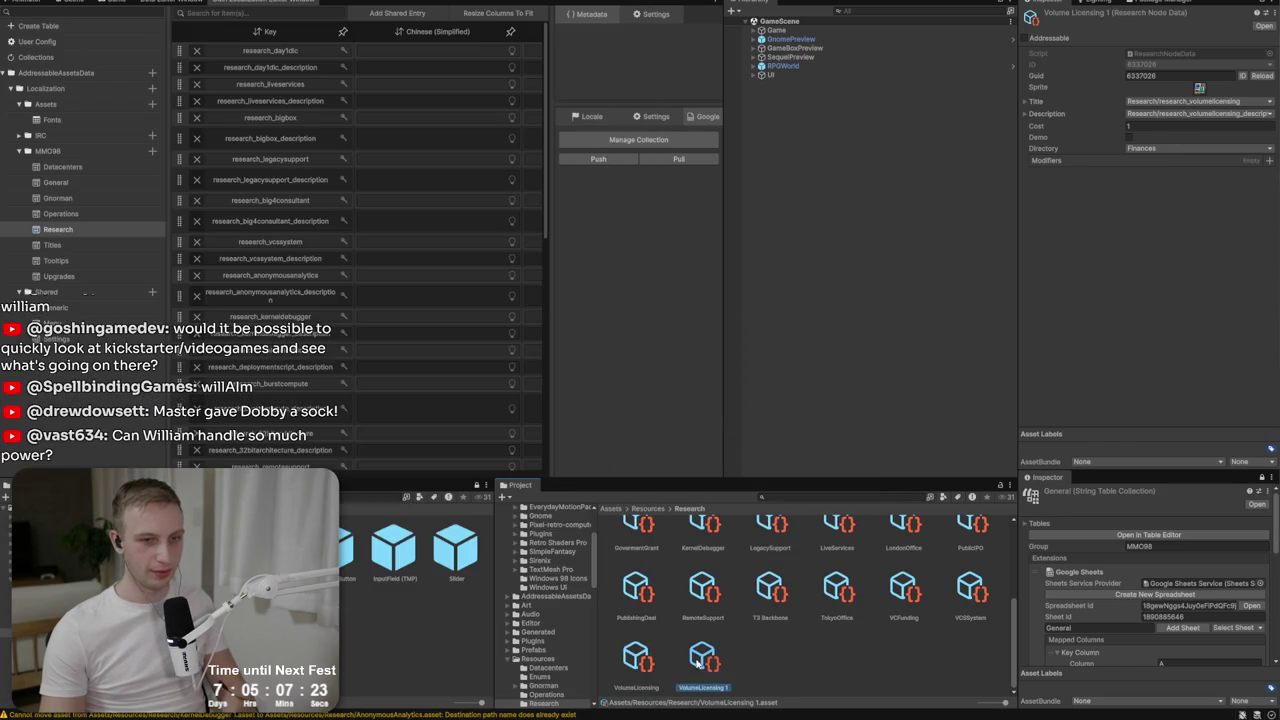
right_click(700, 668)
left_click(731, 405)
type("L")
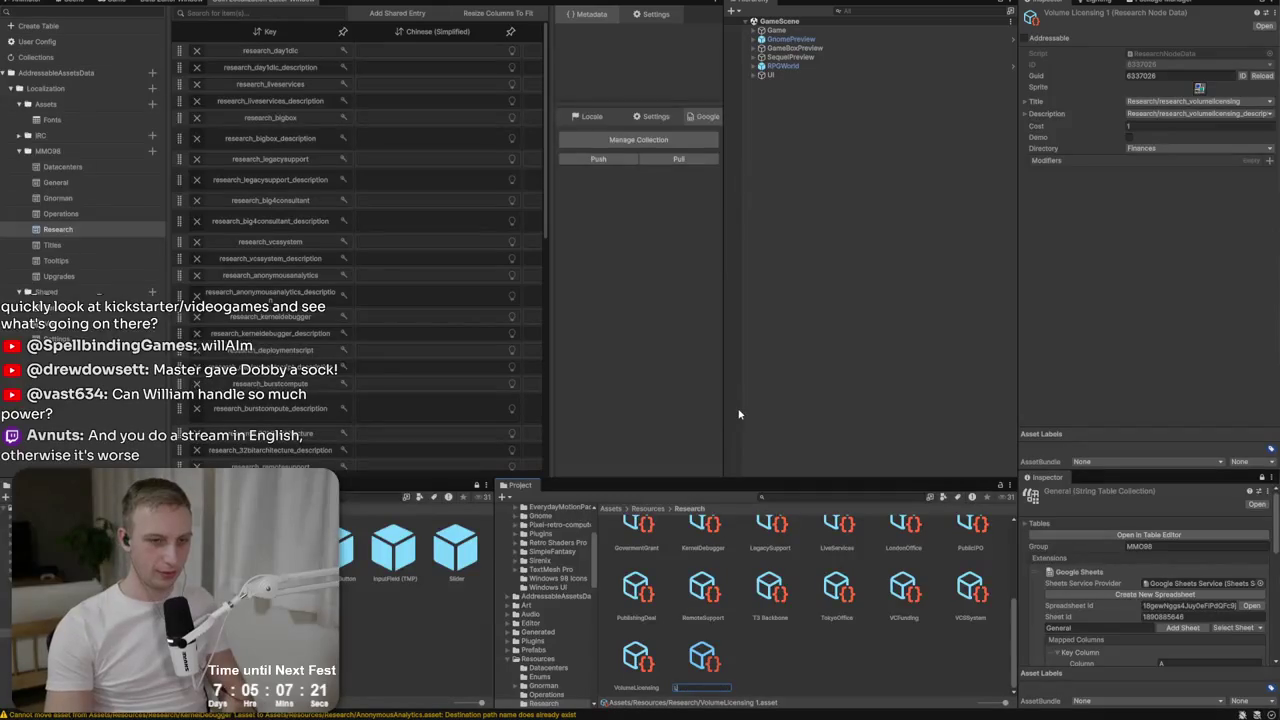
type("ineOfCredit")
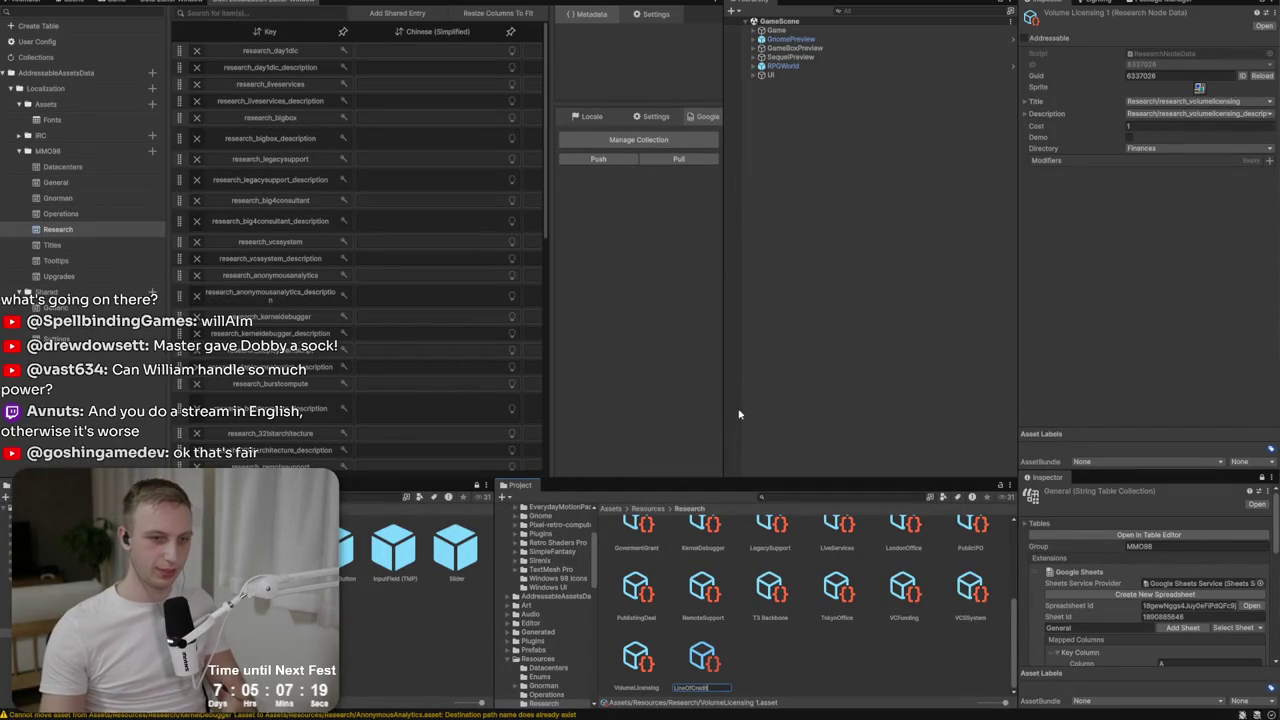
key("Return")
Set LineOfCredit's title to research_lineofcredit and description to research_lineofcredit_description.
left_click(1151, 114)
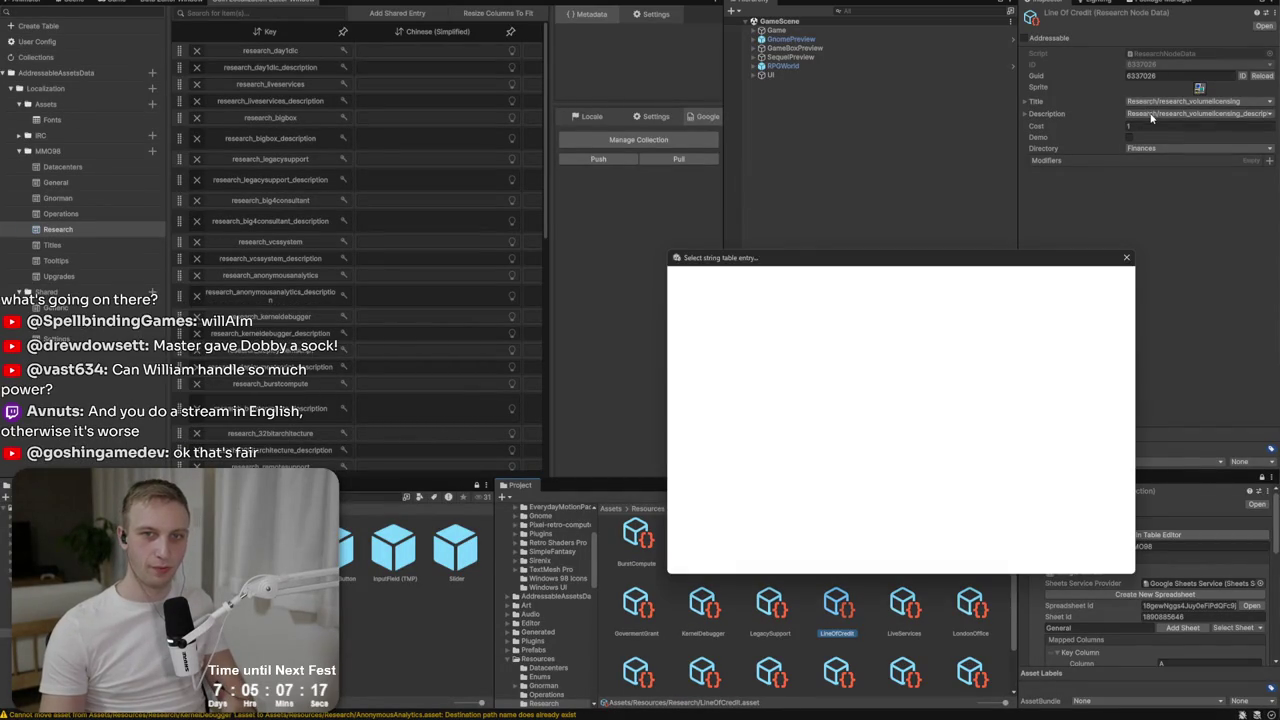
type("lineof")
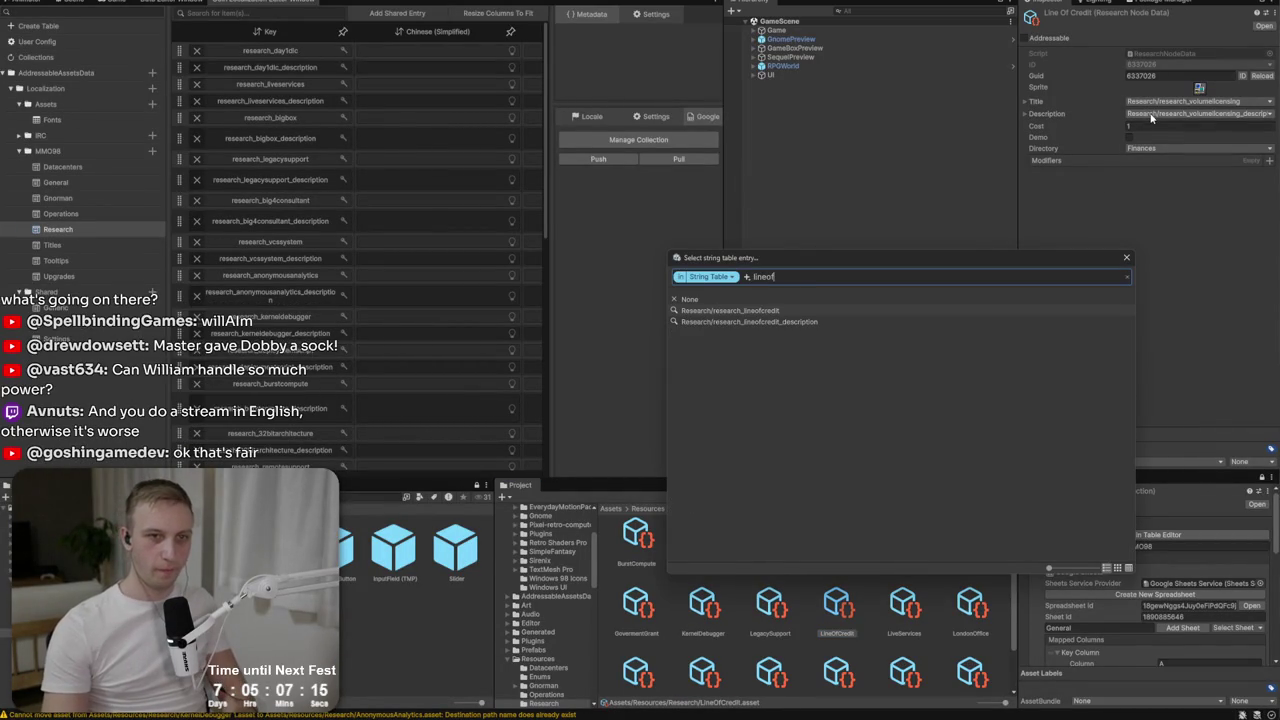
left_click(800, 311)
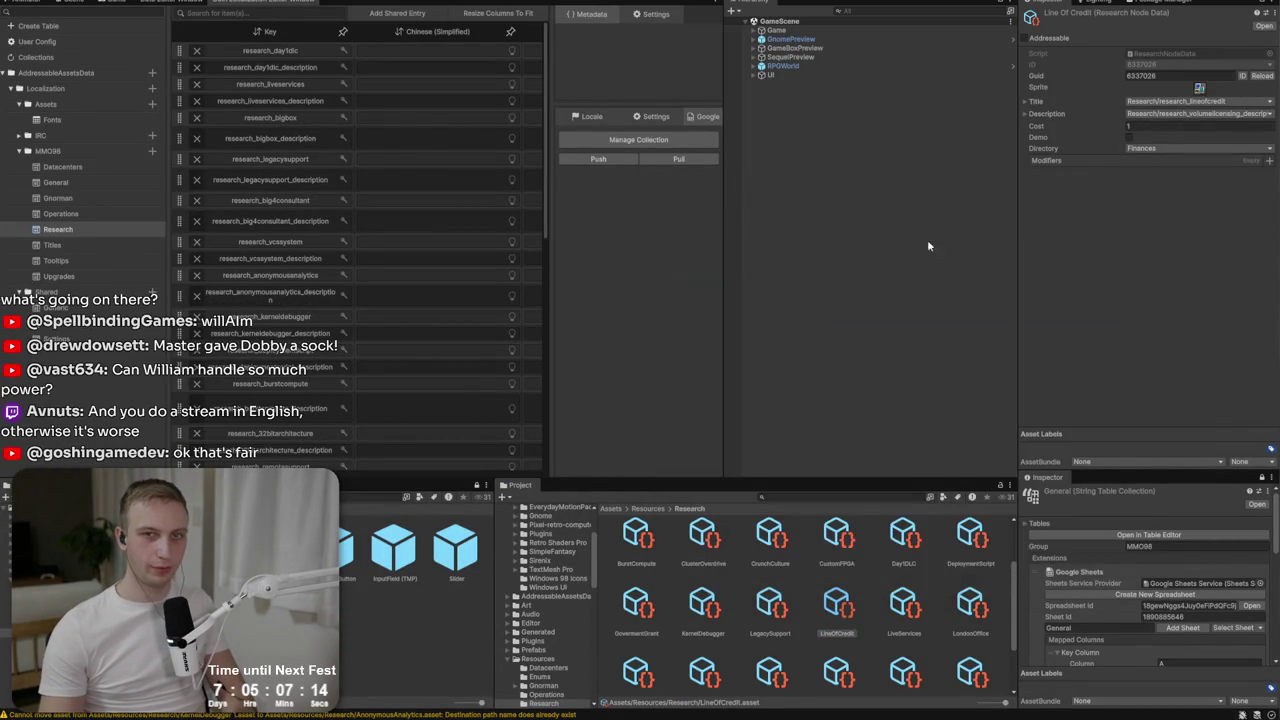
left_click(1190, 115)
type("lineof")
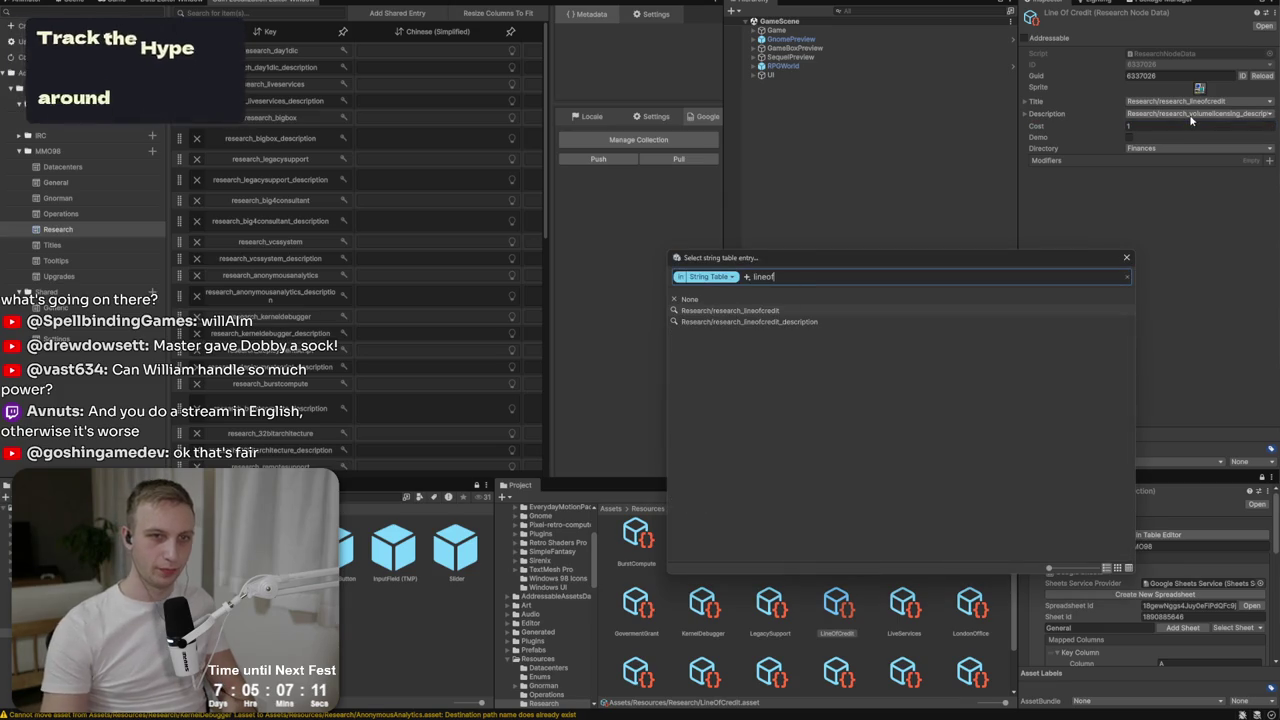
left_click(750, 321)
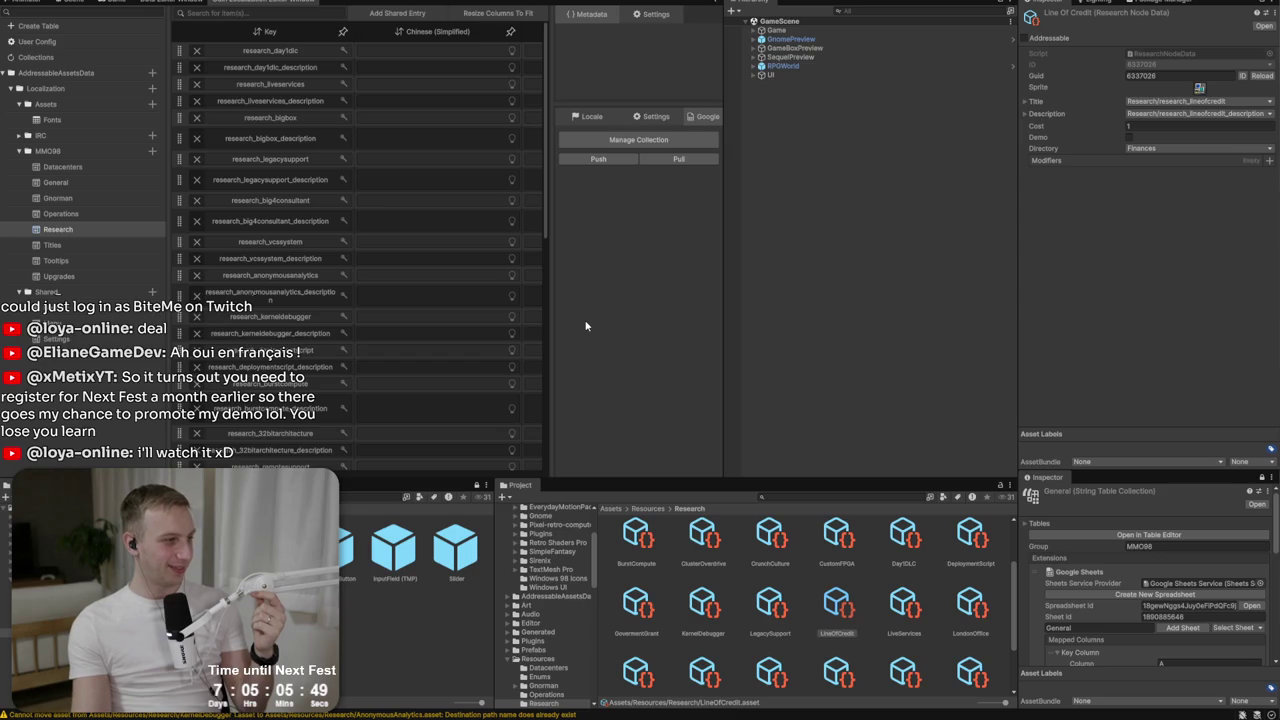
key("ctrl+p")
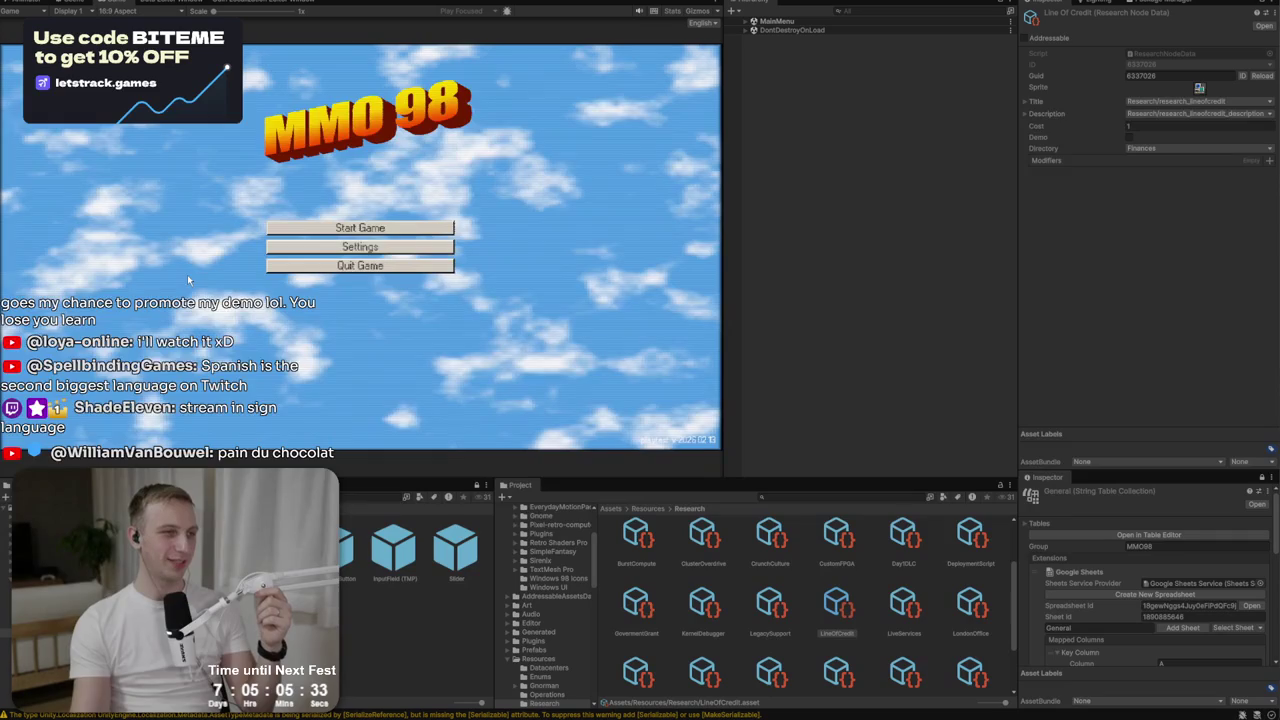
Start a new game with the BiteMe studio, then inspect a SerializeReference warning in the Console.
left_click(290, 228)
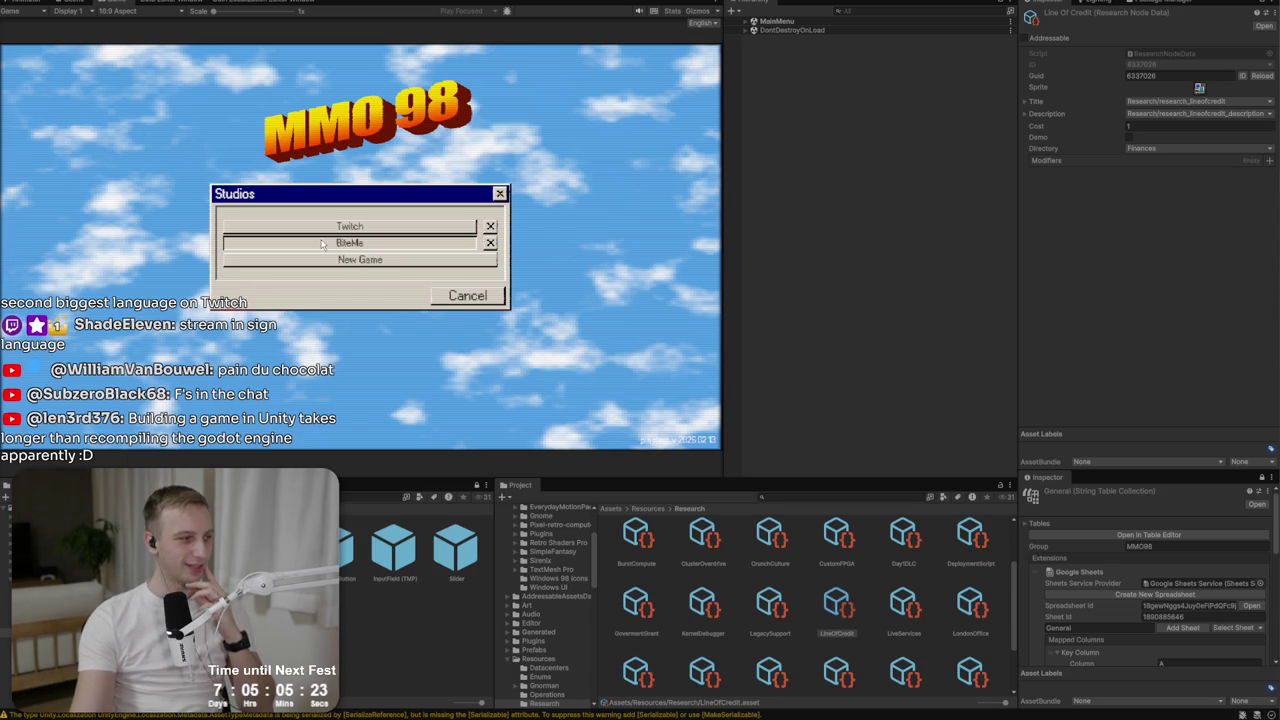
left_click(322, 243)
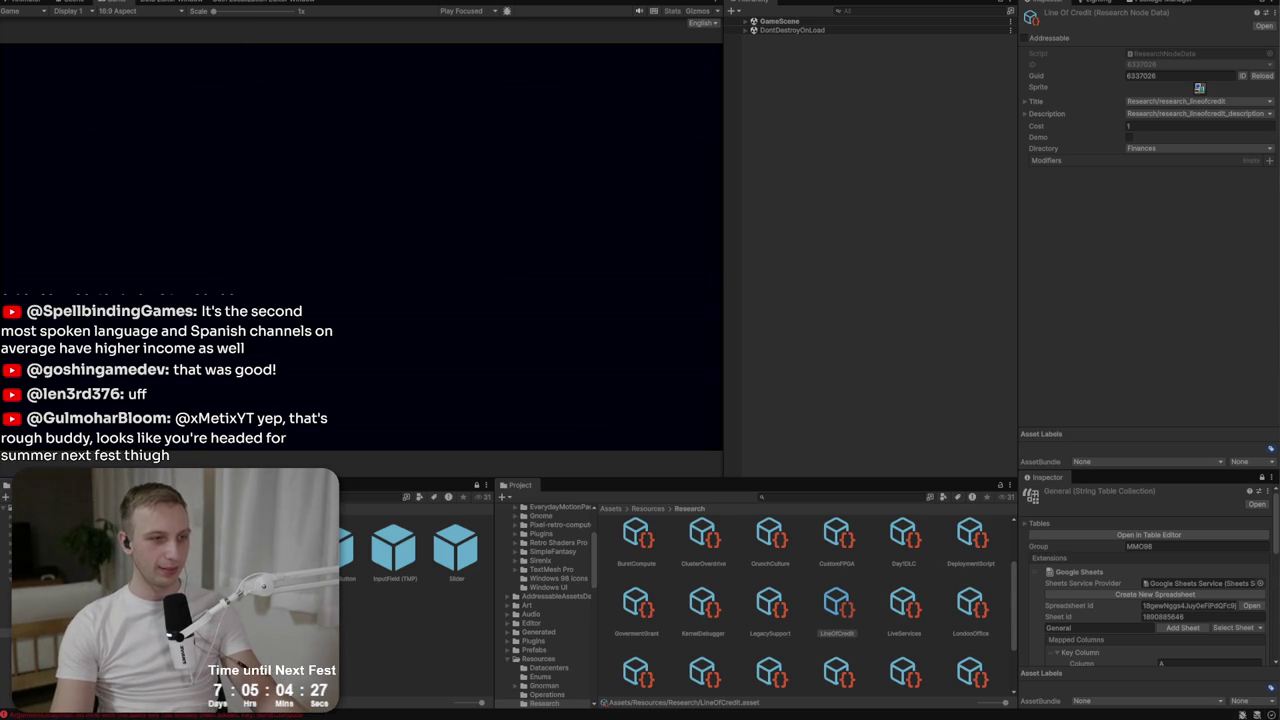
key("ctrl+shift+c")
left_click(412, 538)
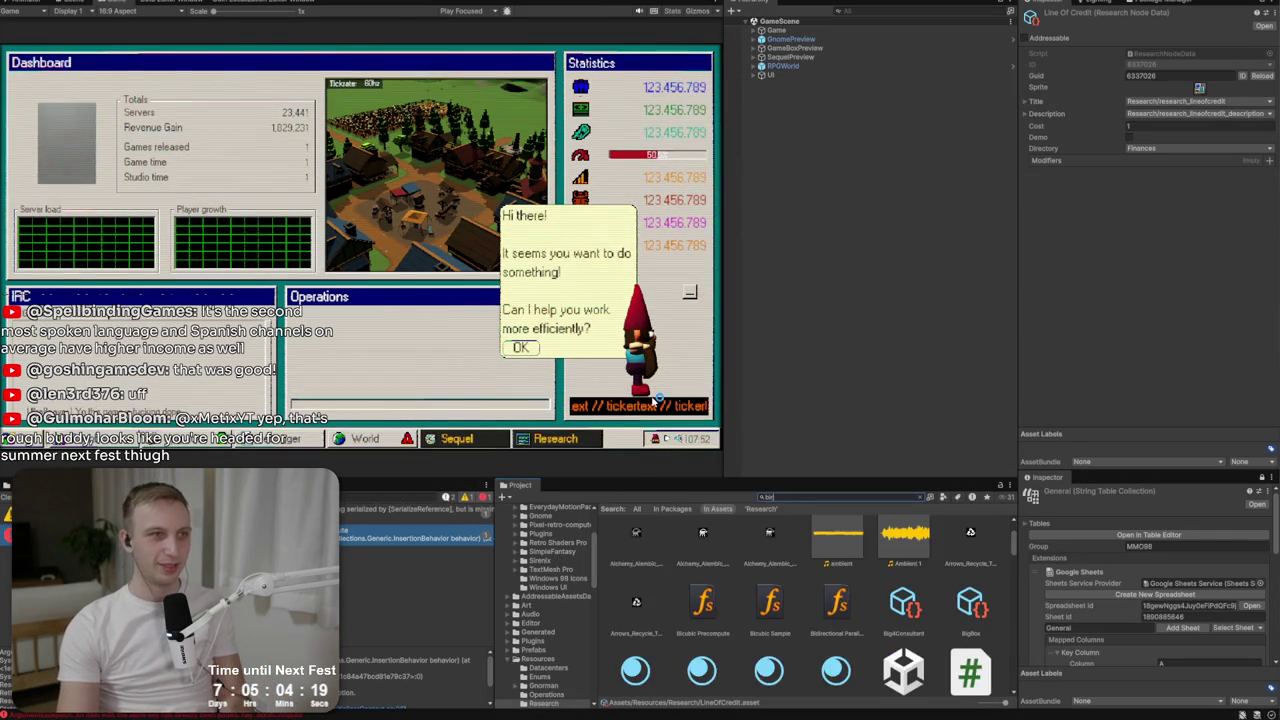
Find BurstCompute by searching 'burstc' and regenerate its GUID to 8245581.
left_click(171, 3)
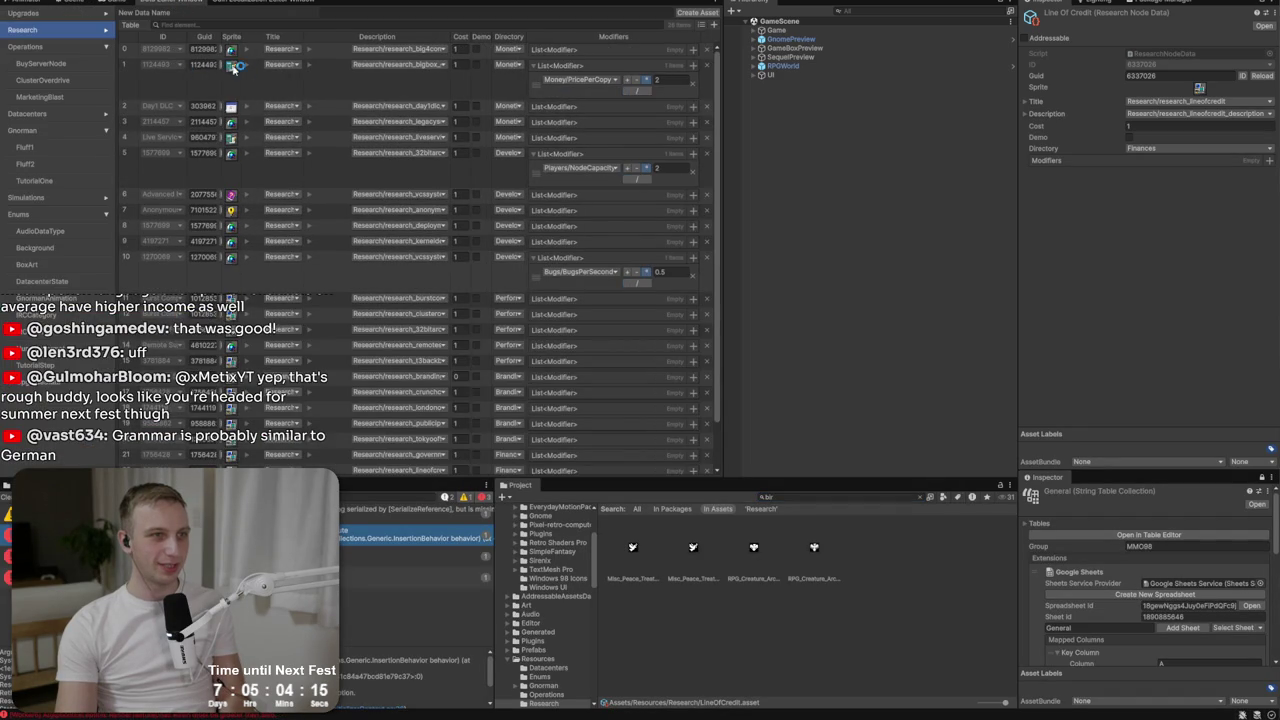
left_click(834, 495)
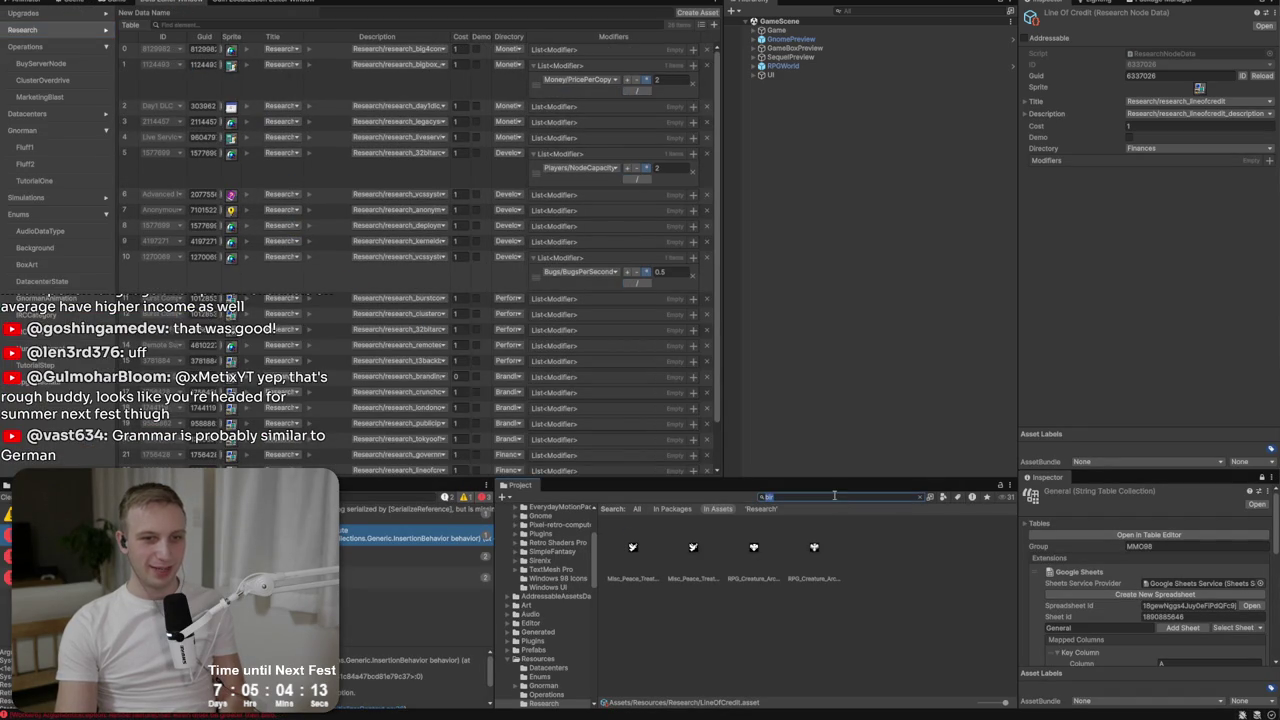
type("burstc")
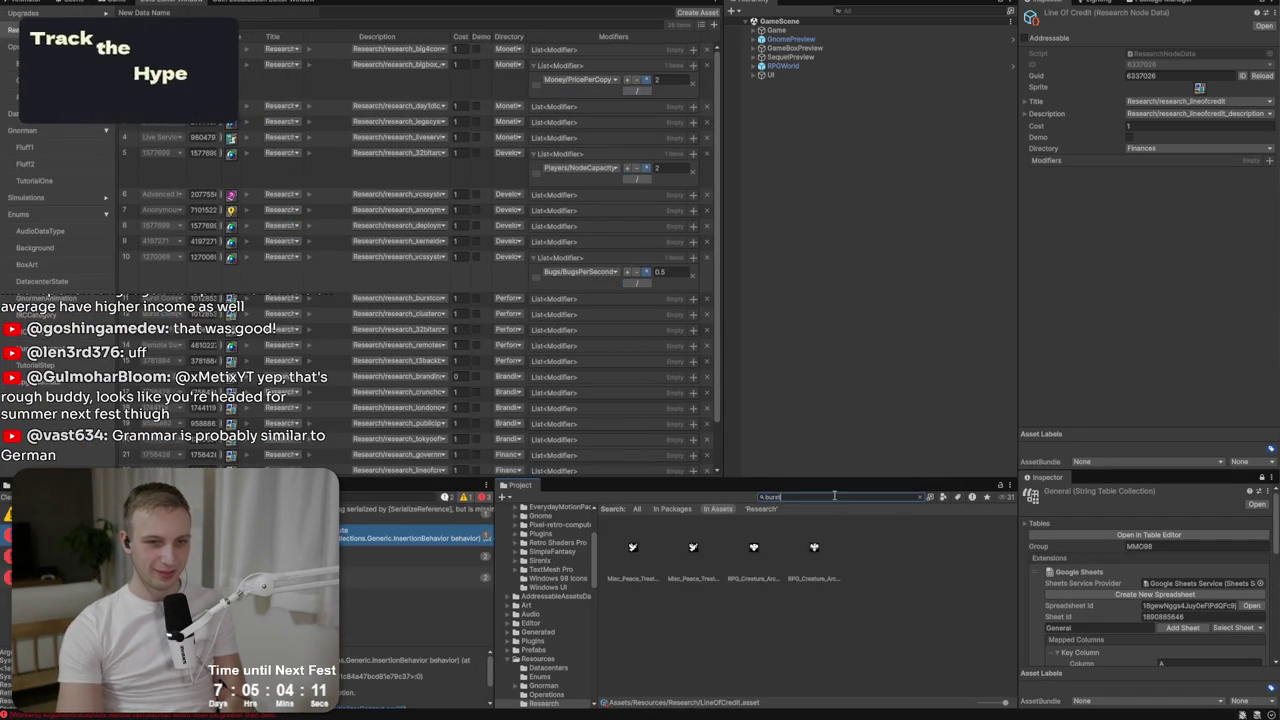
left_click(634, 552)
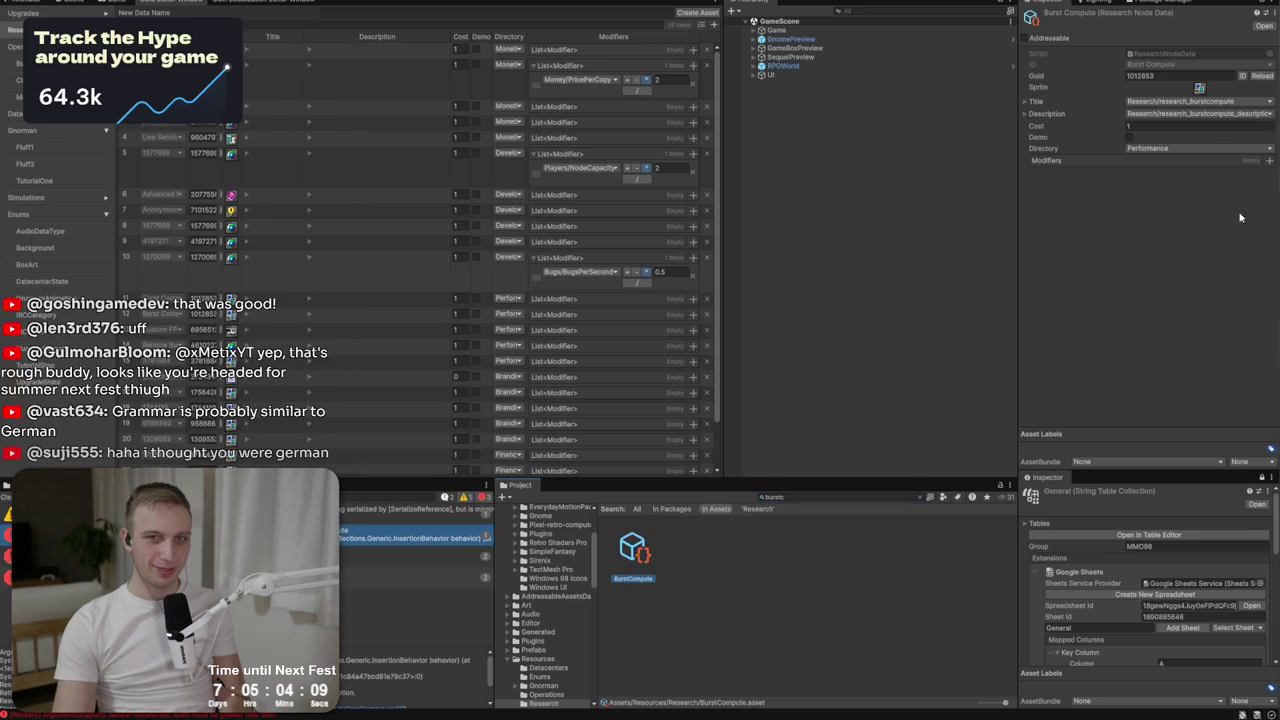
left_click(1248, 80)
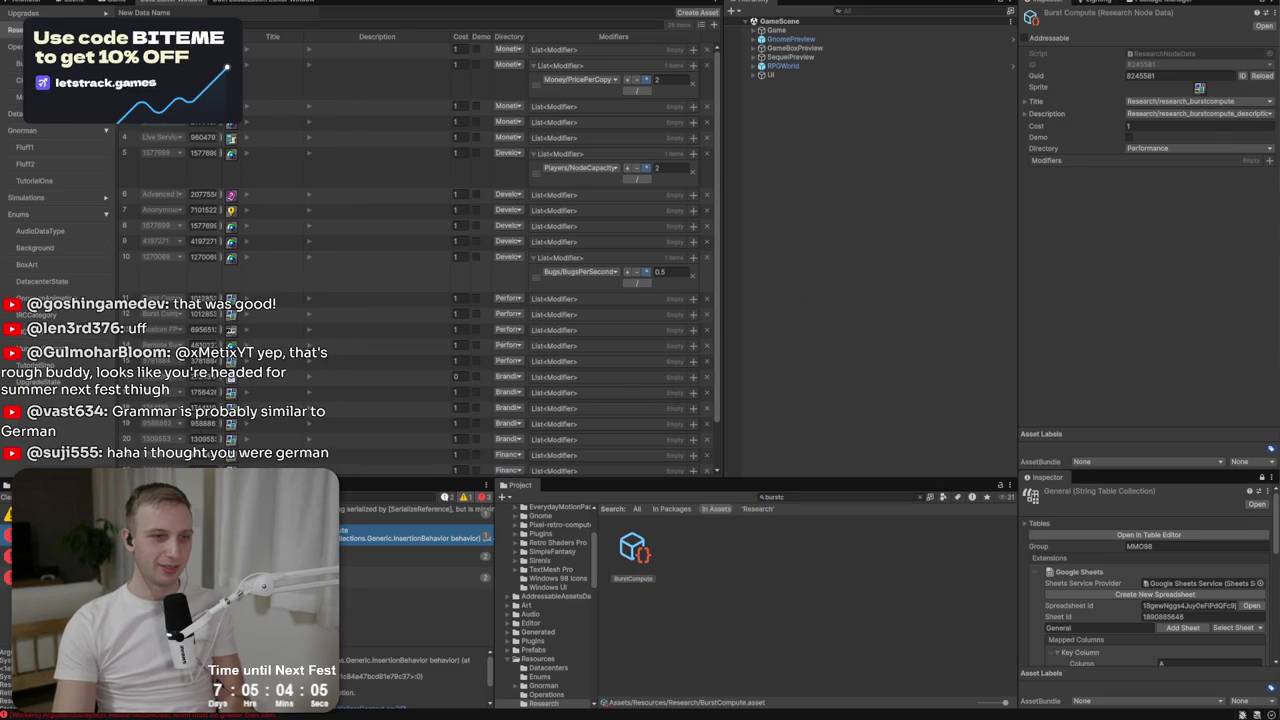
left_click(5, 494)
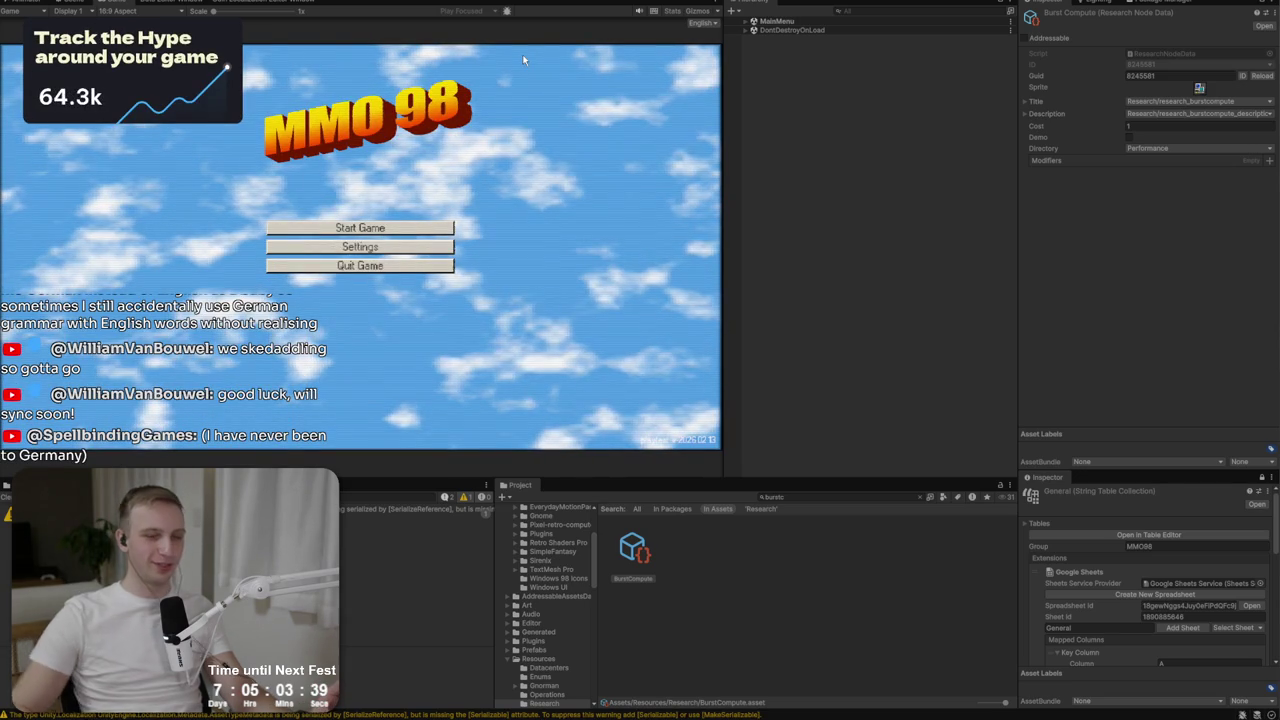
Choose Start Game on the MMO 98 main menu and load an existing studio save.
left_click(353, 233)
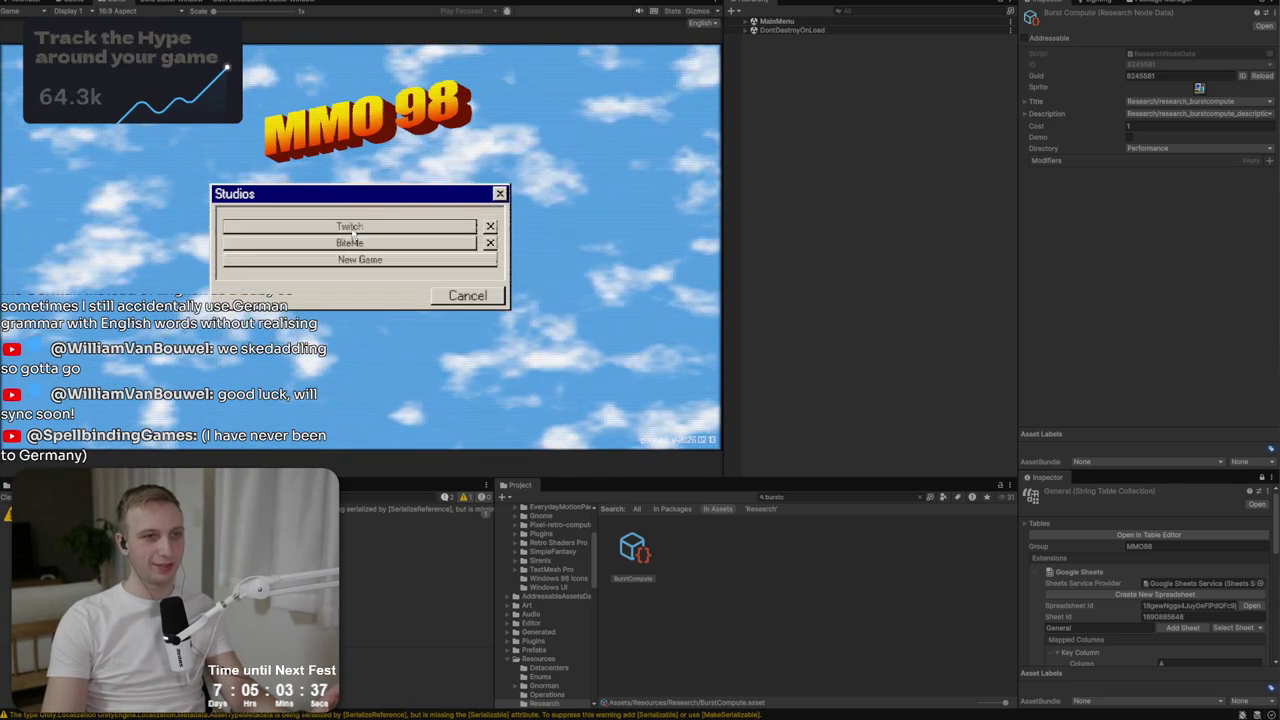
left_click(352, 237)
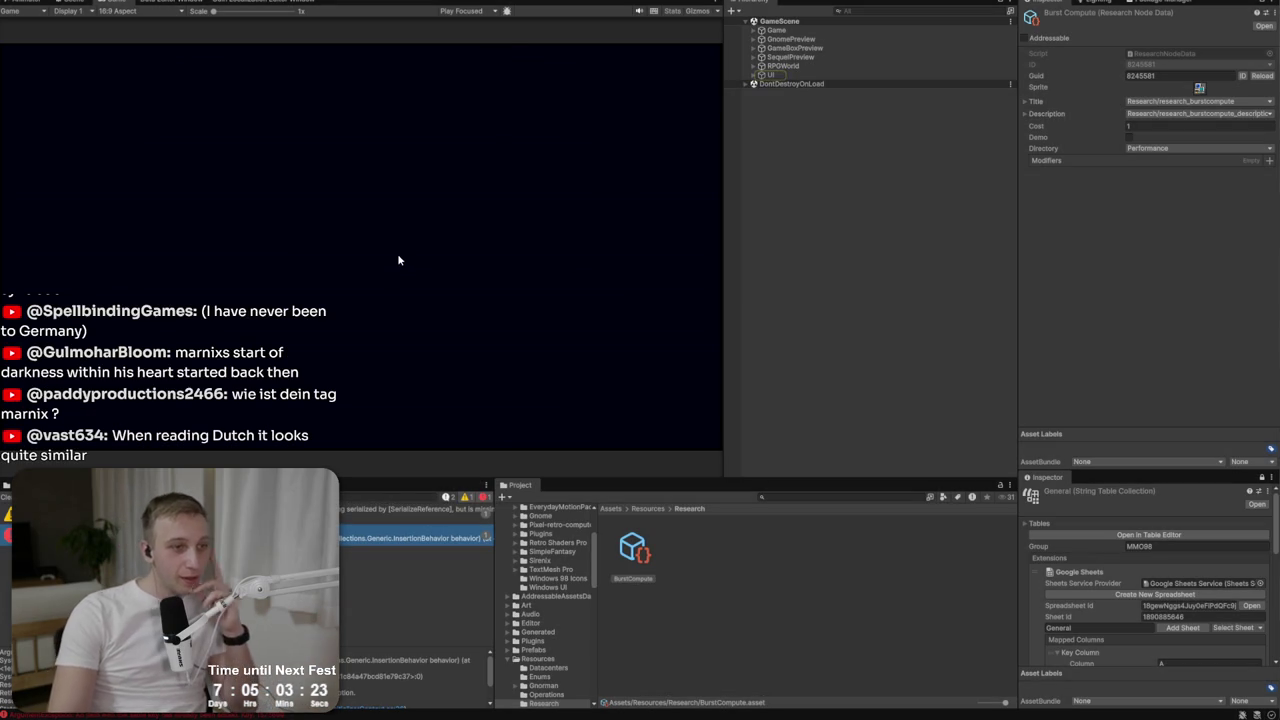
Open the research data table editor, check row 5's localized description, and widen the panel.
left_click(191, 4)
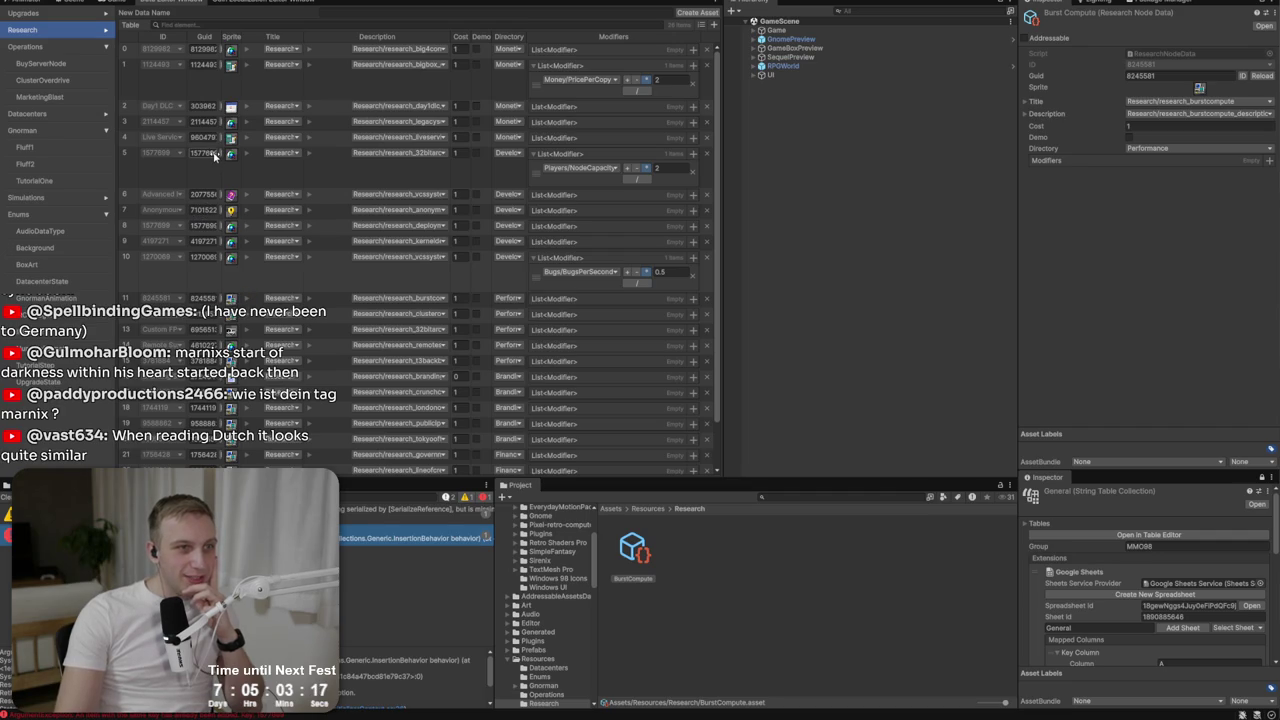
left_click(377, 155)
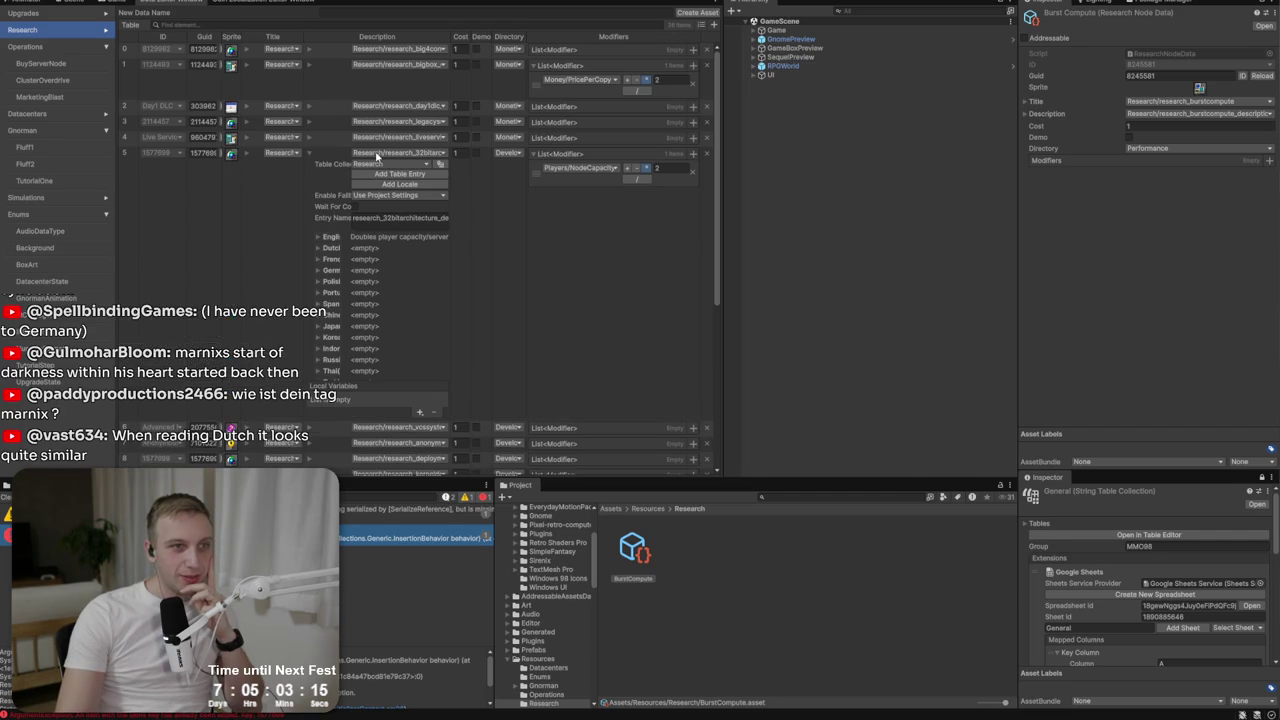
left_click(309, 154)
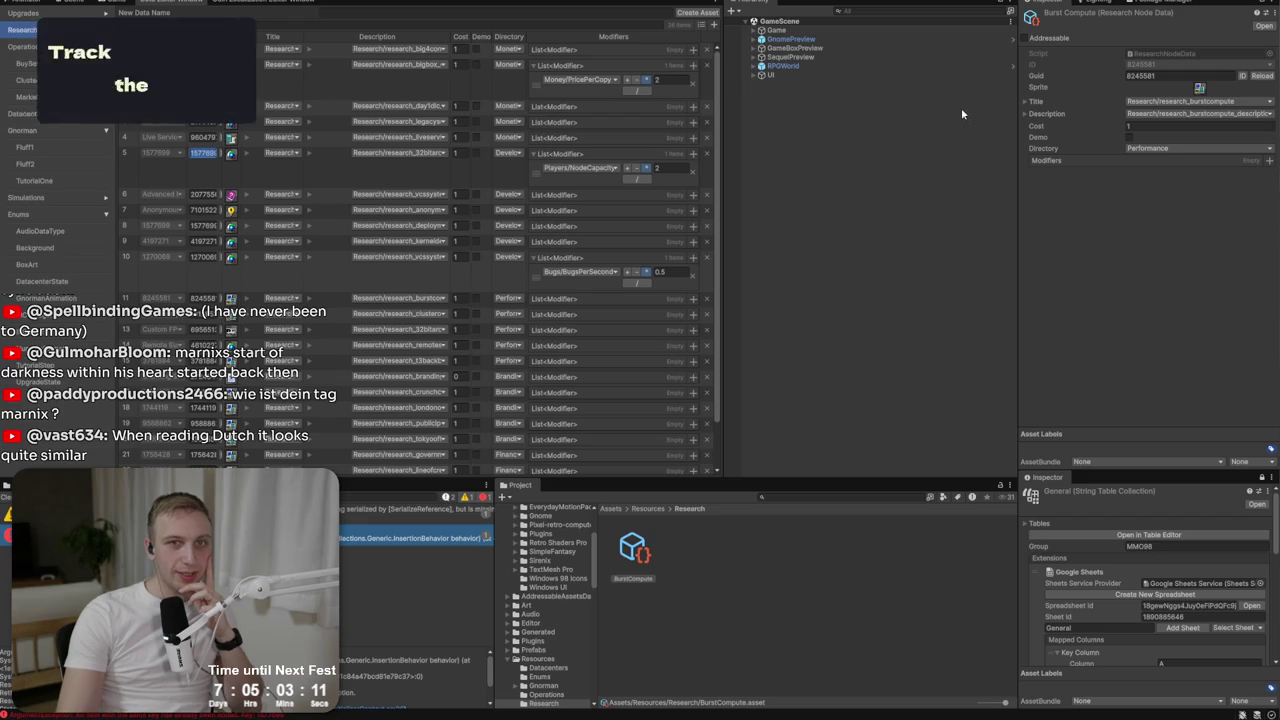
left_click_drag(1127, 118, 1165, 118)
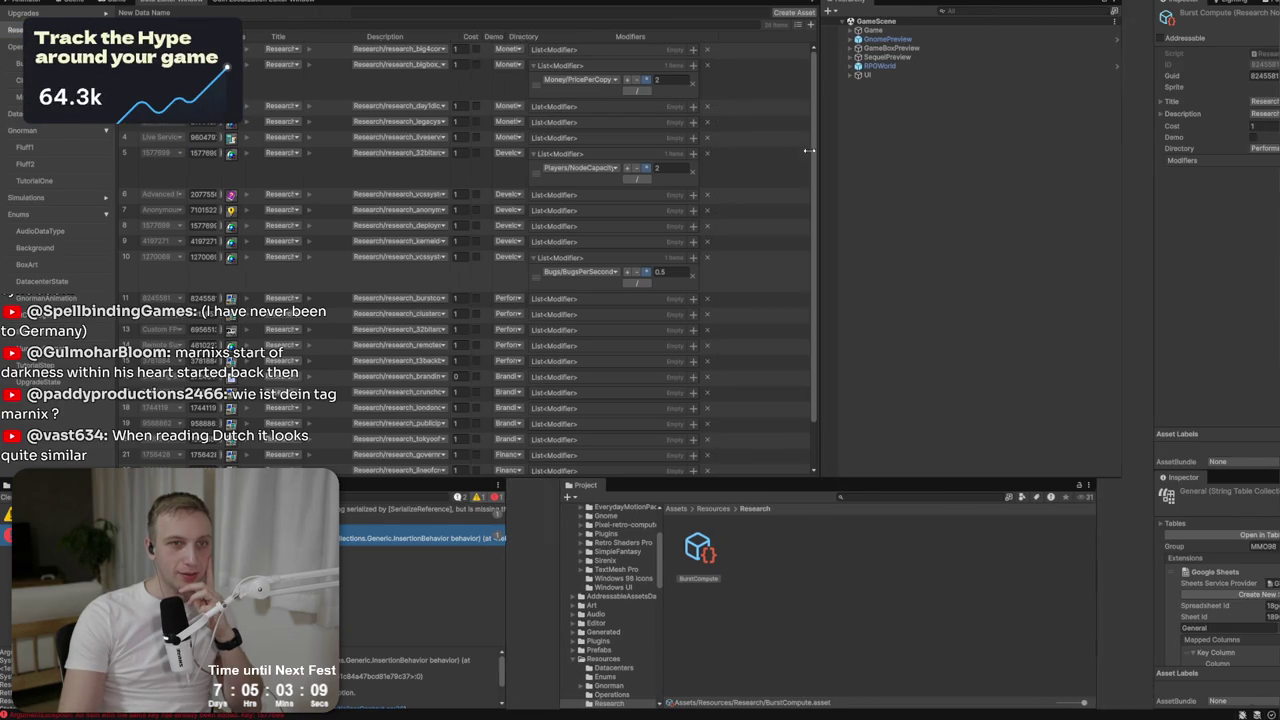
Change row 5's research node ID to 112255.
left_click(213, 153)
type("112255")
scroll(243, 286, "down", 2)
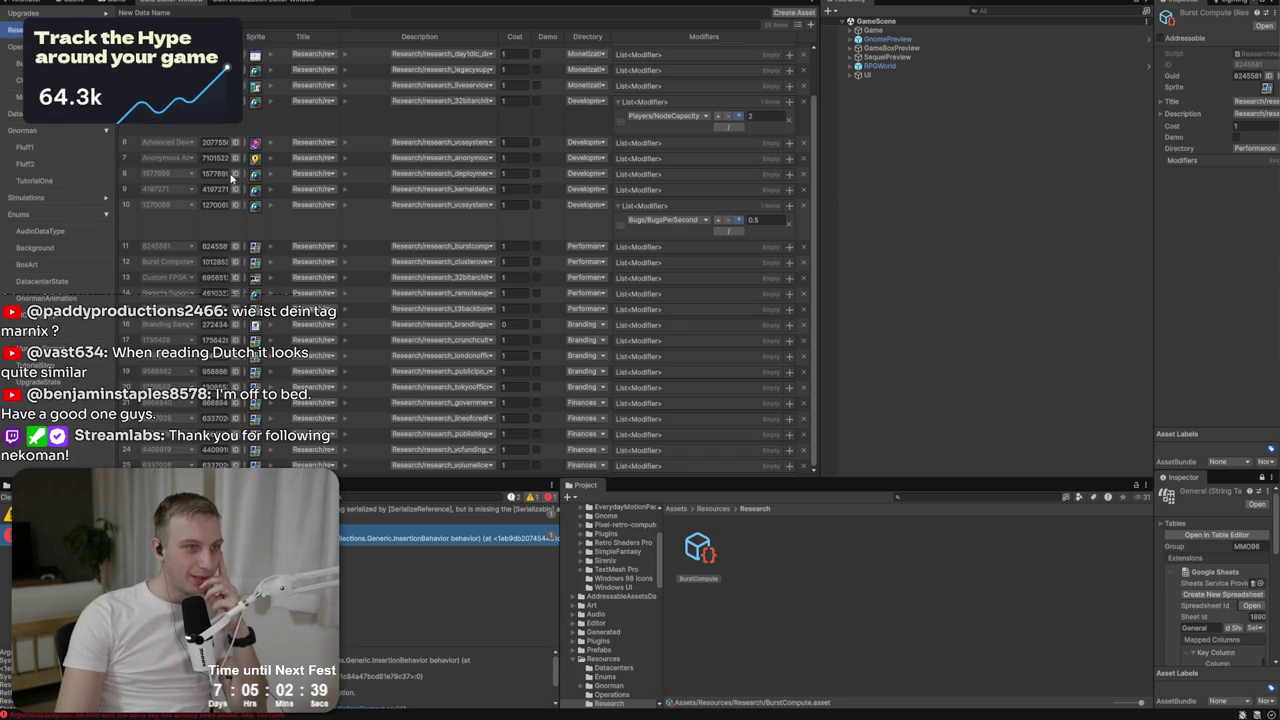
scroll(230, 178, "up", 2)
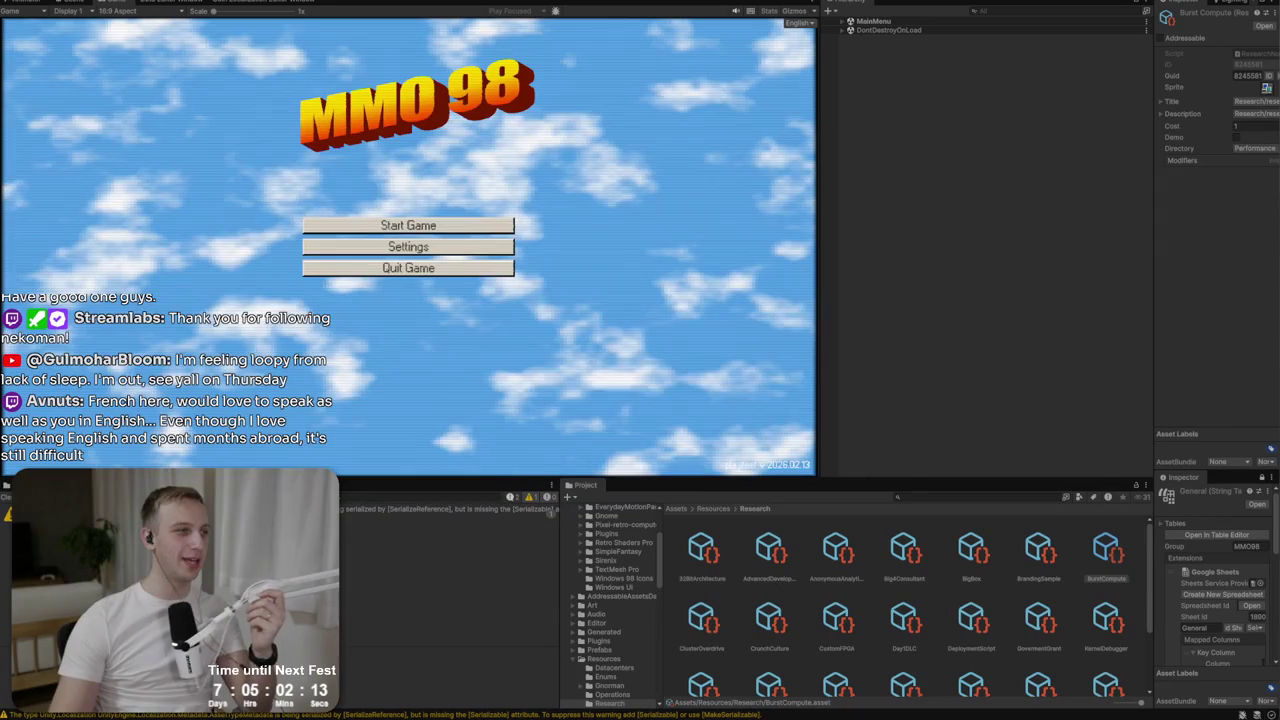
left_click(431, 225)
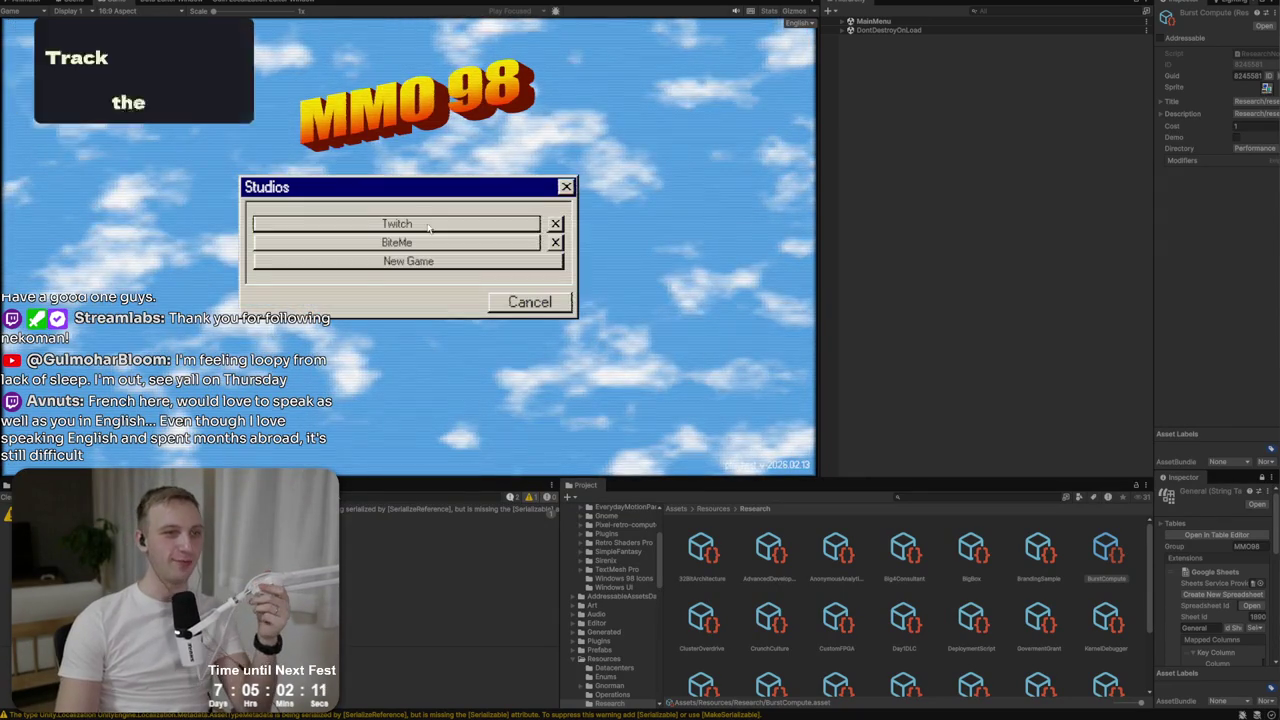
left_click(417, 245)
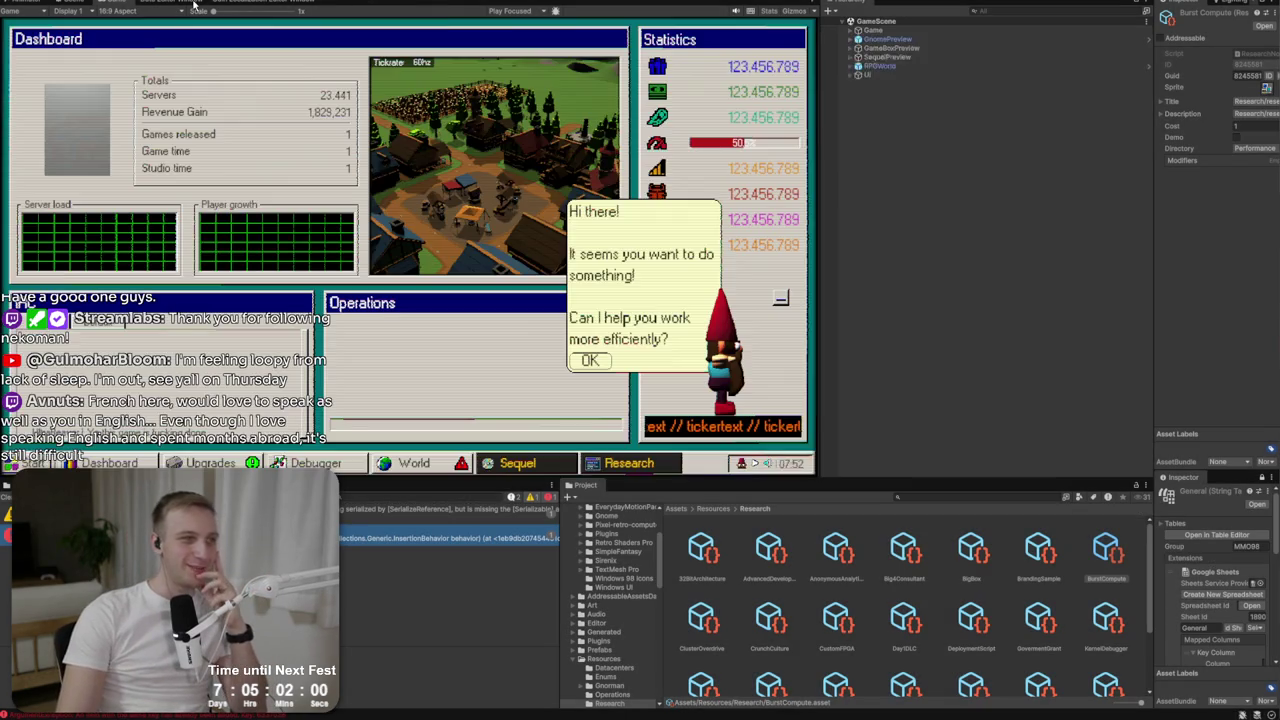
left_click(195, 4)
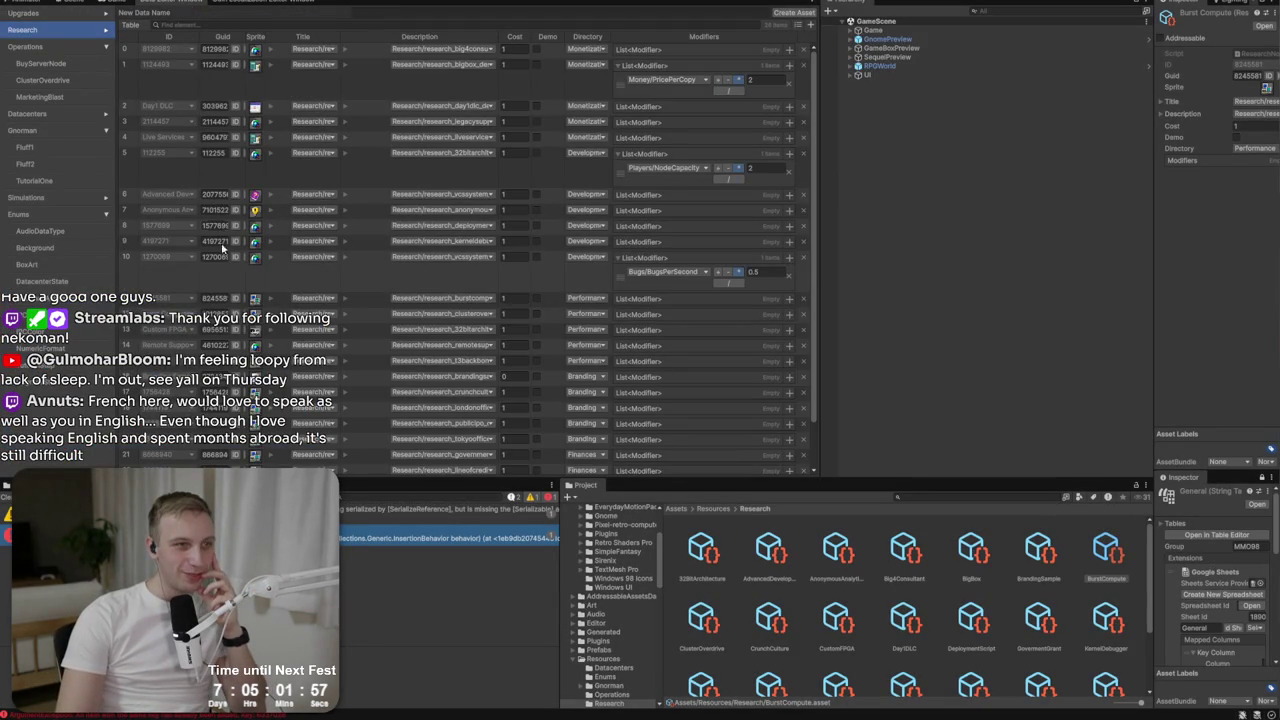
scroll(237, 329, "down", 3)
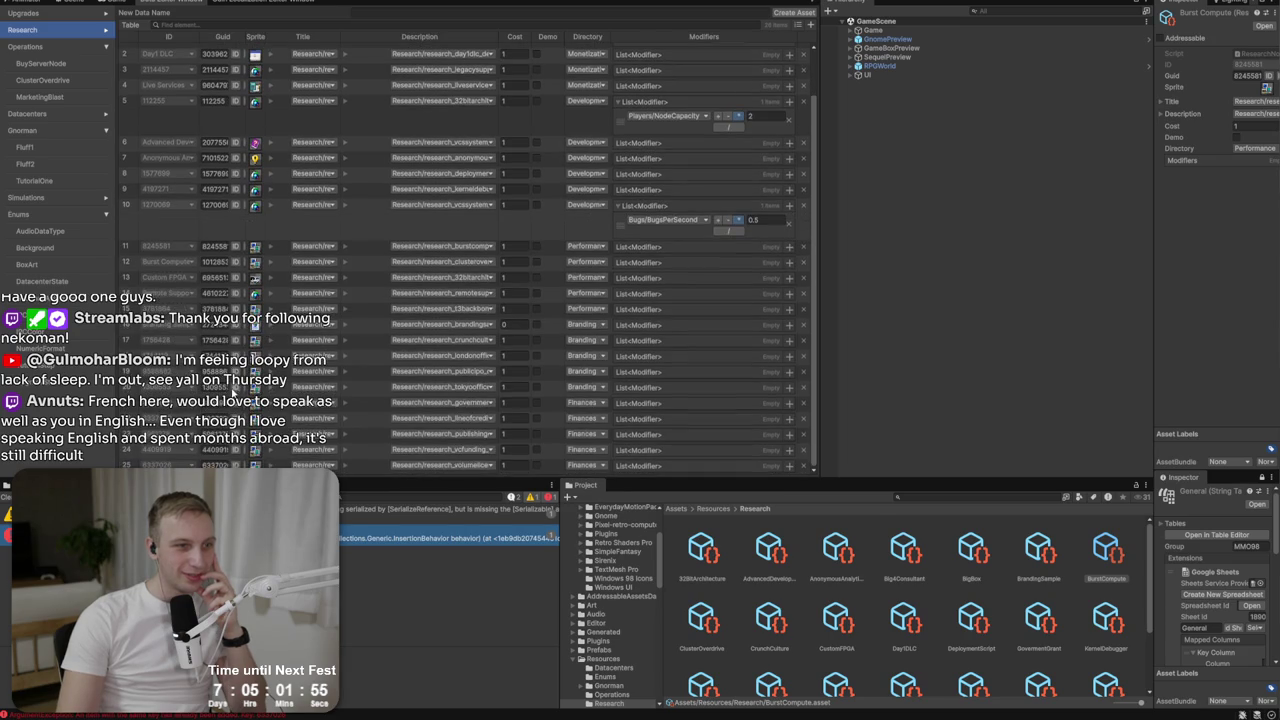
scroll(232, 259, "up", 3)
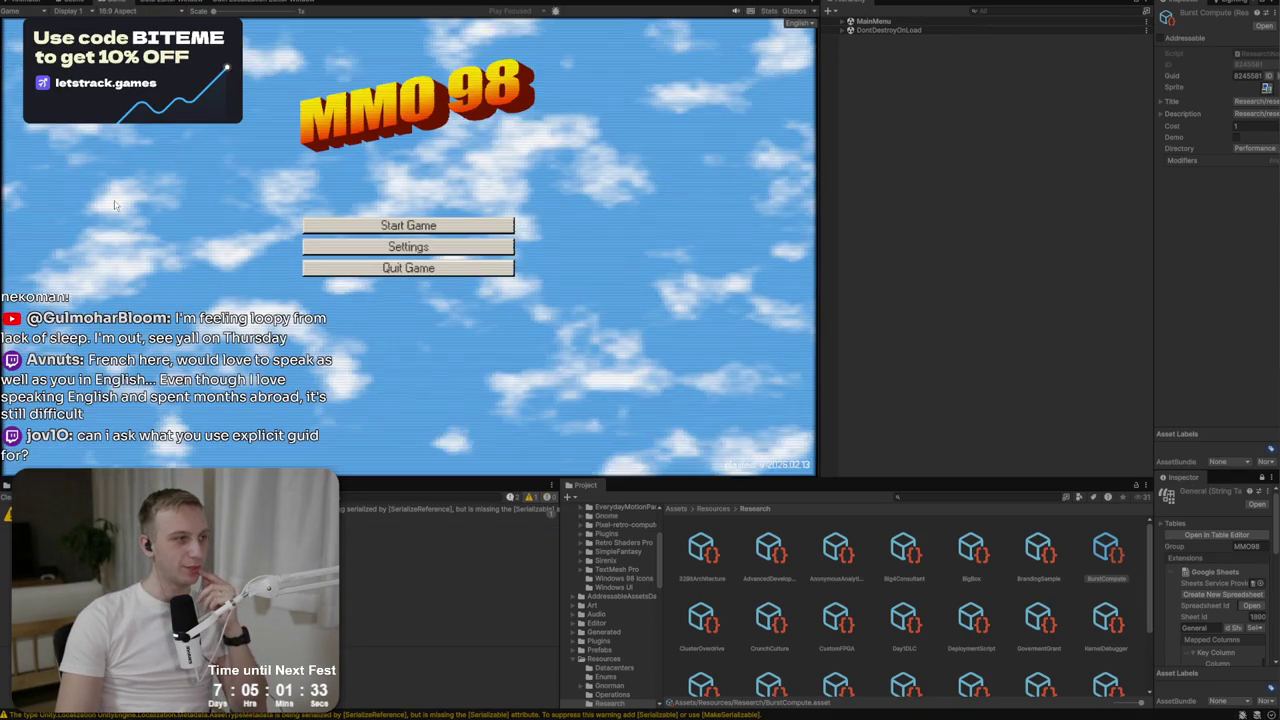
Start the game with the BiteMe studio save and open the in-game Research window.
left_click(348, 226)
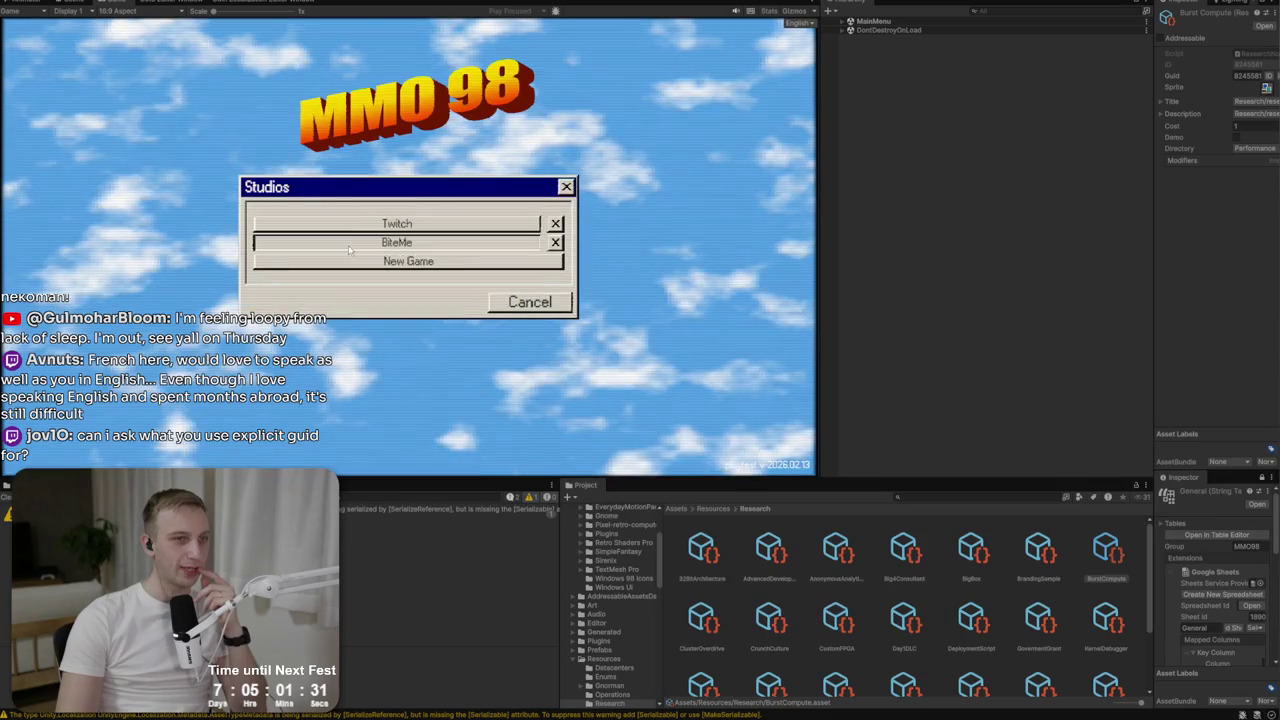
left_click(348, 246)
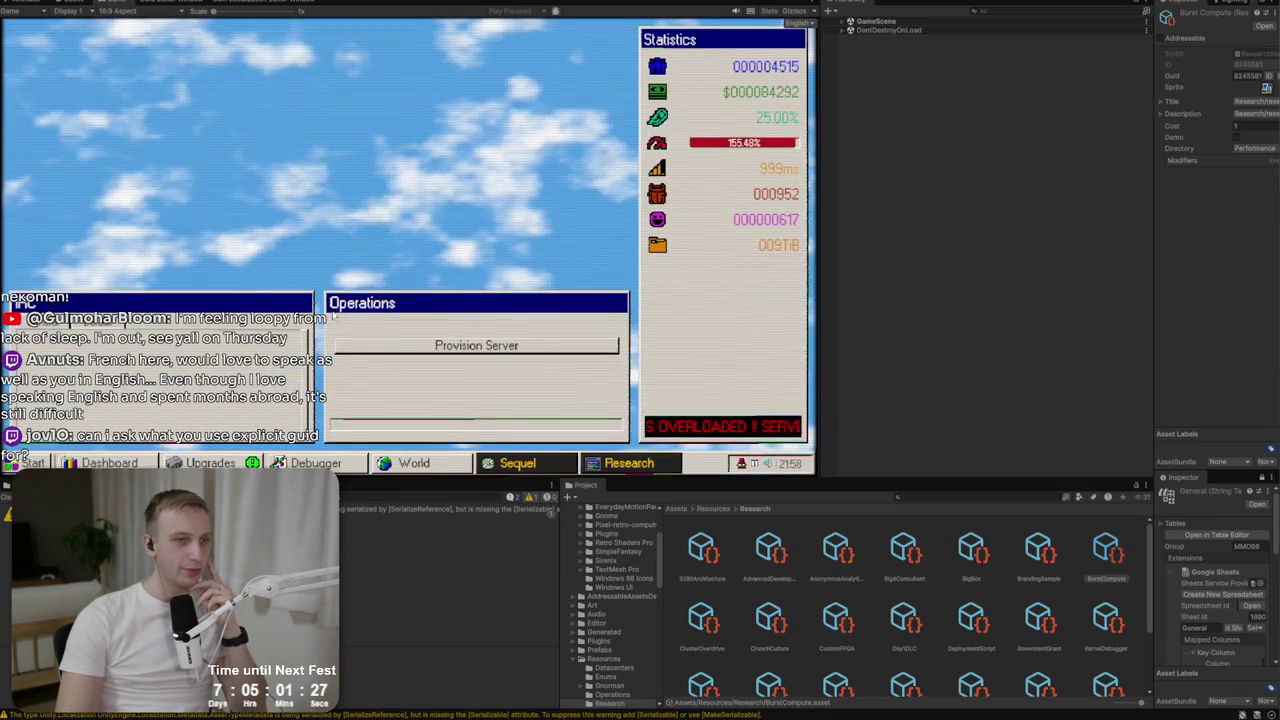
left_click(648, 466)
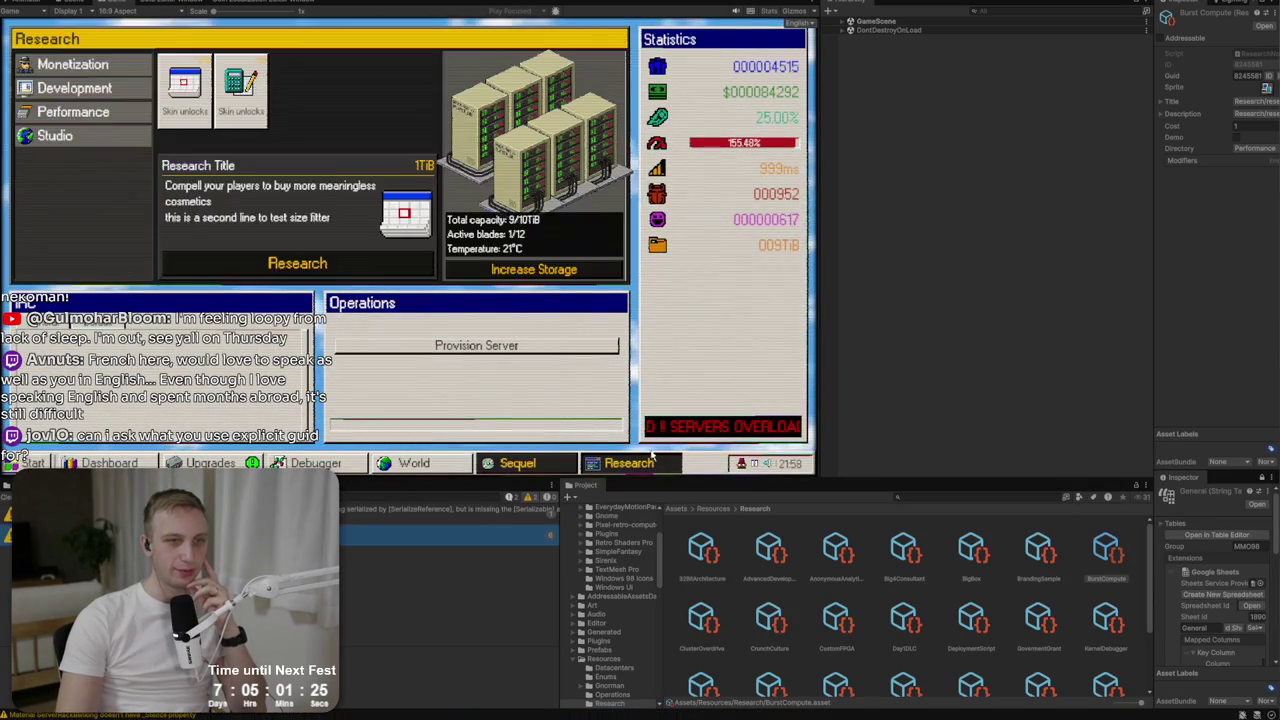
Browse the Development, Studio, Performance and Monetization research categories to check their nodes.
left_click(102, 88)
left_click(106, 134)
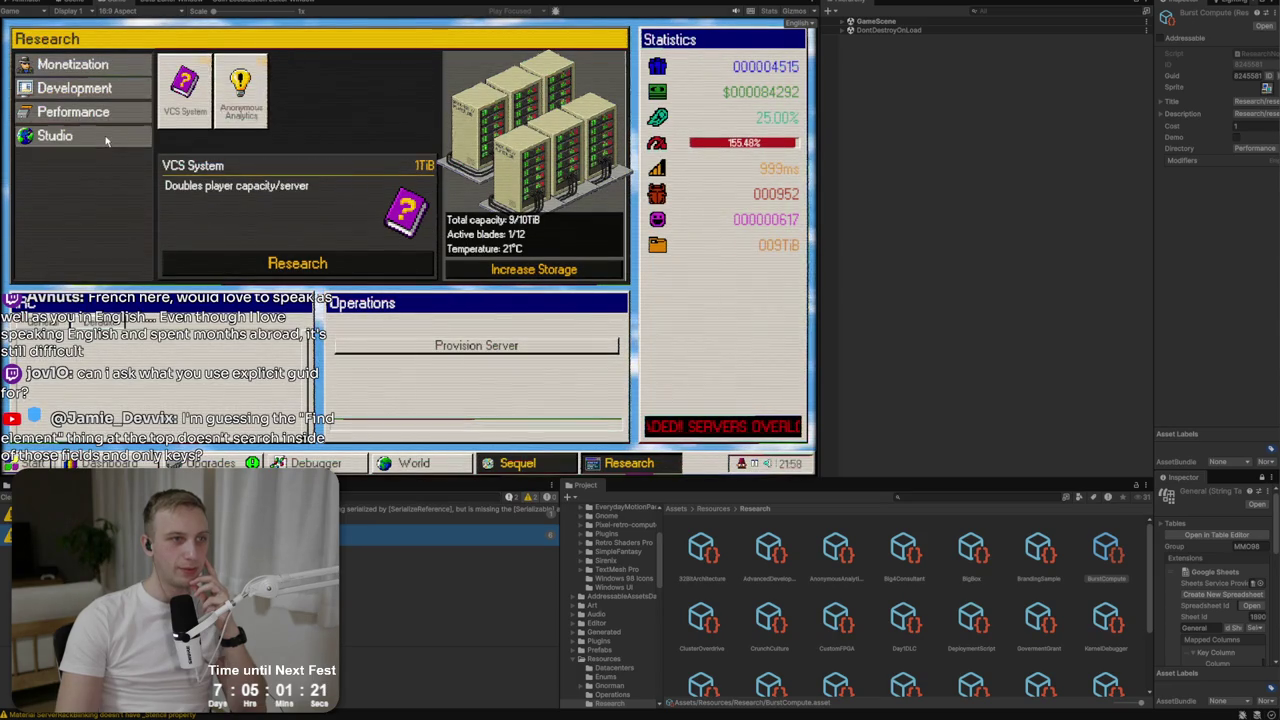
left_click(100, 112)
left_click(98, 89)
left_click(98, 89)
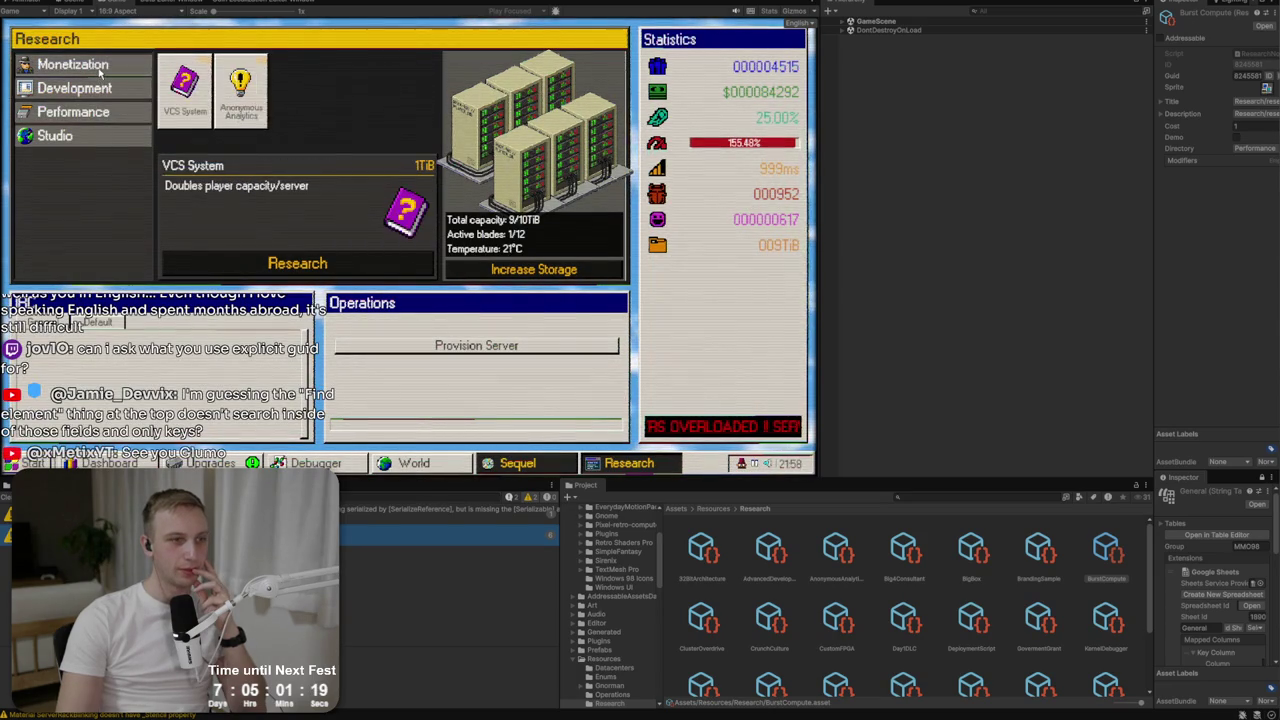
left_click(80, 91)
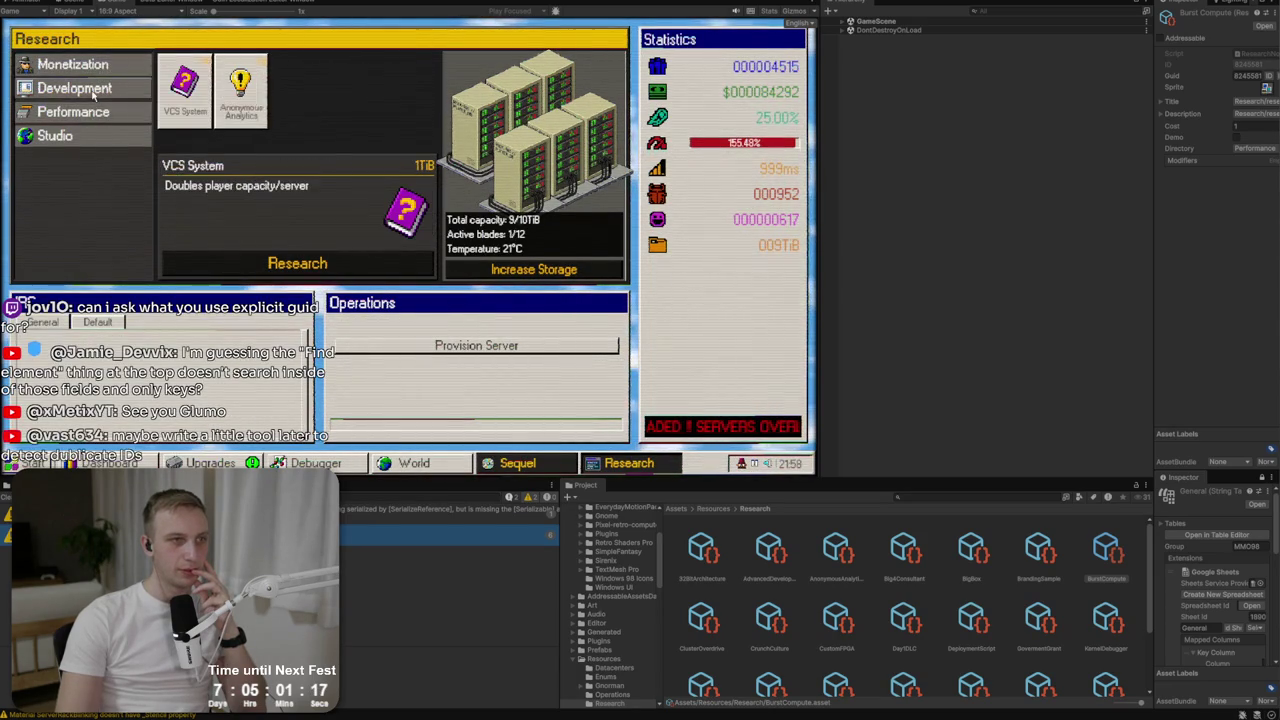
left_click(92, 112)
left_click(86, 136)
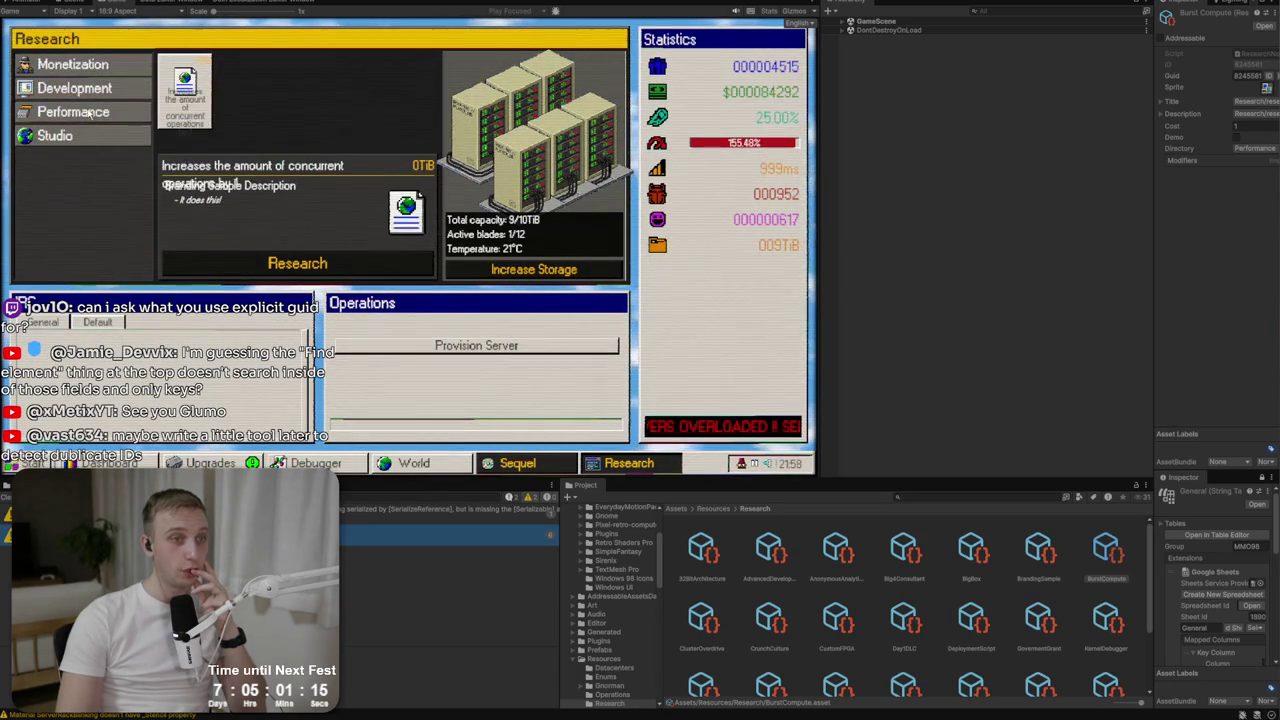
left_click(90, 113)
left_click(88, 89)
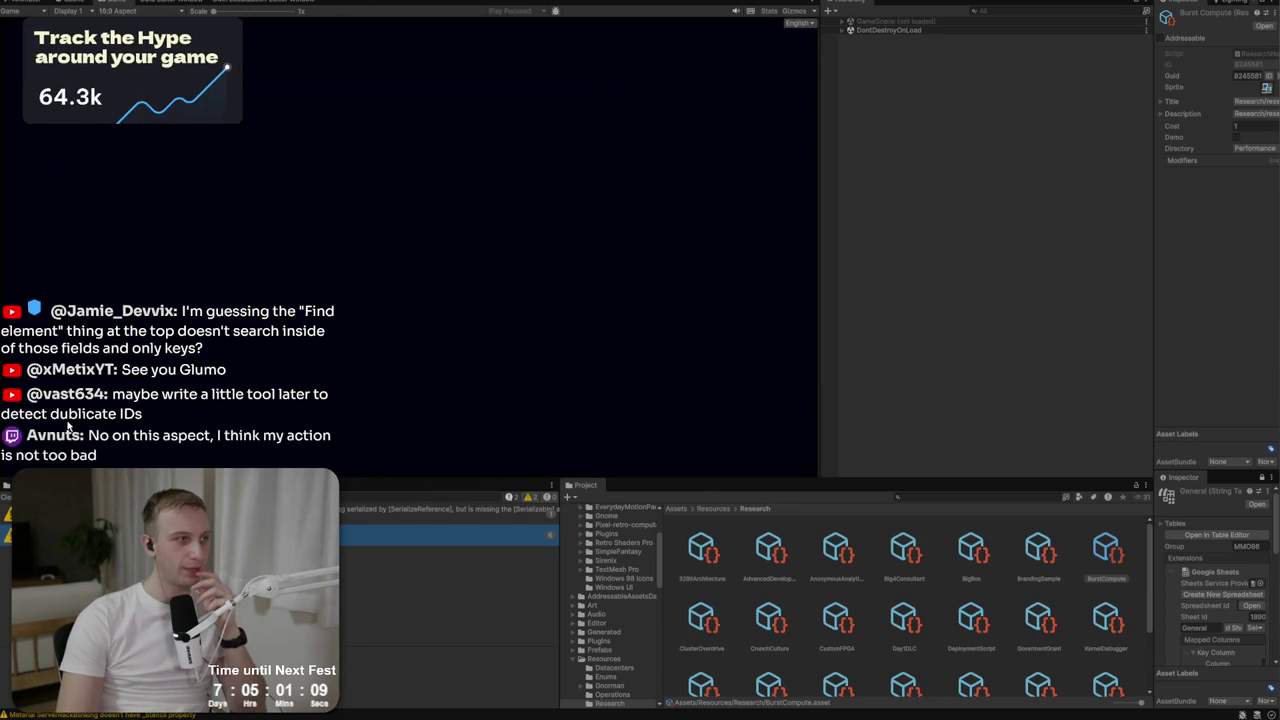
Delete the BiteMe studio save and create a new studio named 'Playtest'.
left_click(408, 225)
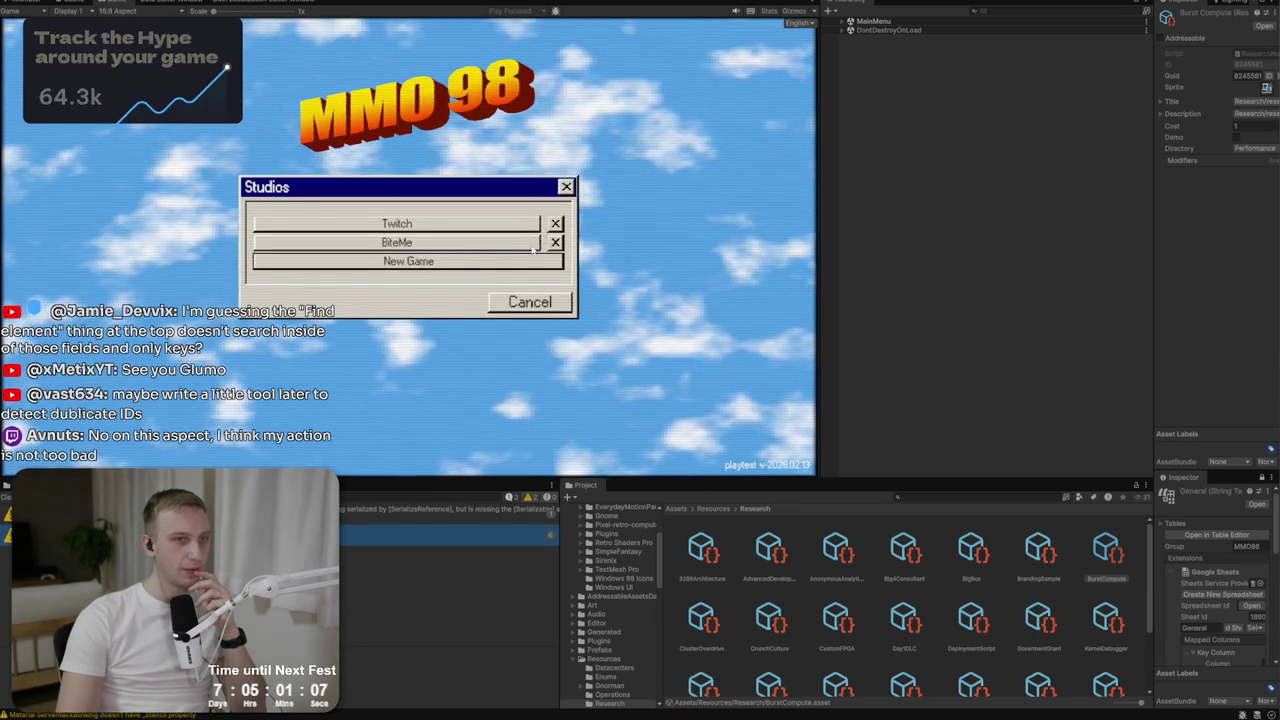
left_click(557, 243)
left_click(530, 315)
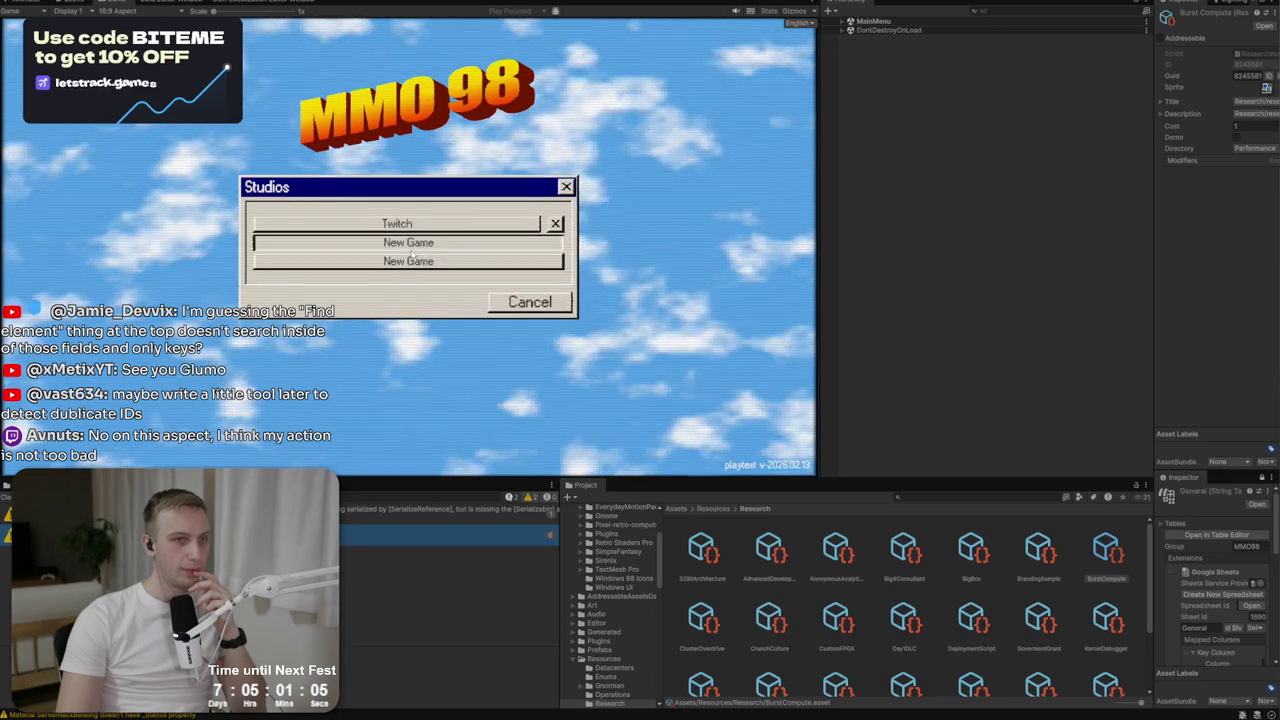
left_click(520, 243)
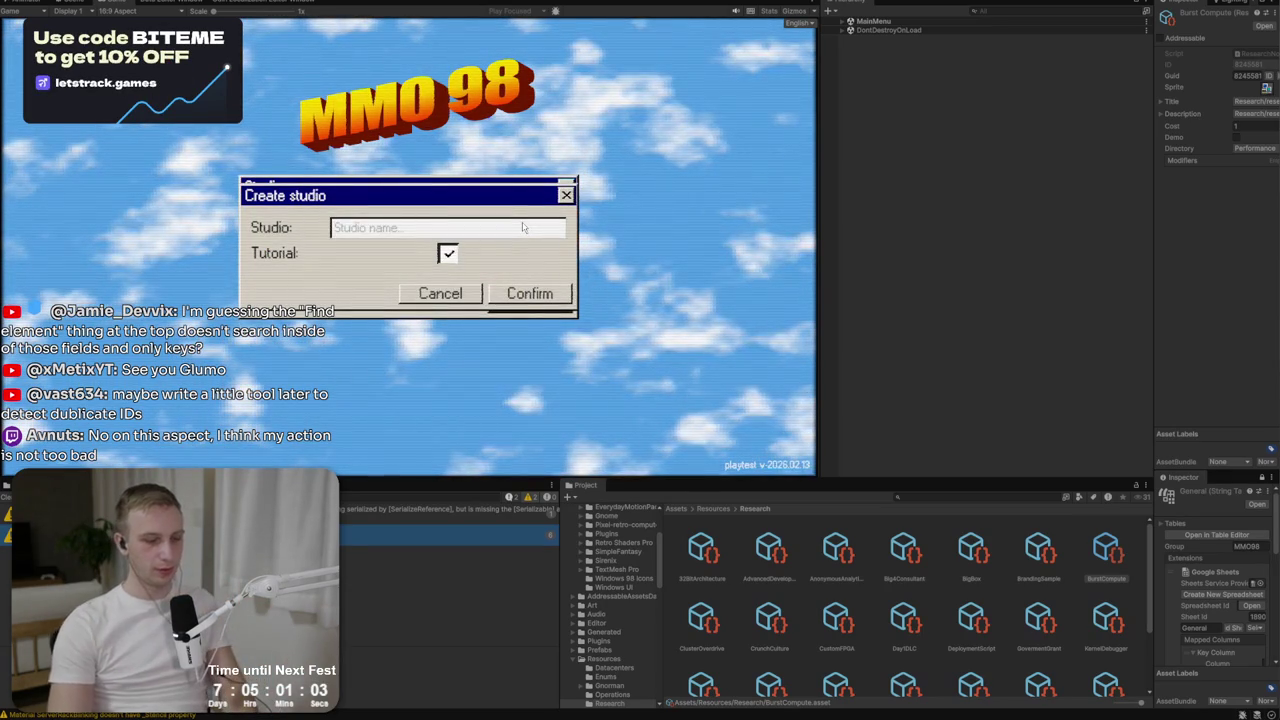
type("Playtest")
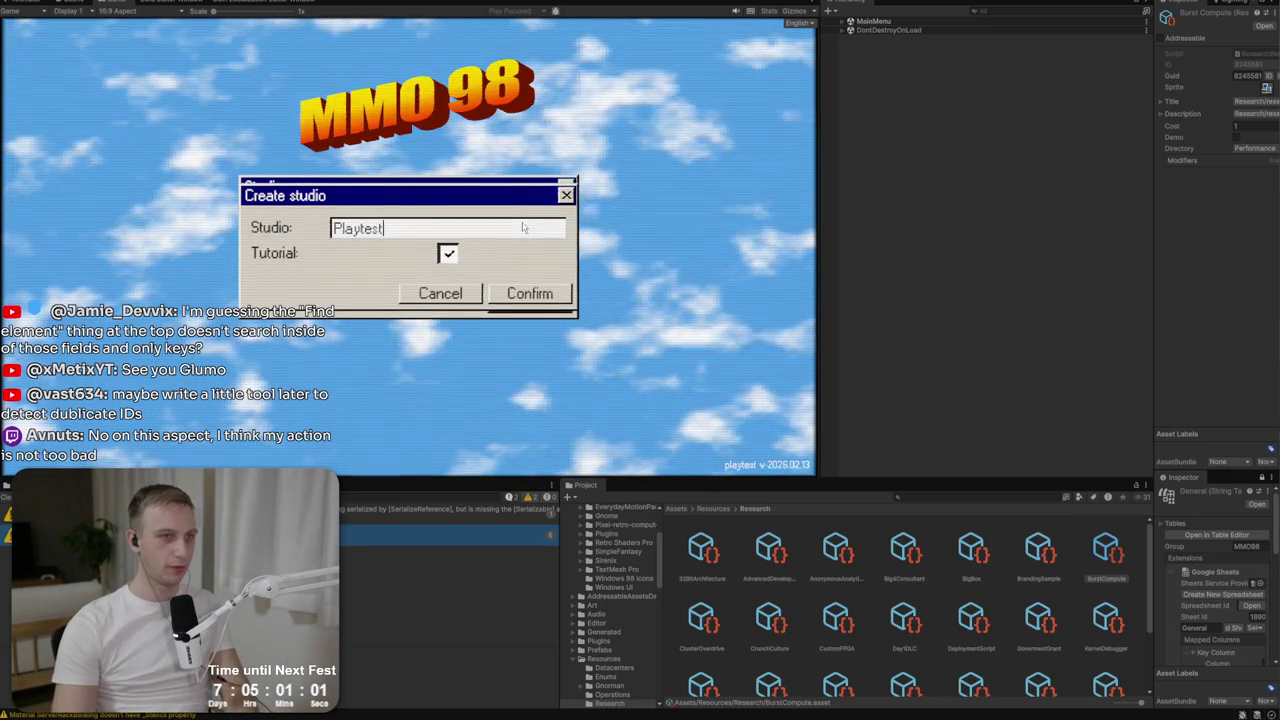
left_click(530, 294)
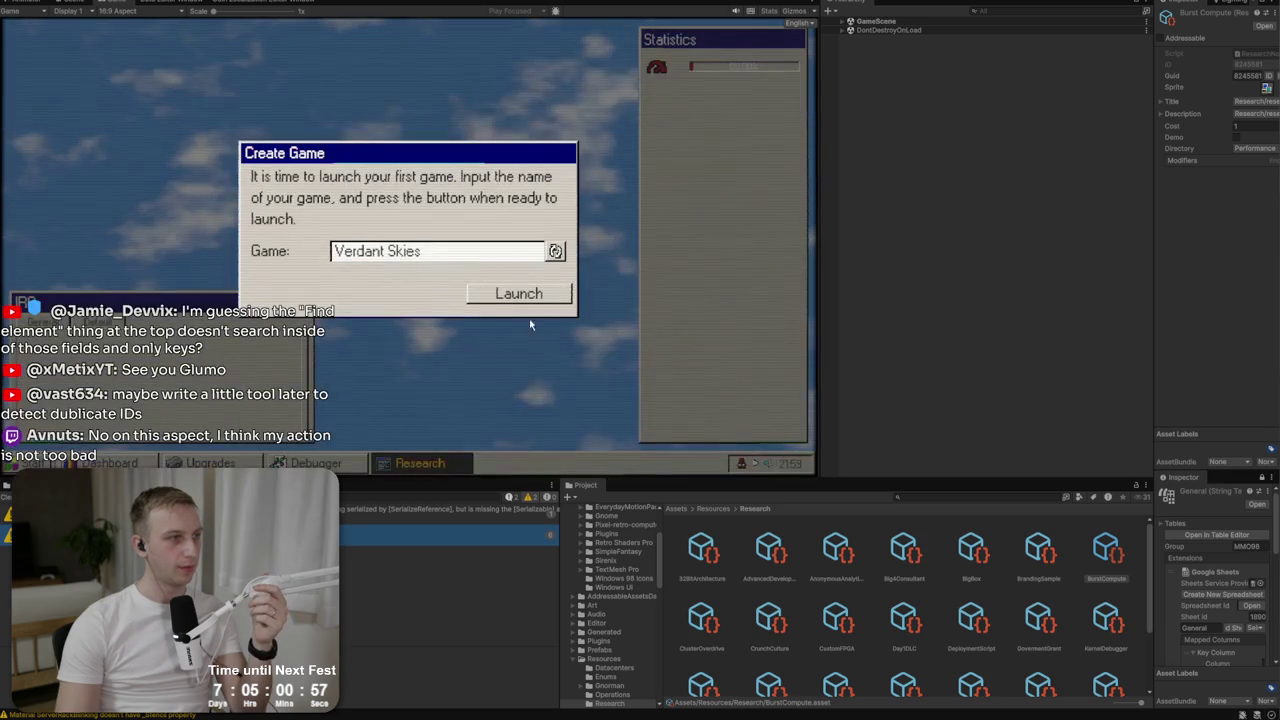
Launch the first game, check its Research categories including Performance, and return to the data table.
left_click(517, 296)
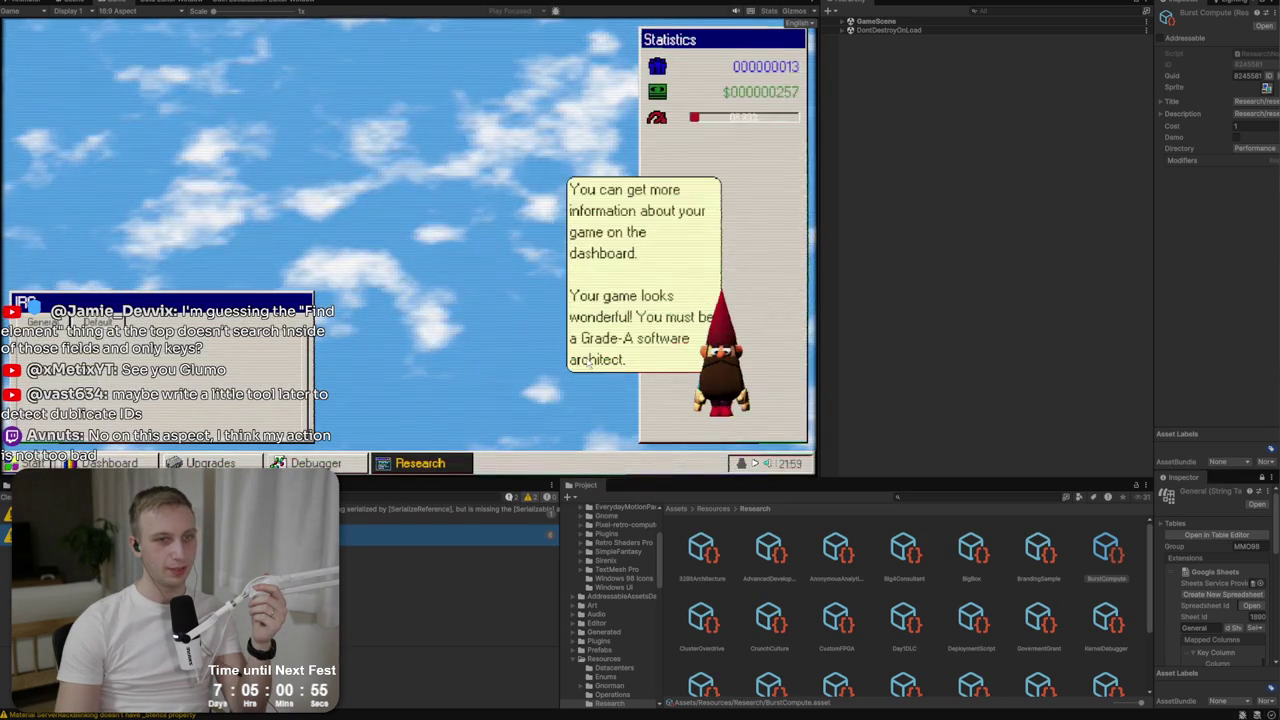
left_click(420, 463)
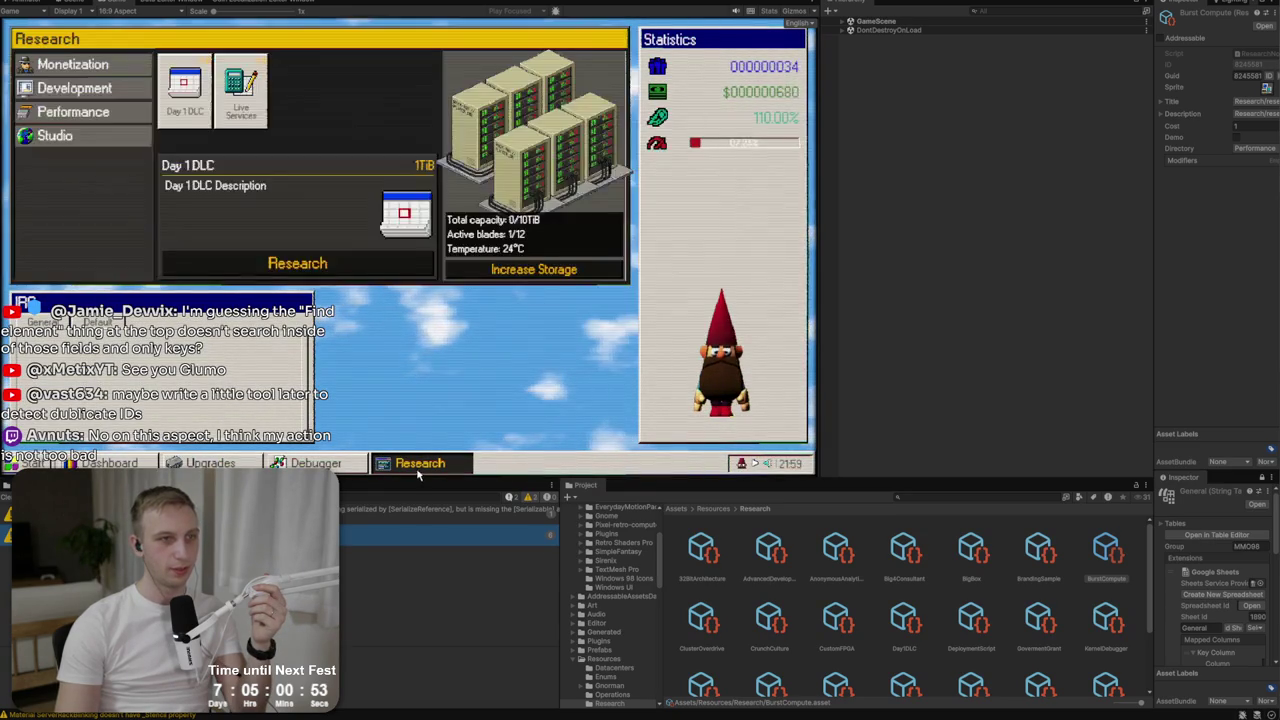
left_click(55, 136)
left_click(73, 112)
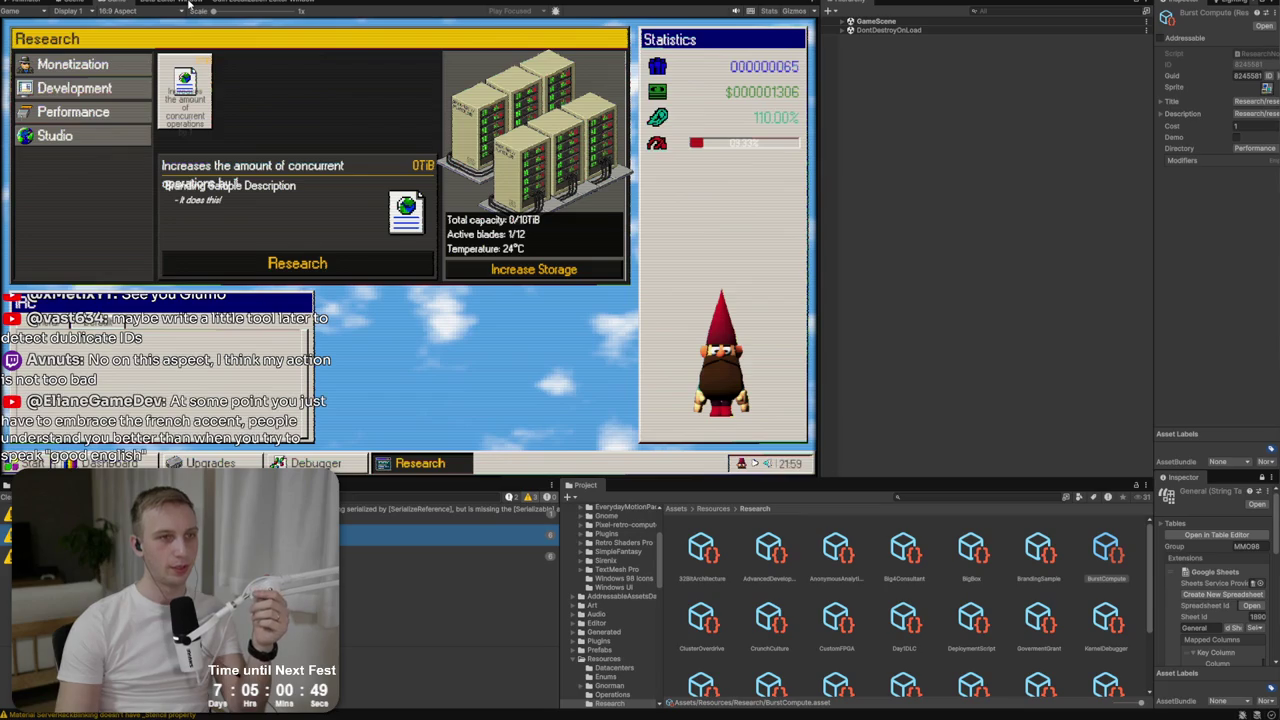
left_click(181, 5)
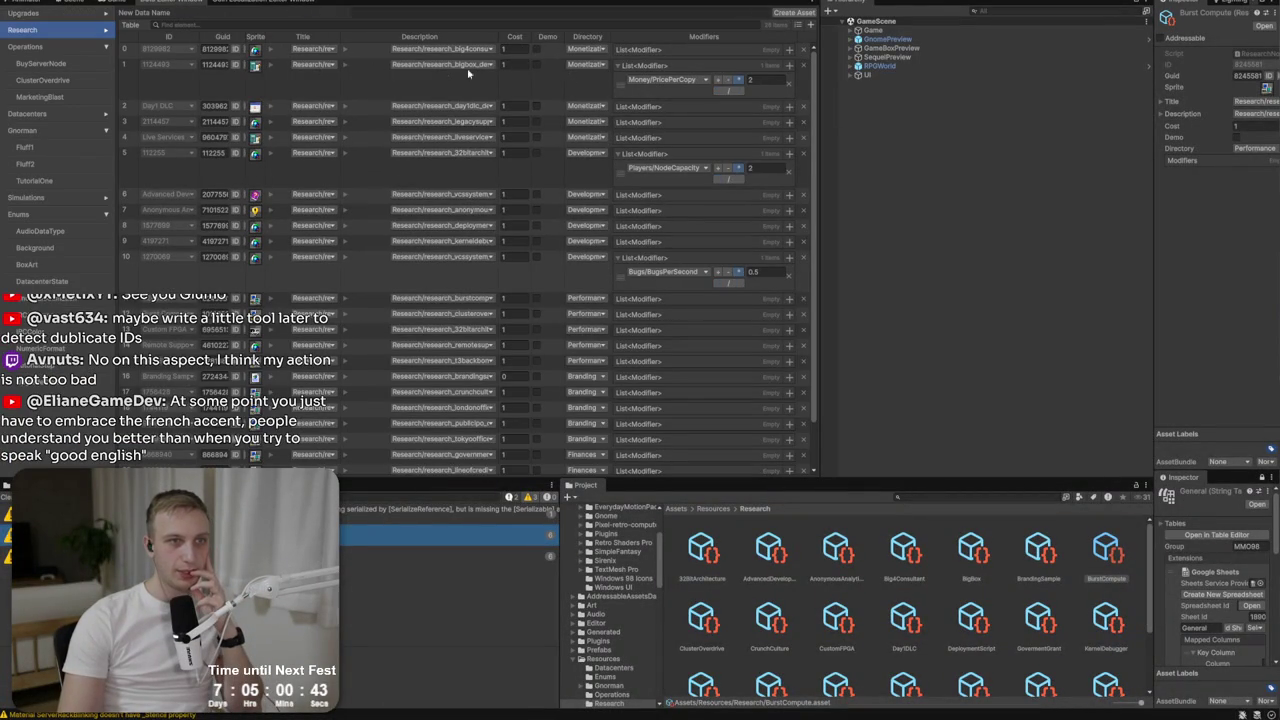
Dismiss a row's Directory dropdown unchanged and select the AdvancedDevelopmentPipelines asset in the Inspector.
left_click(583, 68)
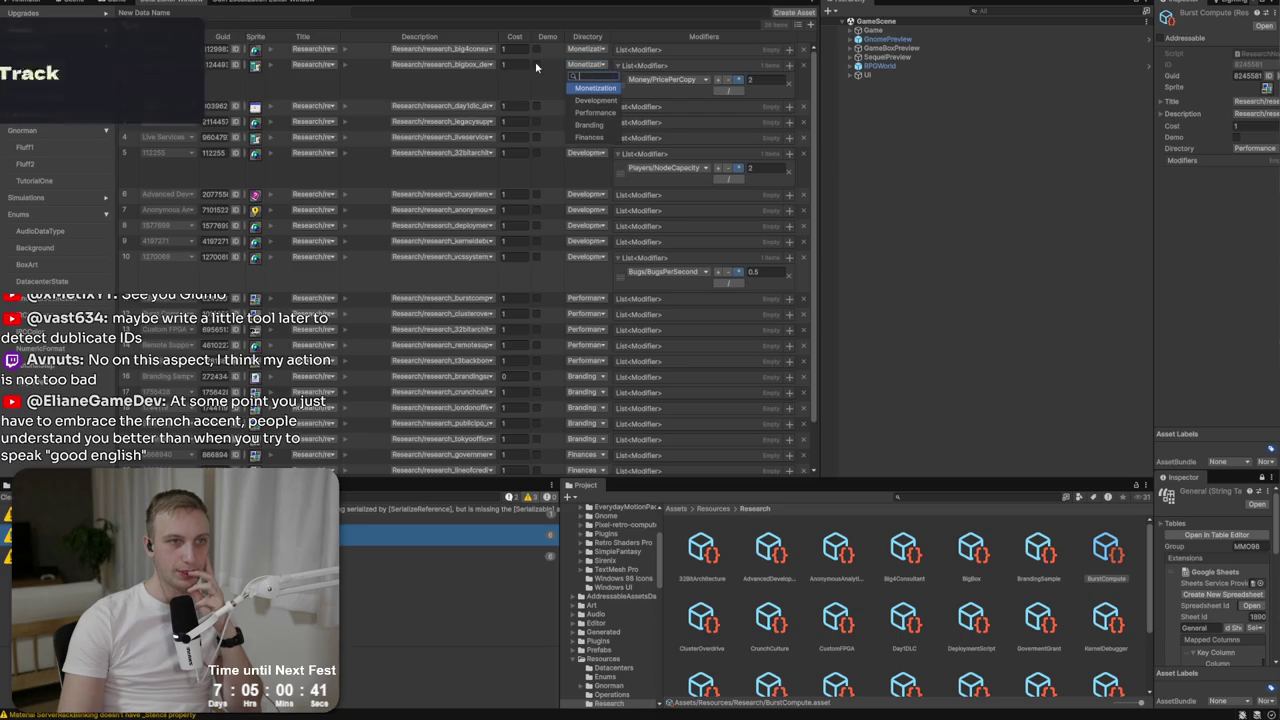
scroll(506, 70, "down", 1)
left_click(494, 54)
scroll(494, 54, "down", 1)
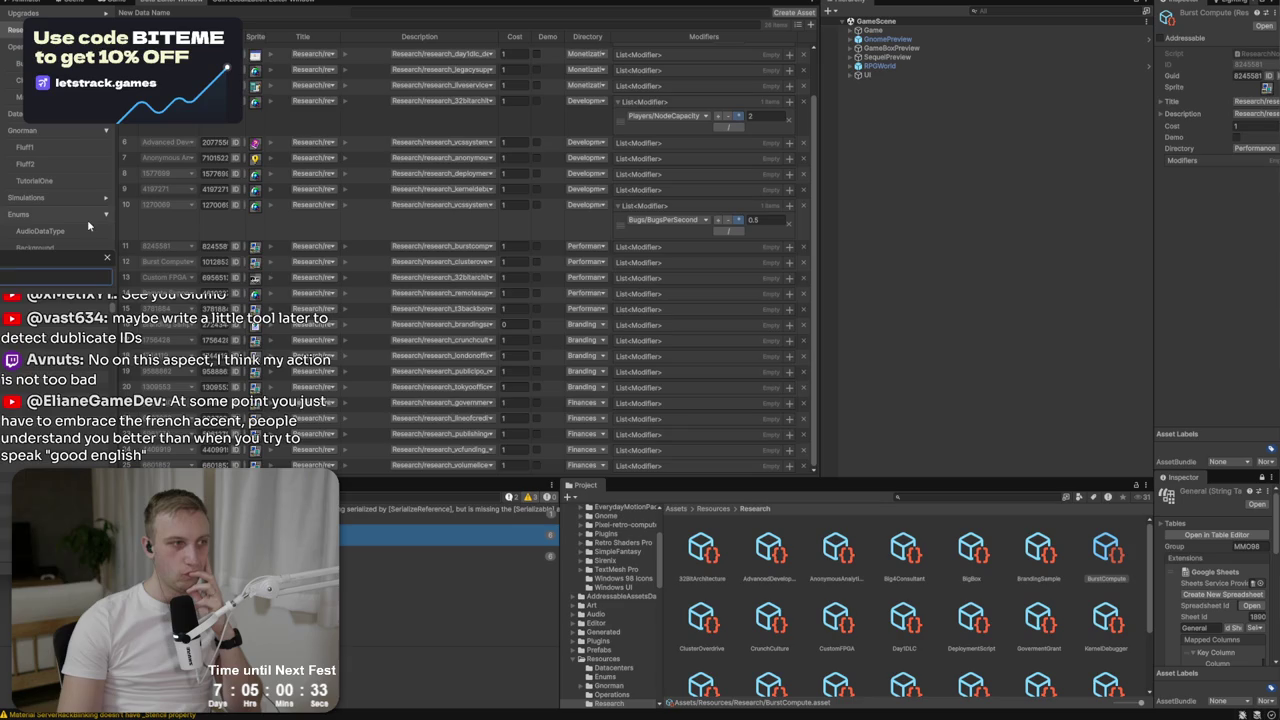
left_click(106, 260)
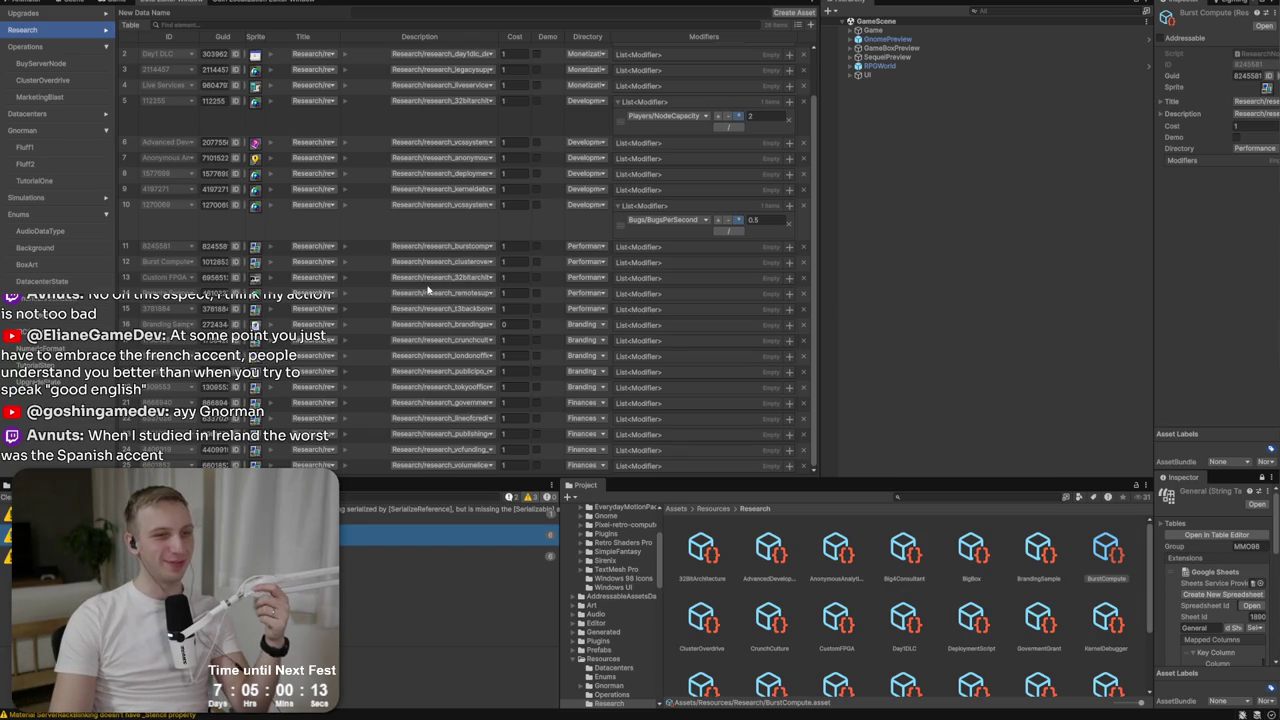
scroll(566, 347, "up", 3)
scroll(309, 283, "down", 3)
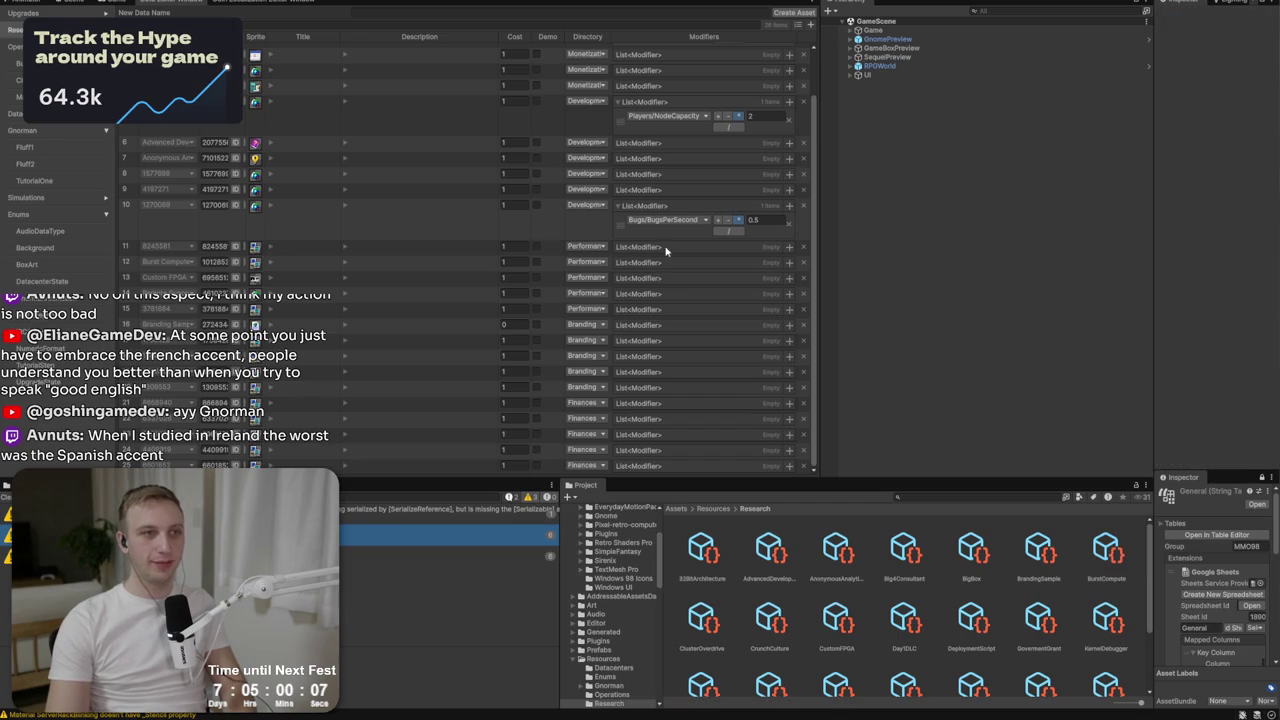
left_click(766, 560)
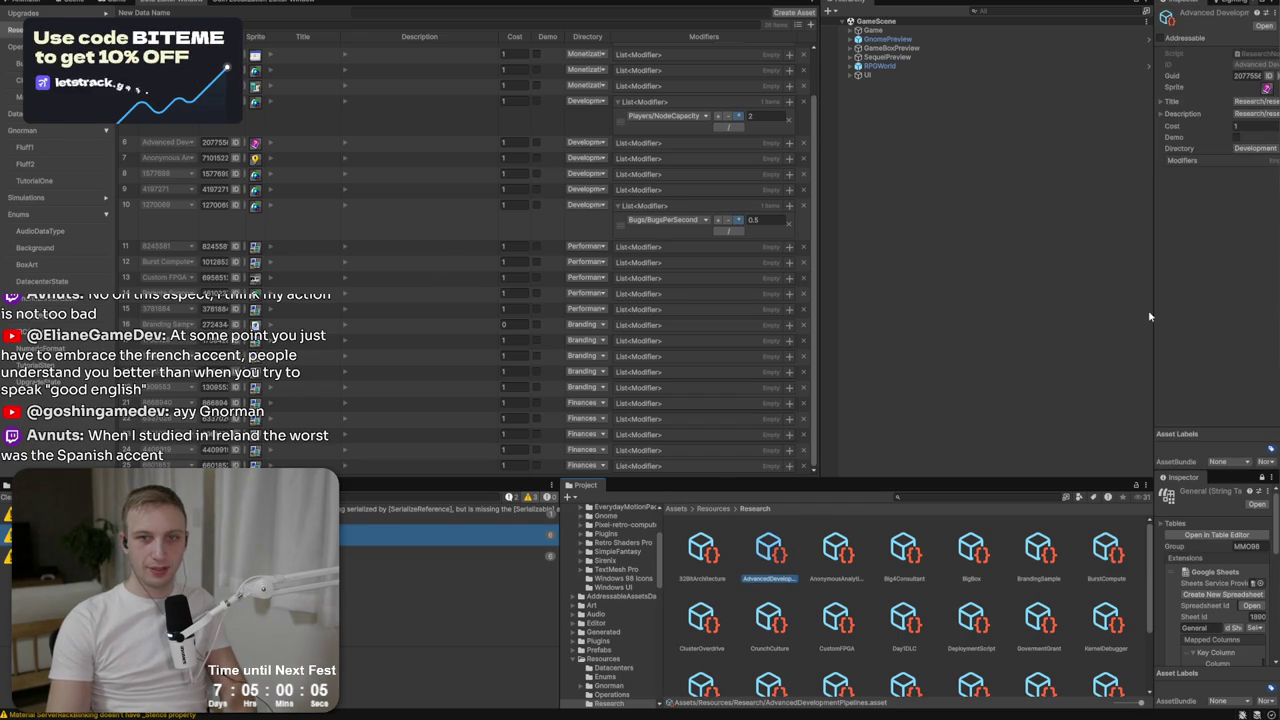
Locate Generated/Data/ResearchNode.g through the Console error and open ResearchNode.g.cs in Rider.
left_click_drag(1152, 316, 1180, 183)
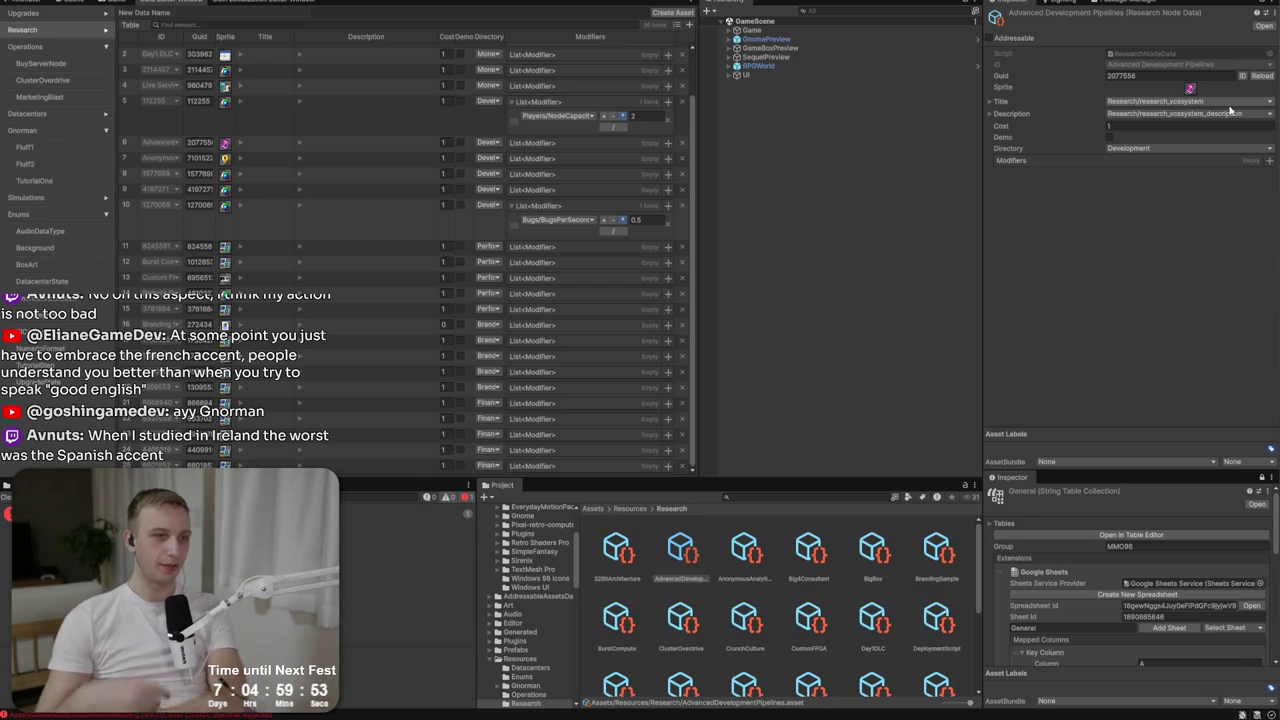
left_click(418, 512)
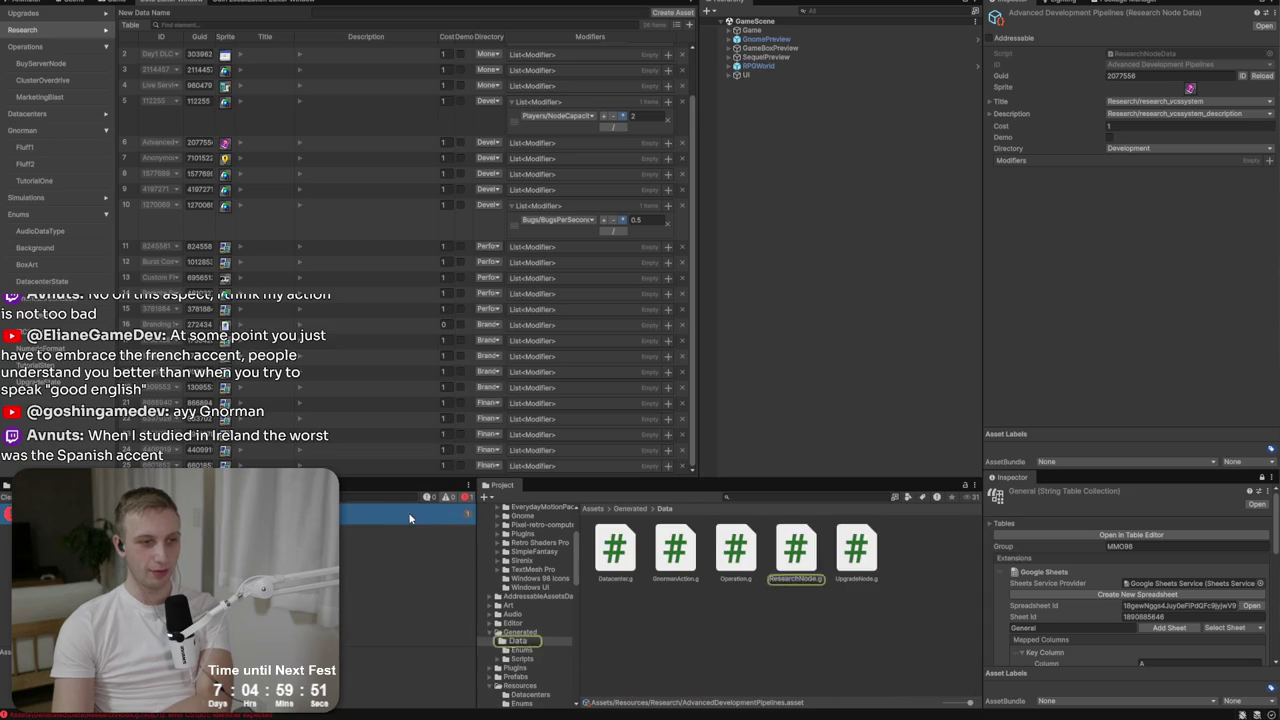
left_click(810, 548)
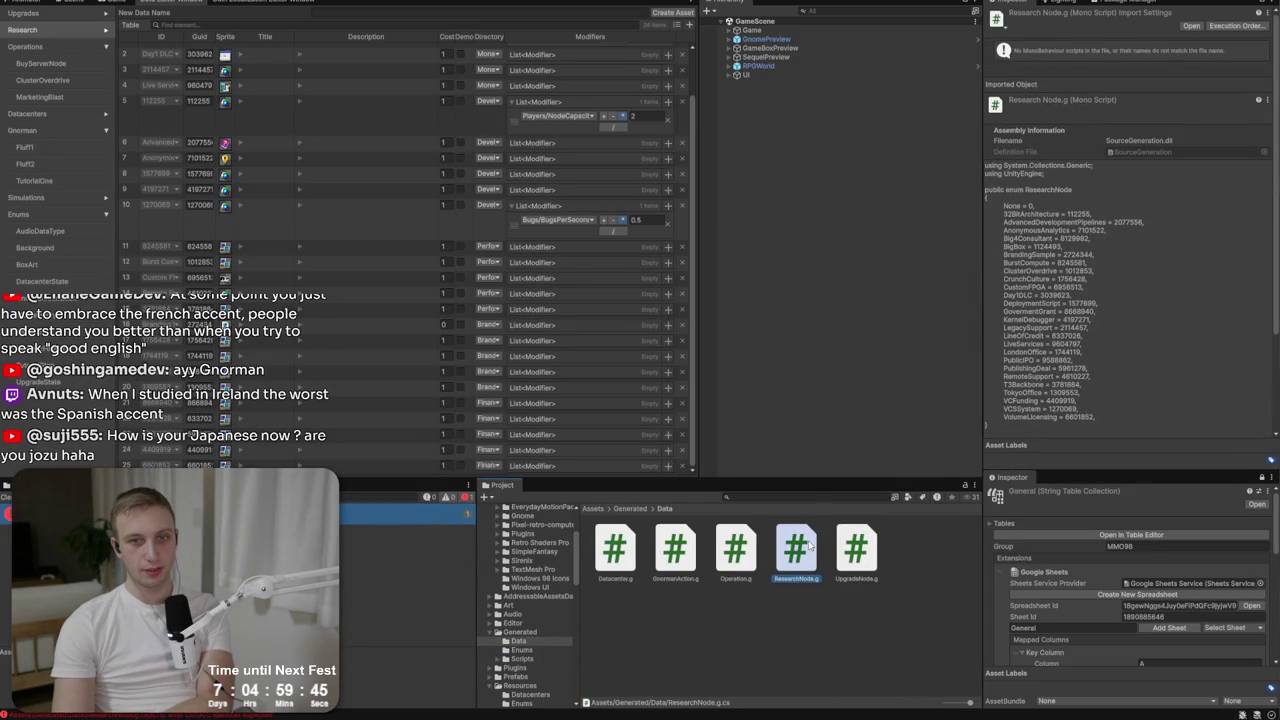
double_click(808, 551)
scroll(622, 503, "down", 3)
scroll(622, 503, "down", 5)
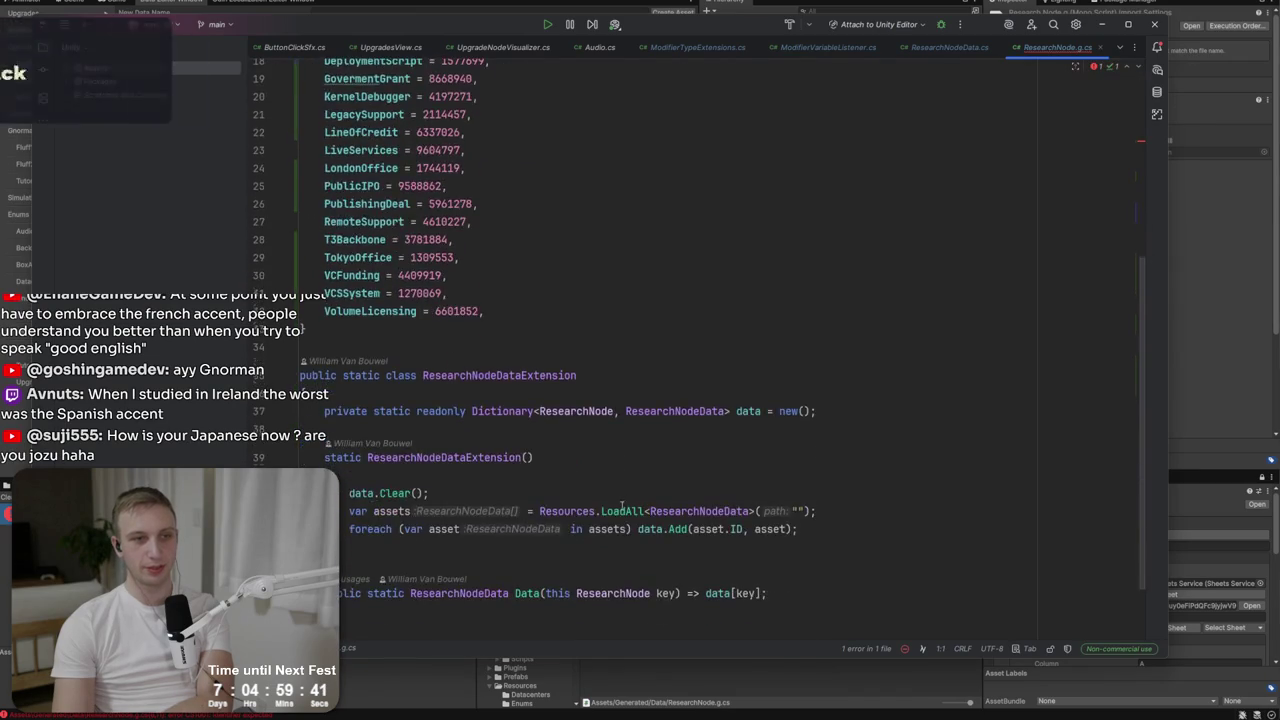
Review the 32BitArchitecture enum entry, close Rider, and focus the Project window search.
scroll(622, 503, "up", 10)
left_click(337, 186)
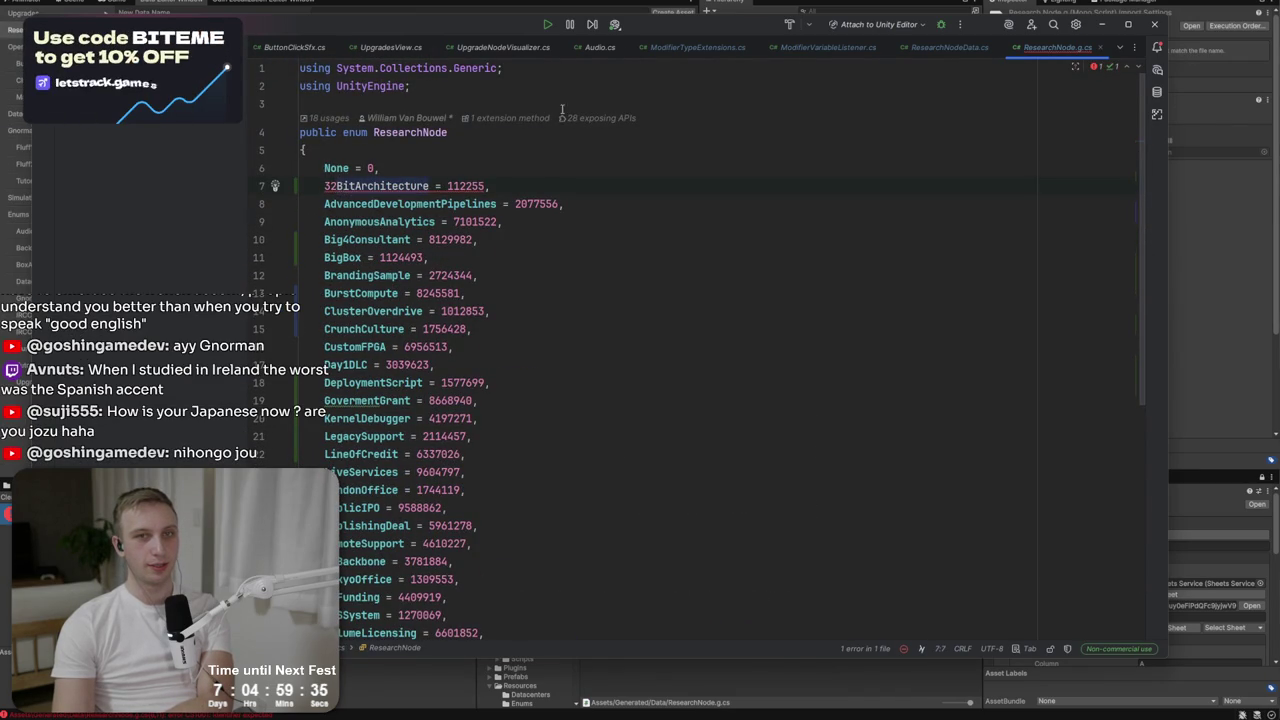
left_click(1155, 27)
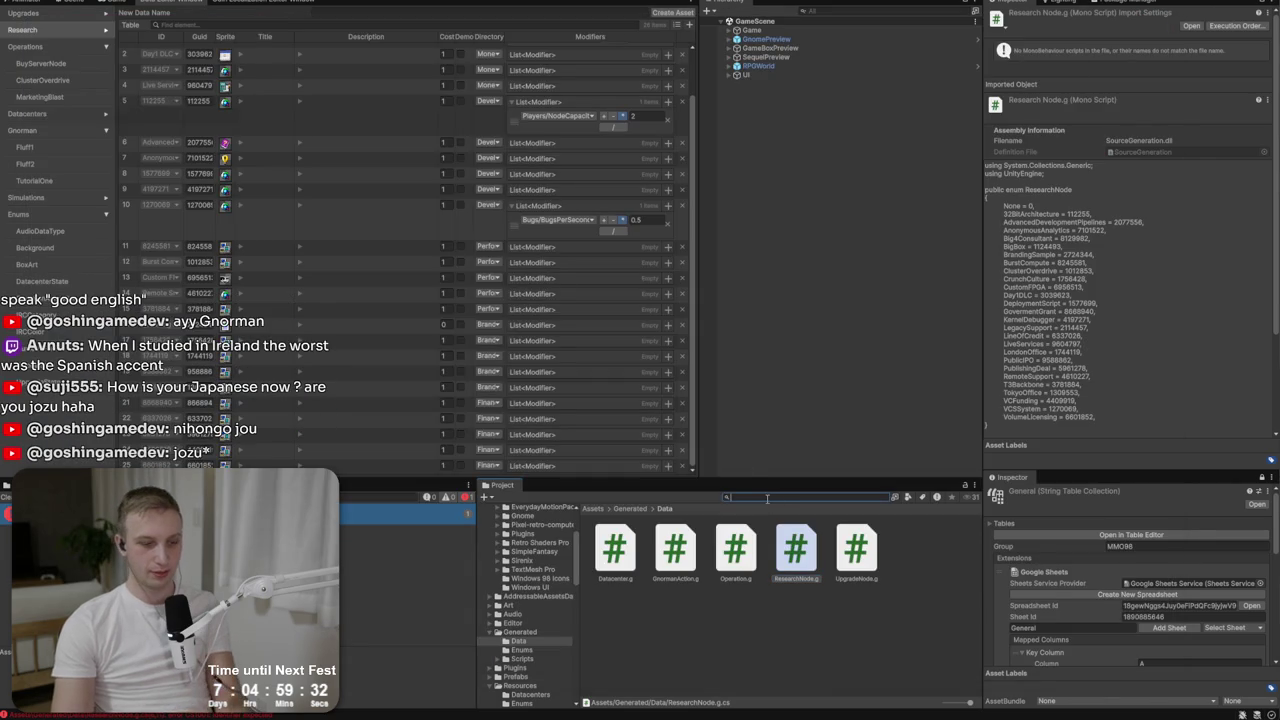
left_click(767, 497)
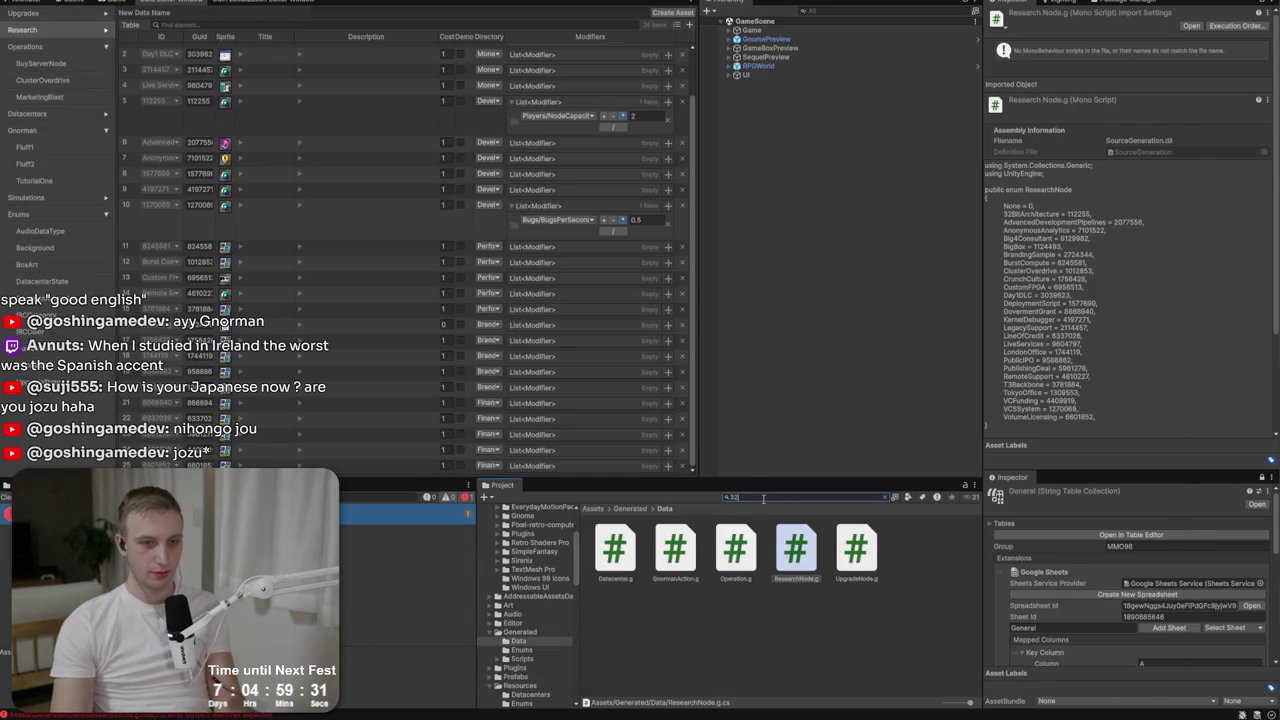
Rename the 32BitArchitecture asset to BitArchitecture, reload IDs, and check the regenerated ResearchNode enum.
type("32b")
right_click(614, 547)
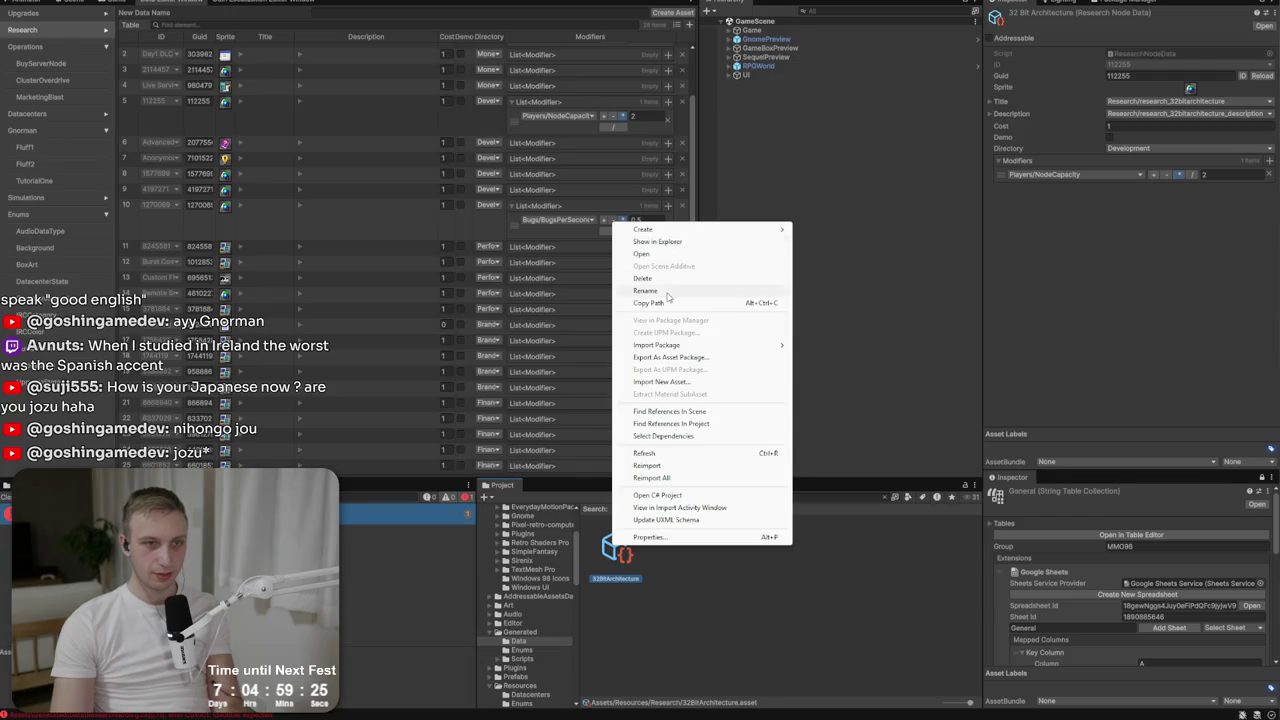
left_click(668, 292)
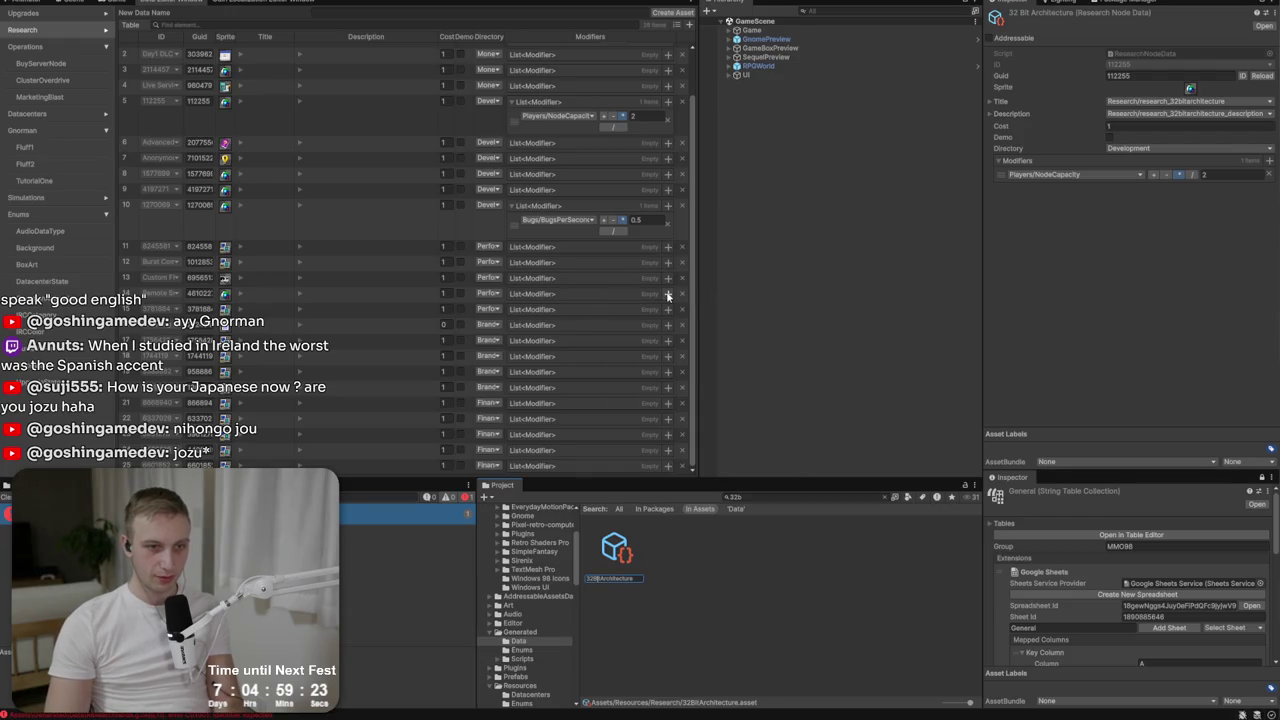
key("BackSpace")
key("BackSpace")
key("BackSpace")
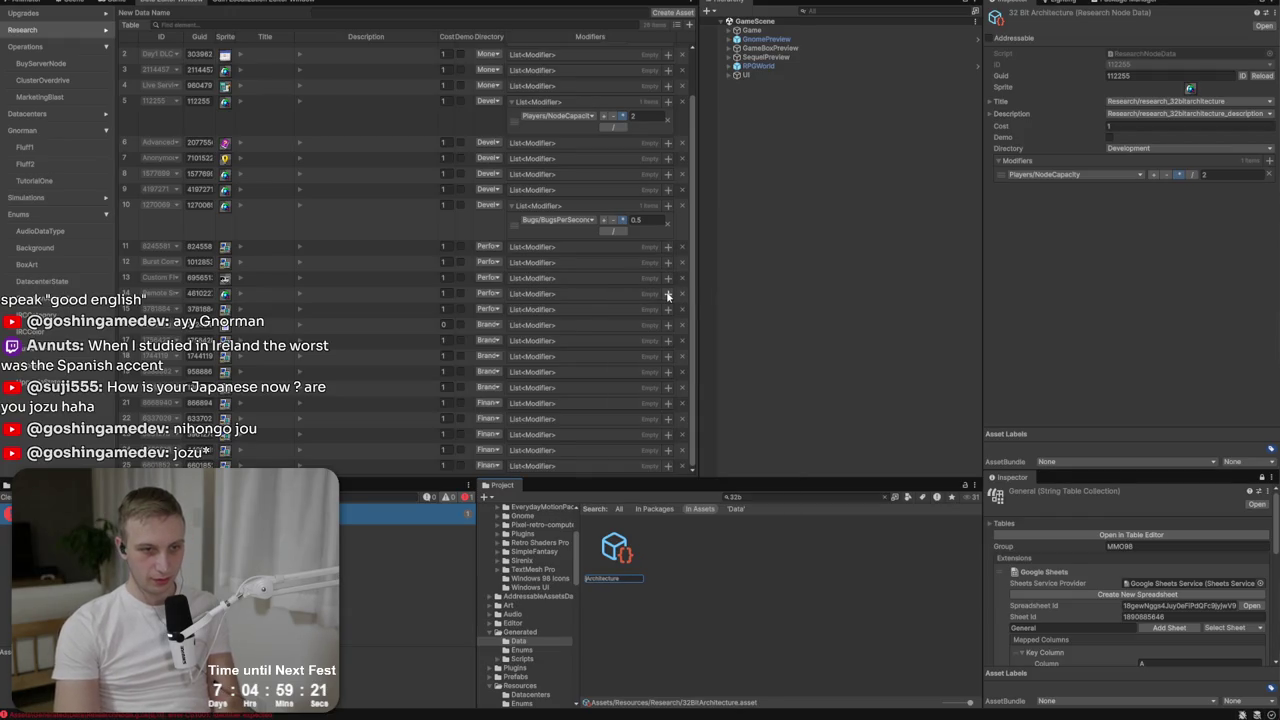
type("8Bit")
key("Return")
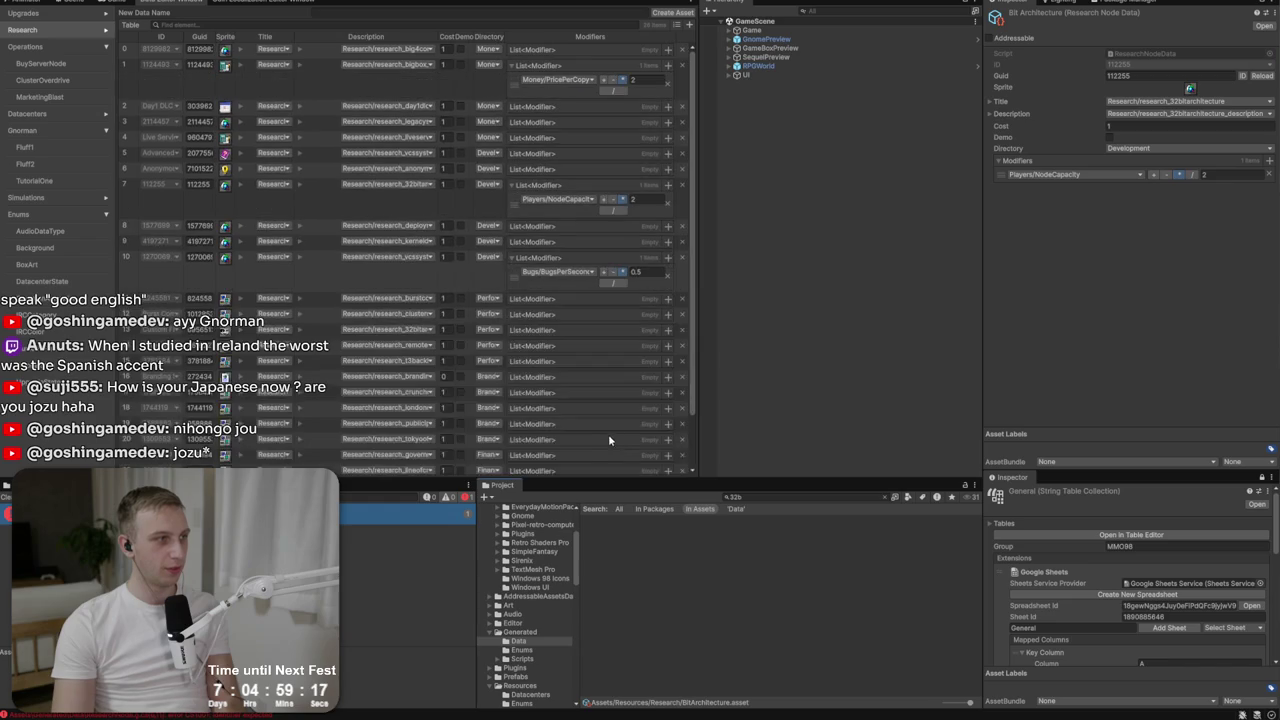
left_click(1262, 76)
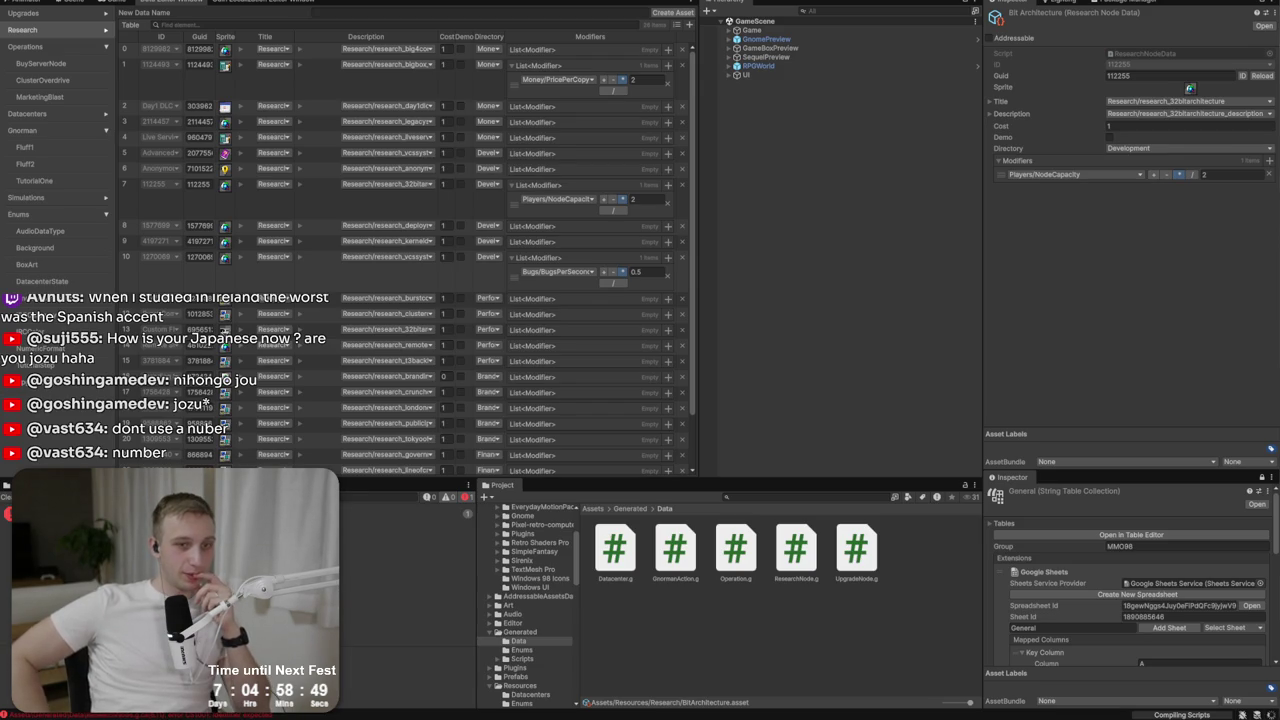
left_click(780, 572)
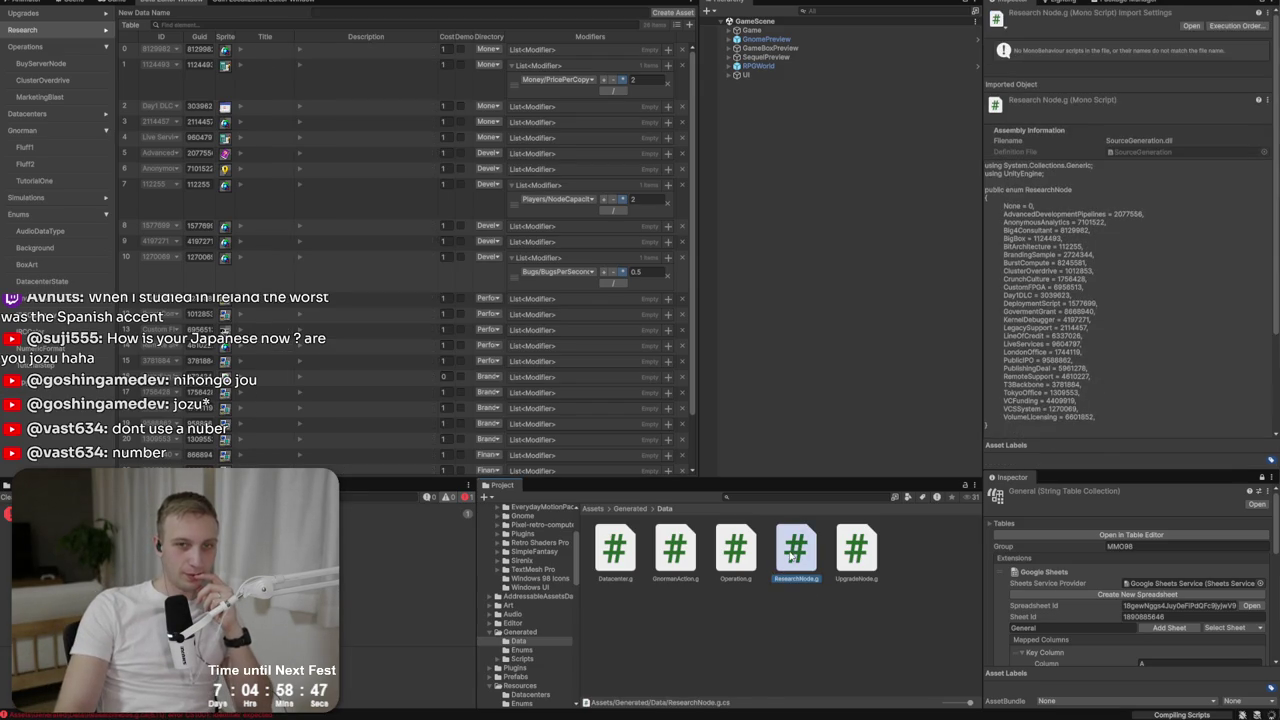
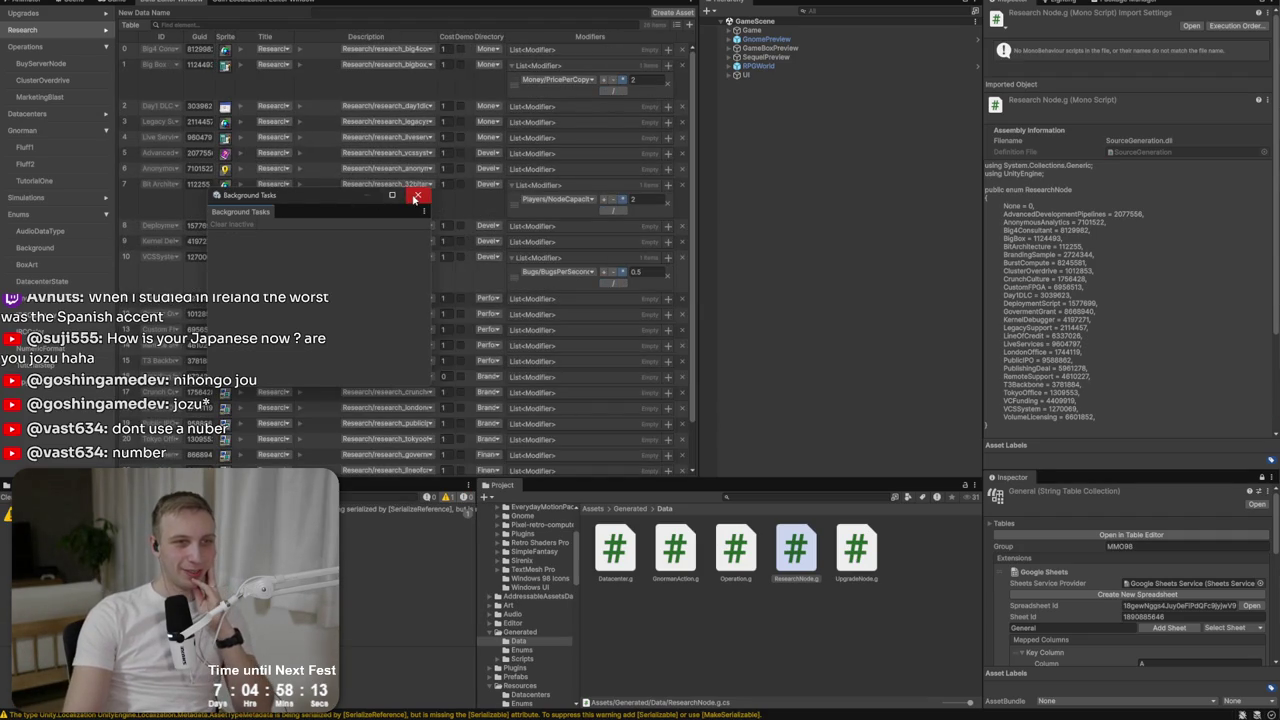
Close the Background Tasks window and enter play mode at the MMO98 main menu.
left_click(416, 196)
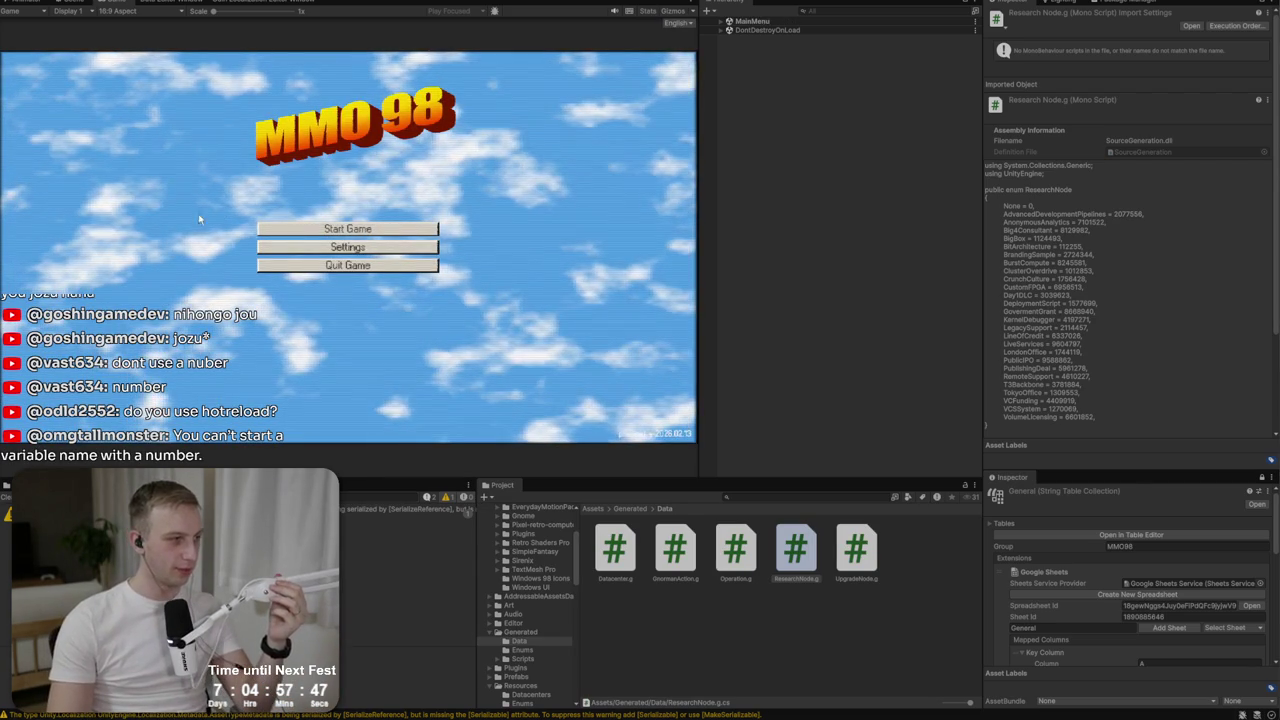
left_click(300, 231)
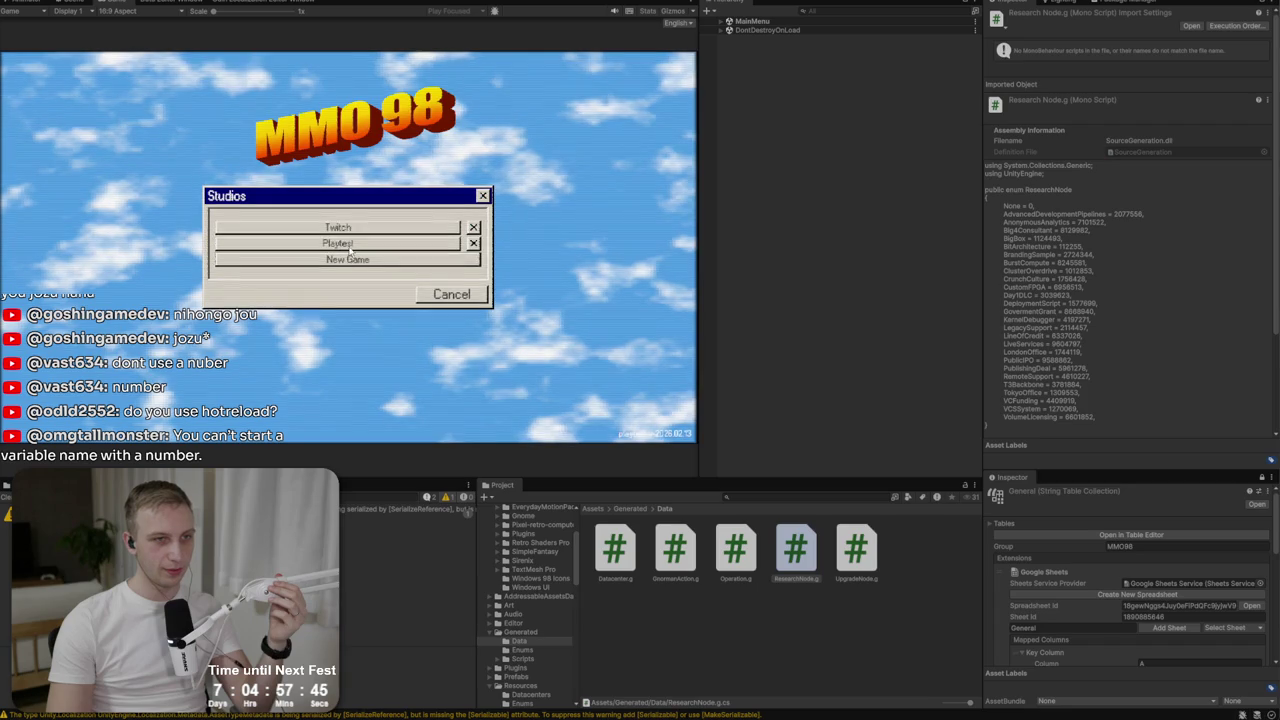
Begin a new game and get through the gnome's tutorial to the dashboard.
left_click(340, 259)
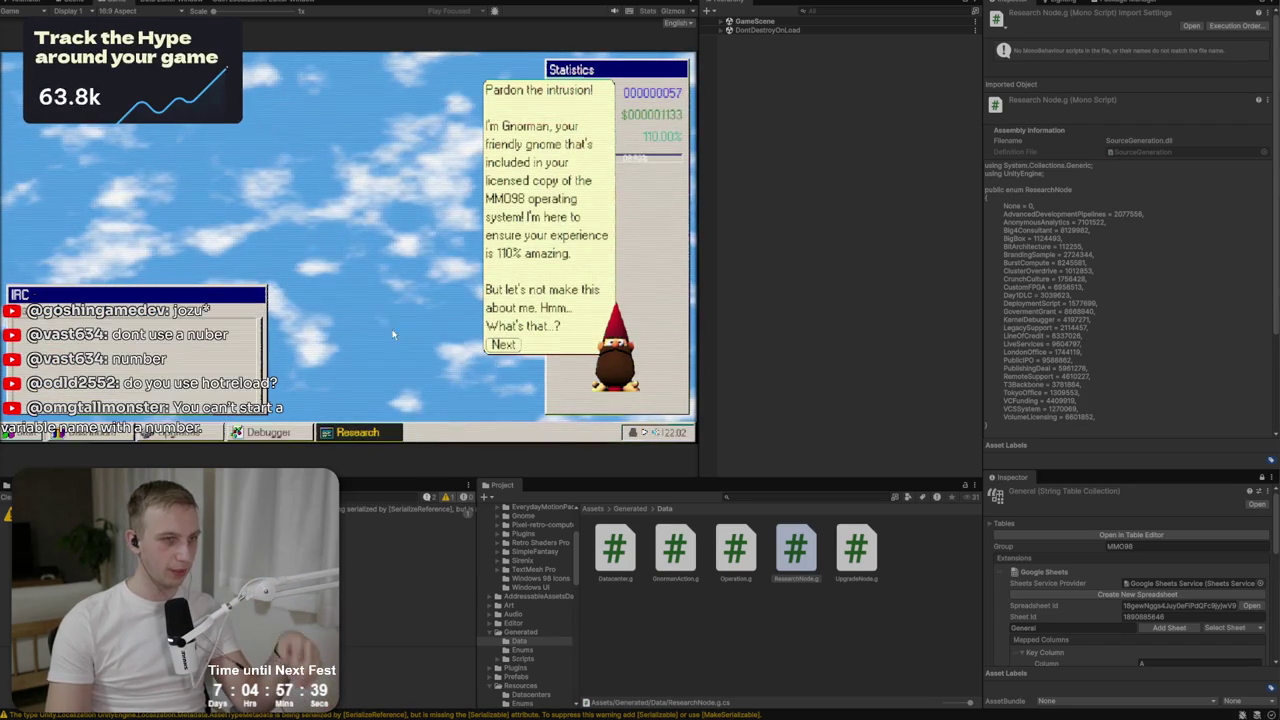
left_click(494, 346)
left_click(494, 346)
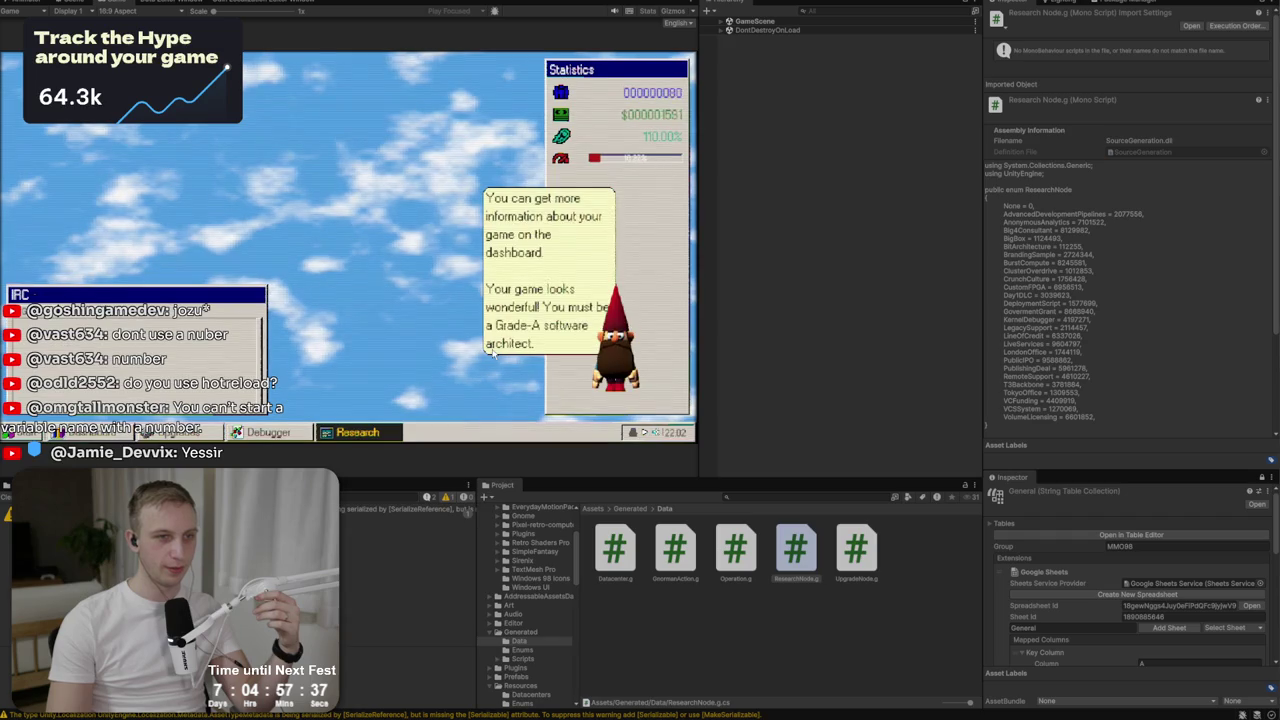
left_click(497, 346)
Open the Research window and browse its Monetization, Development, Performance and Studio categories.
left_click(332, 431)
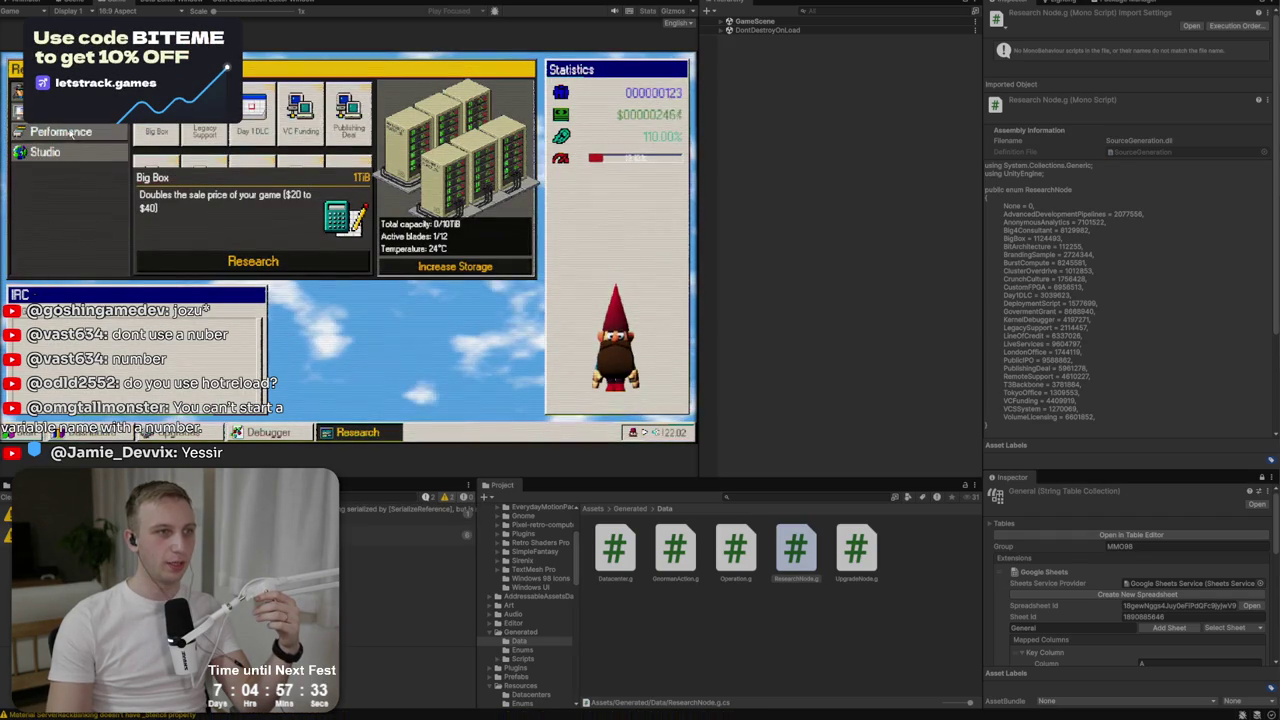
left_click(65, 140)
left_click(45, 151)
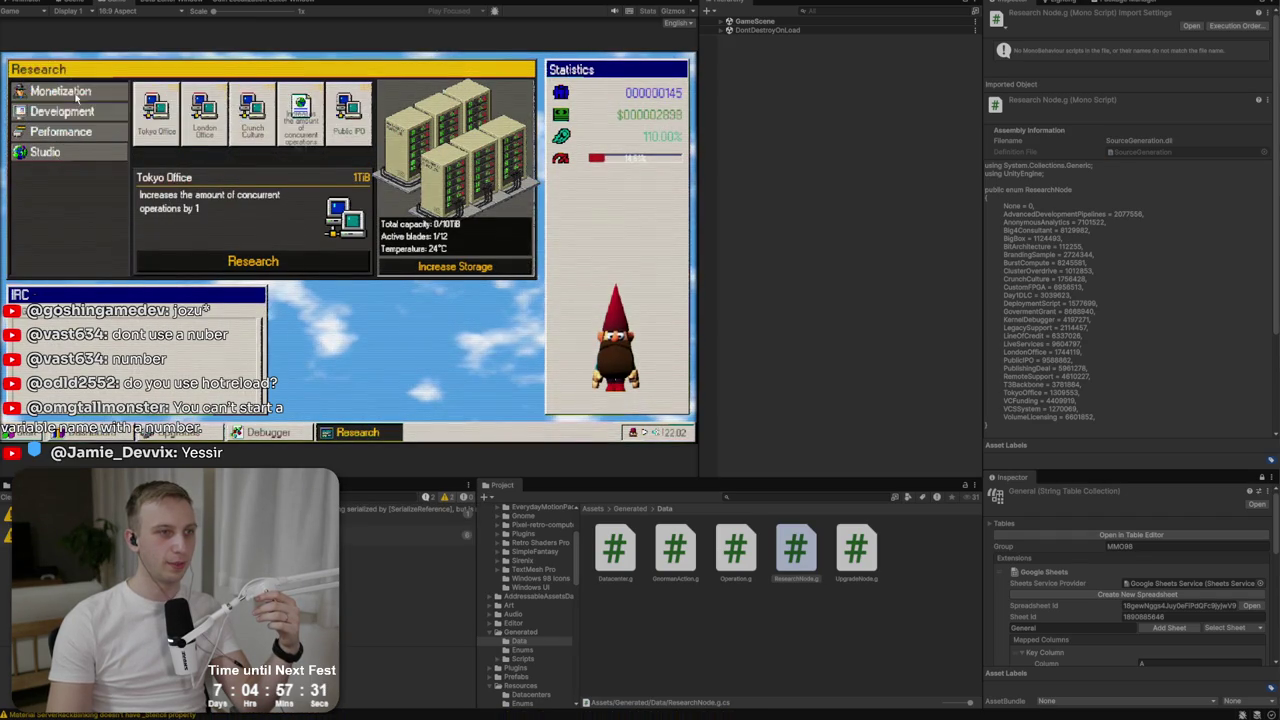
left_click(77, 93)
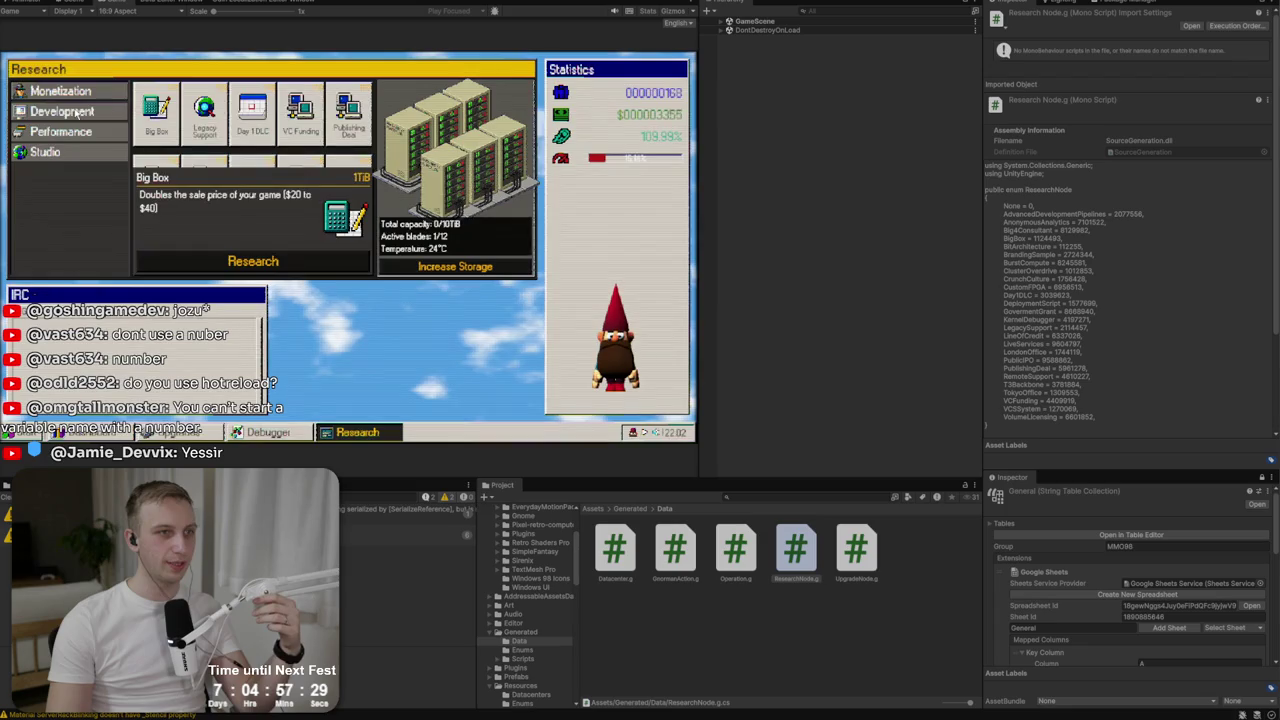
left_click(77, 114)
left_click(80, 133)
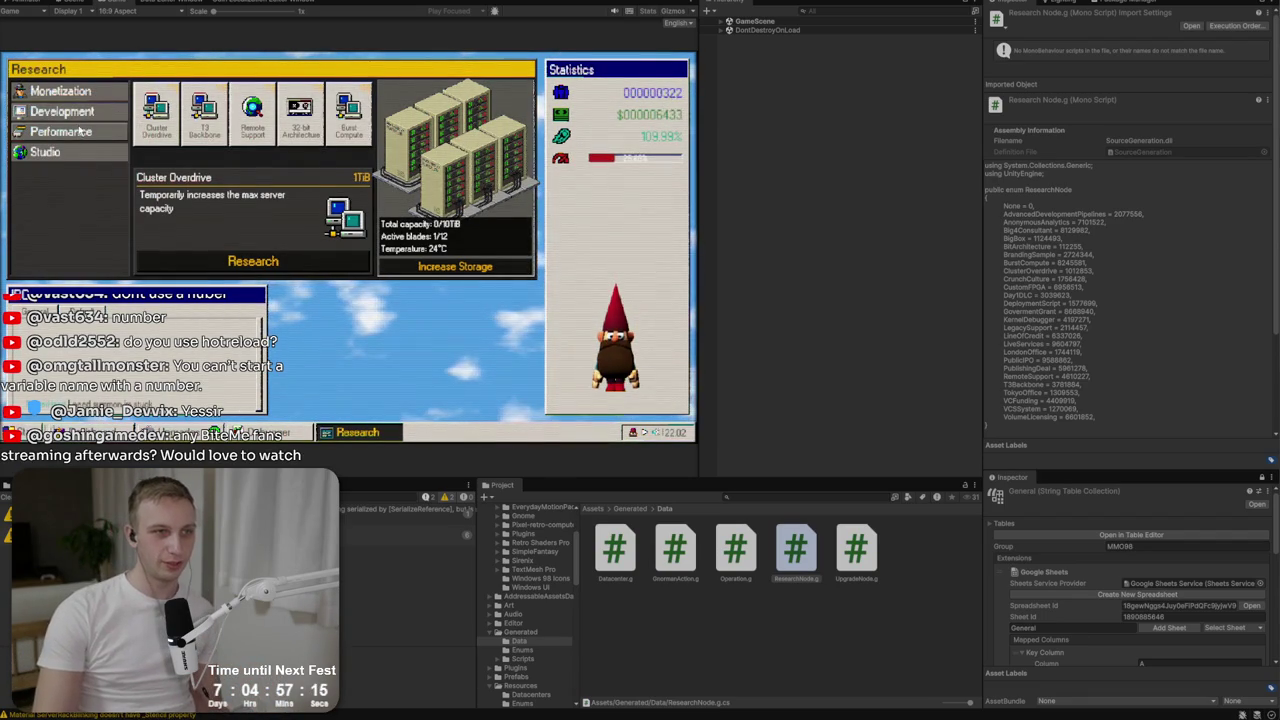
left_click(57, 93)
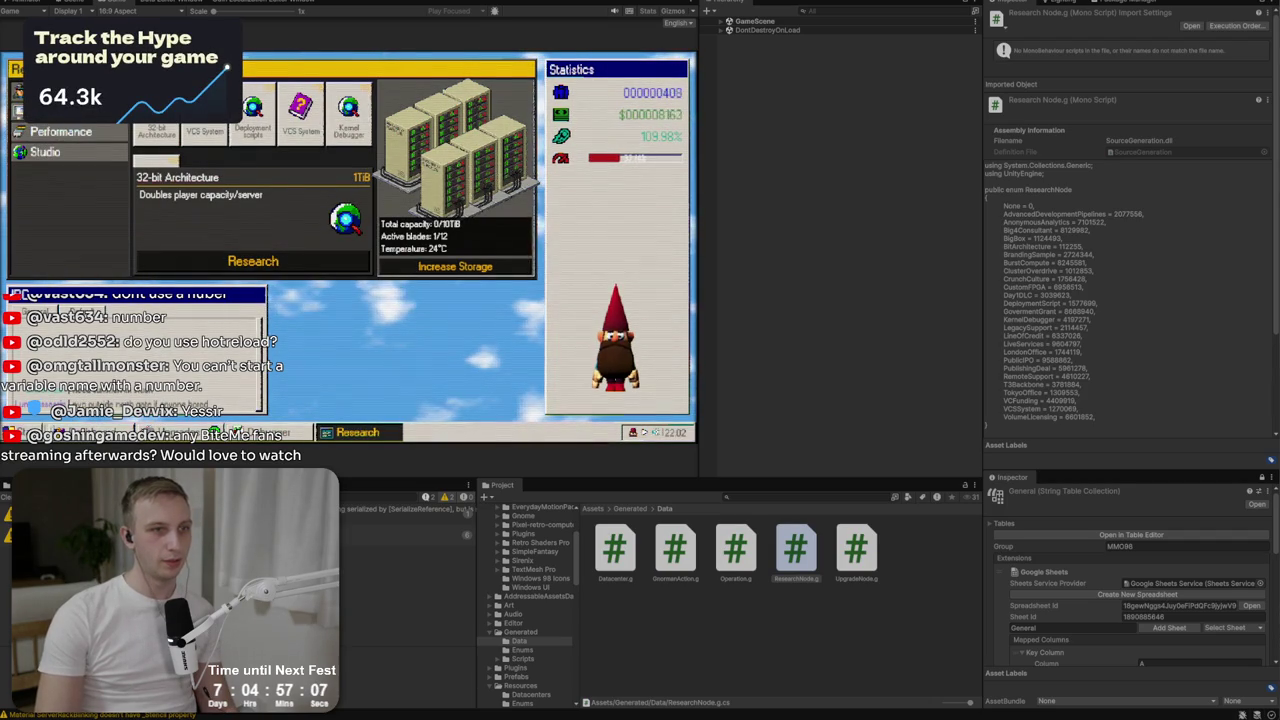
left_click(240, 262)
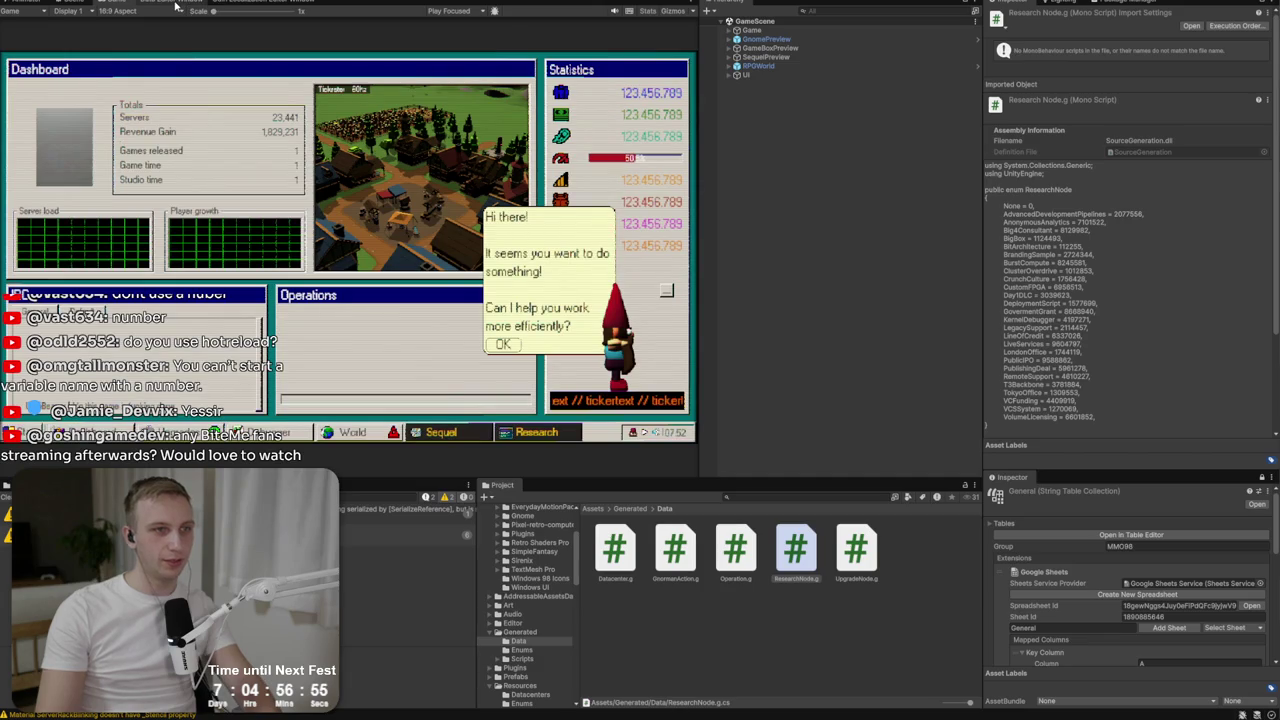
left_click(176, 4)
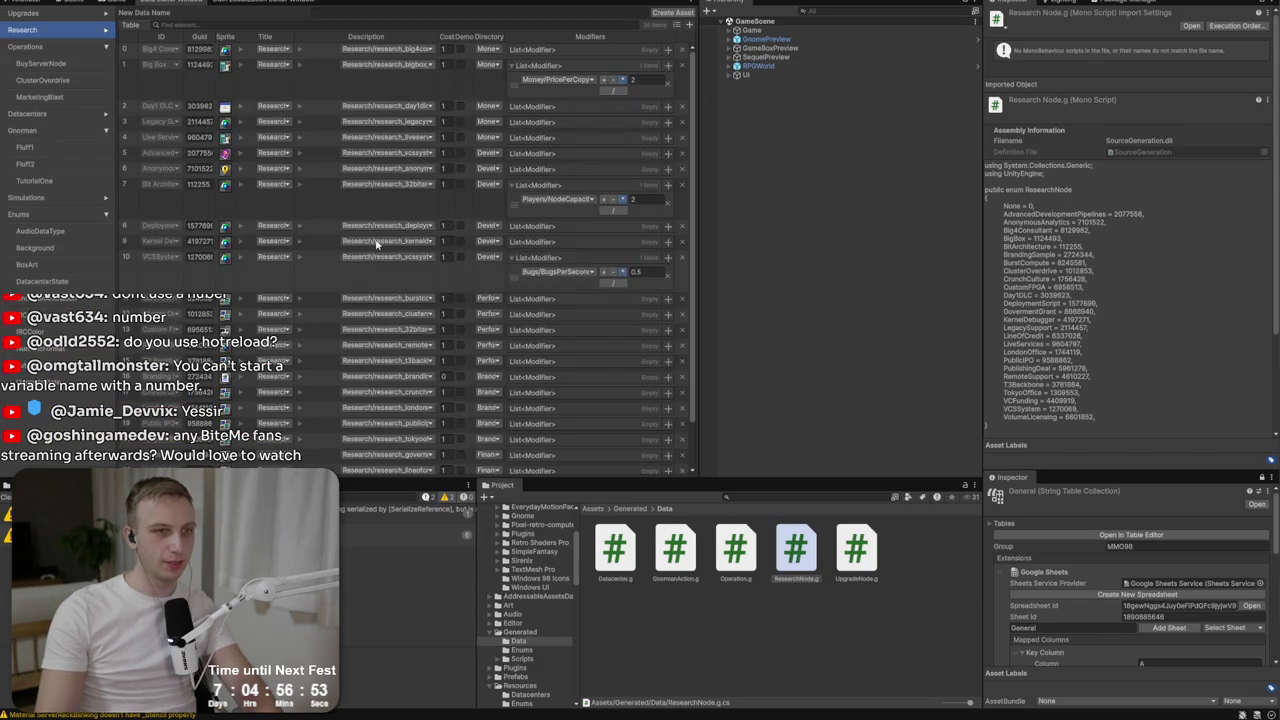
Widen the Research data table, check the last row's Directory choices, and start a Project search.
scroll(377, 244, "down", 2)
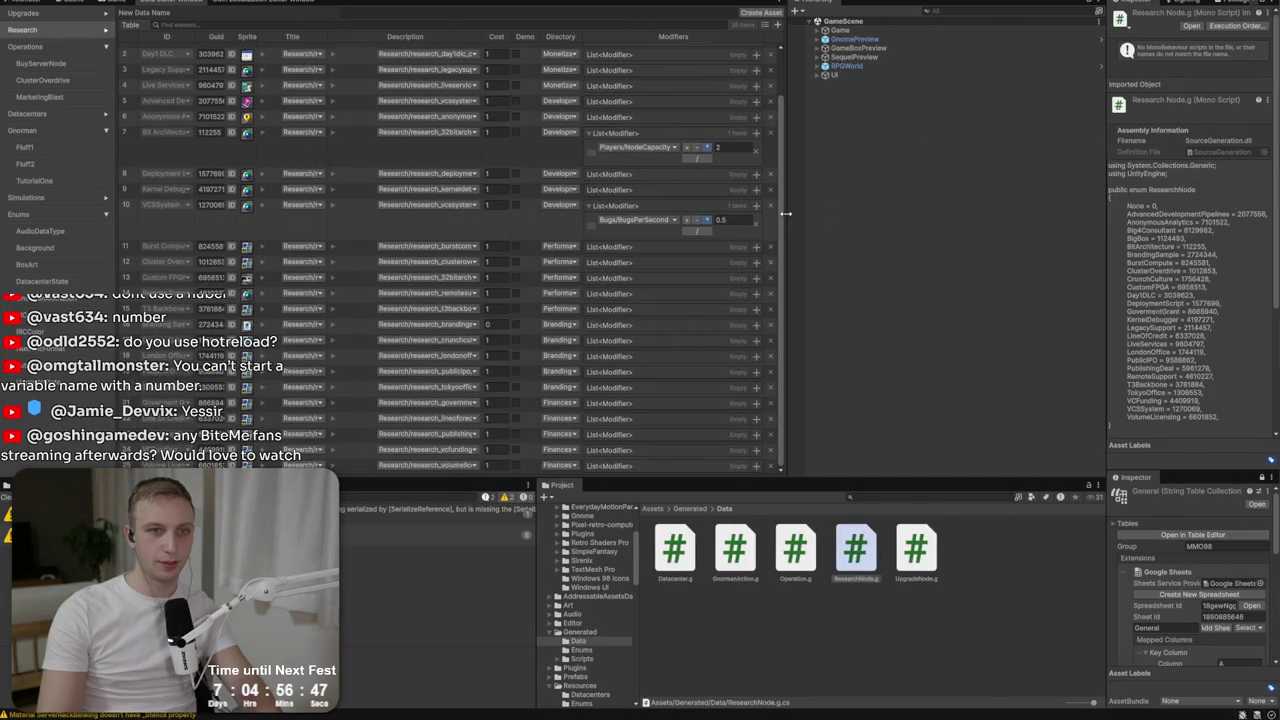
left_click_drag(787, 213, 916, 208)
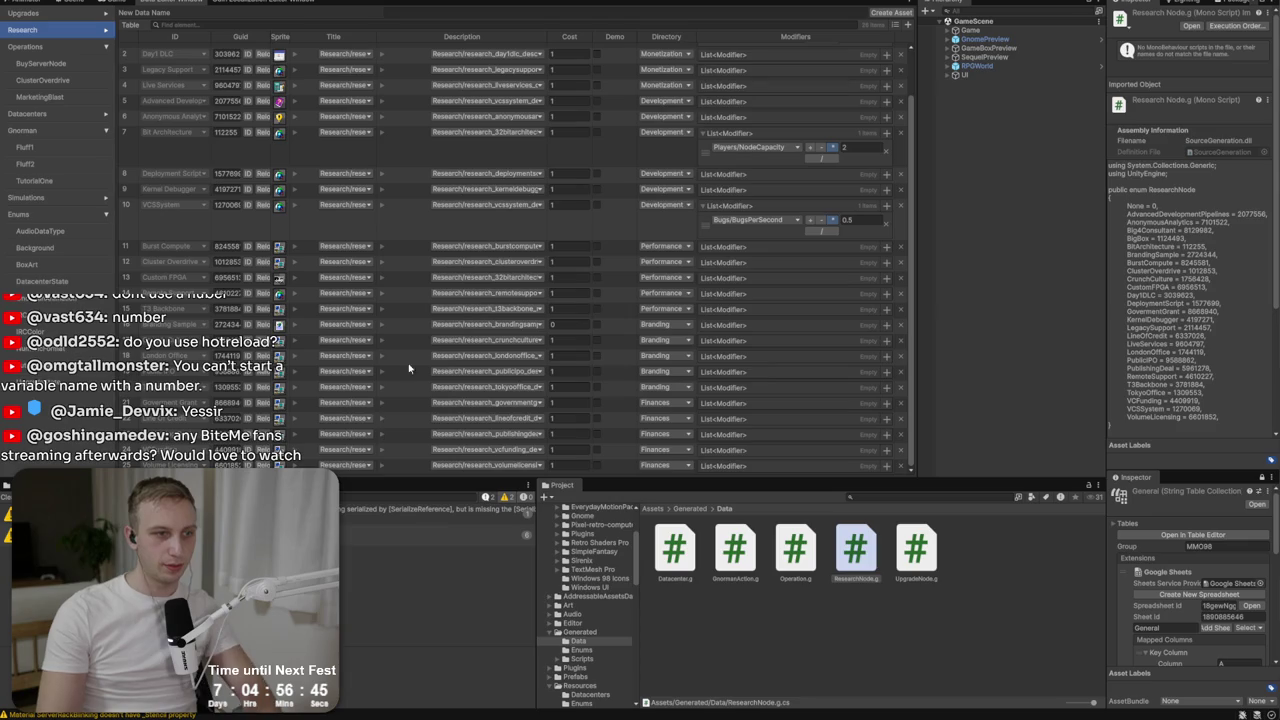
scroll(661, 459, "up", 3)
scroll(659, 446, "down", 3)
left_click(661, 466)
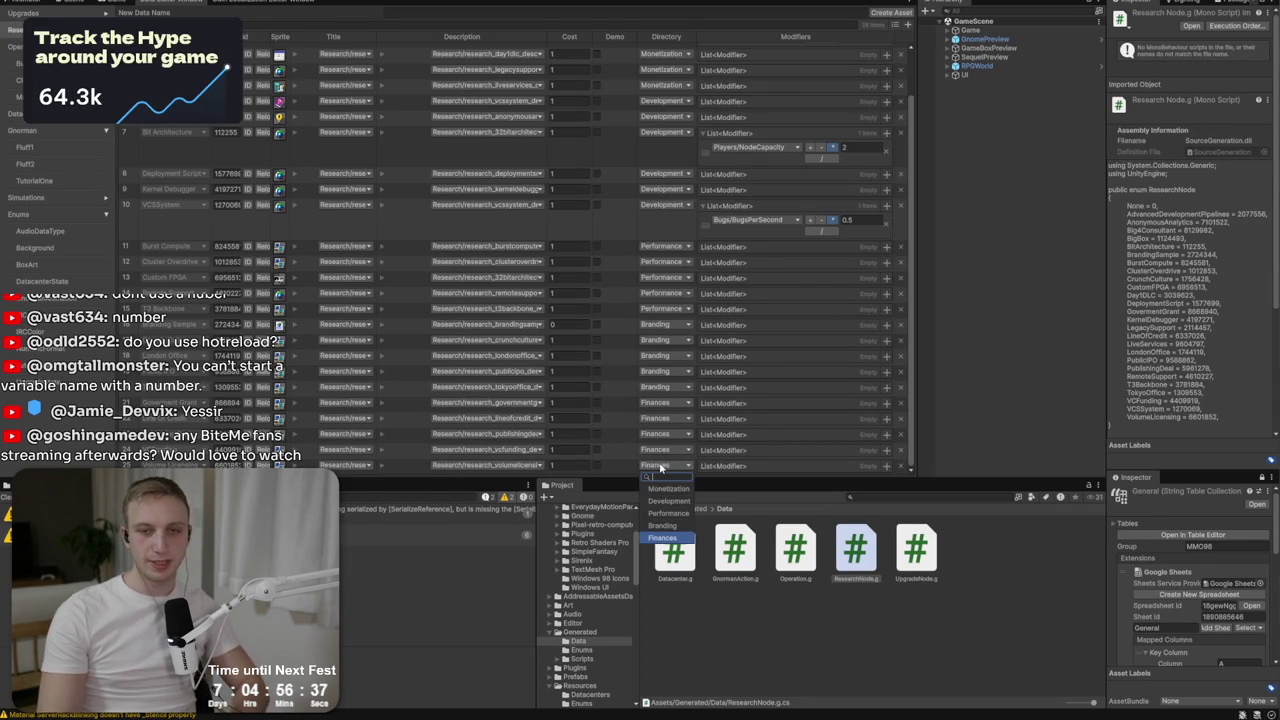
left_click(976, 81)
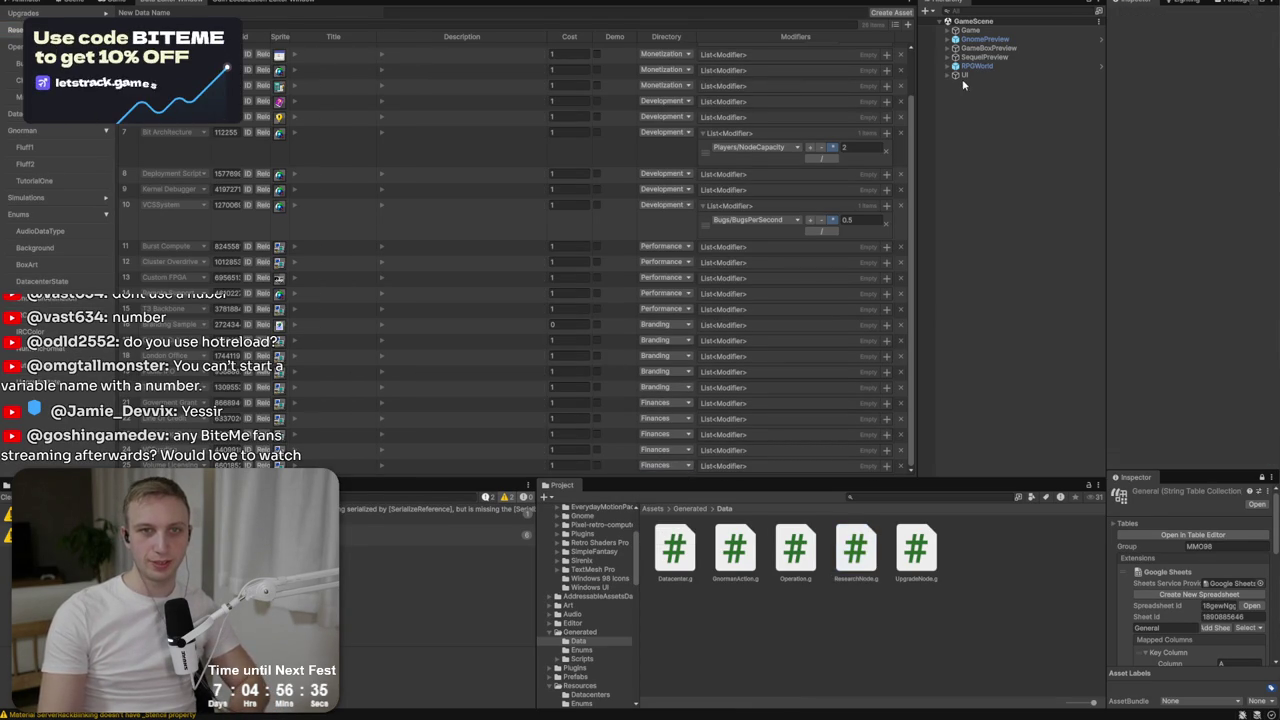
left_click(927, 497)
type("archv")
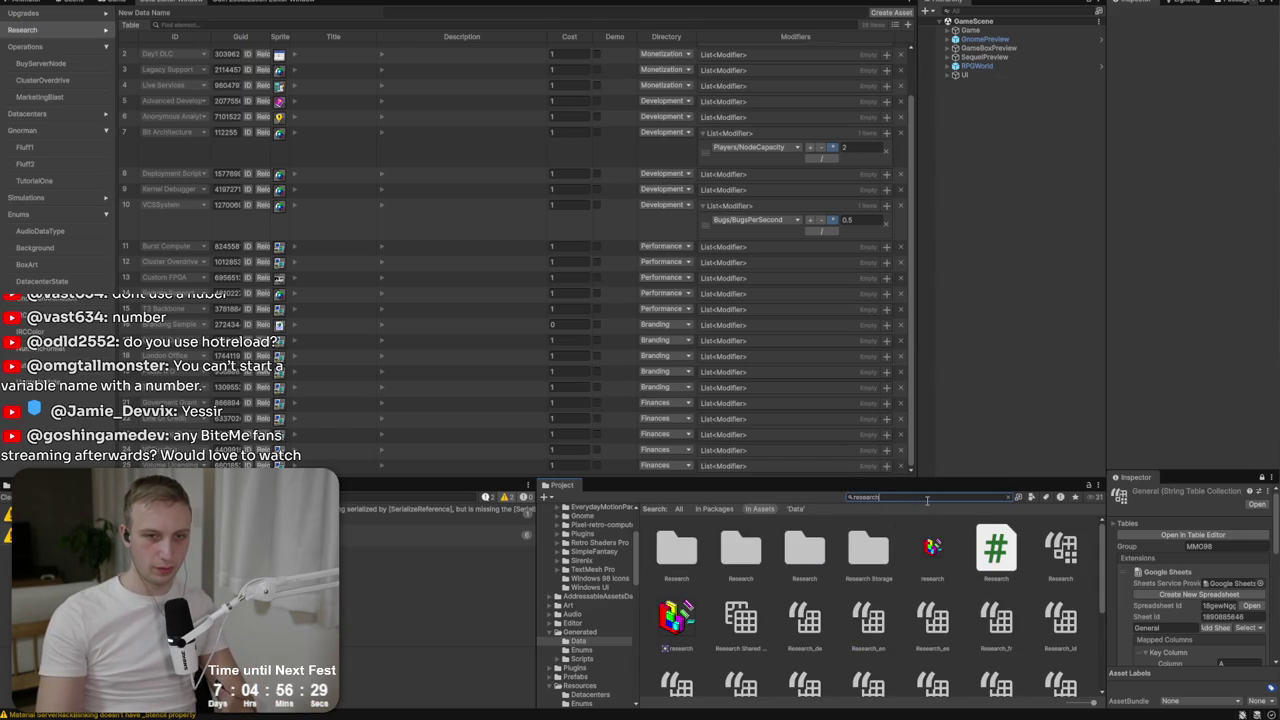
type("i")
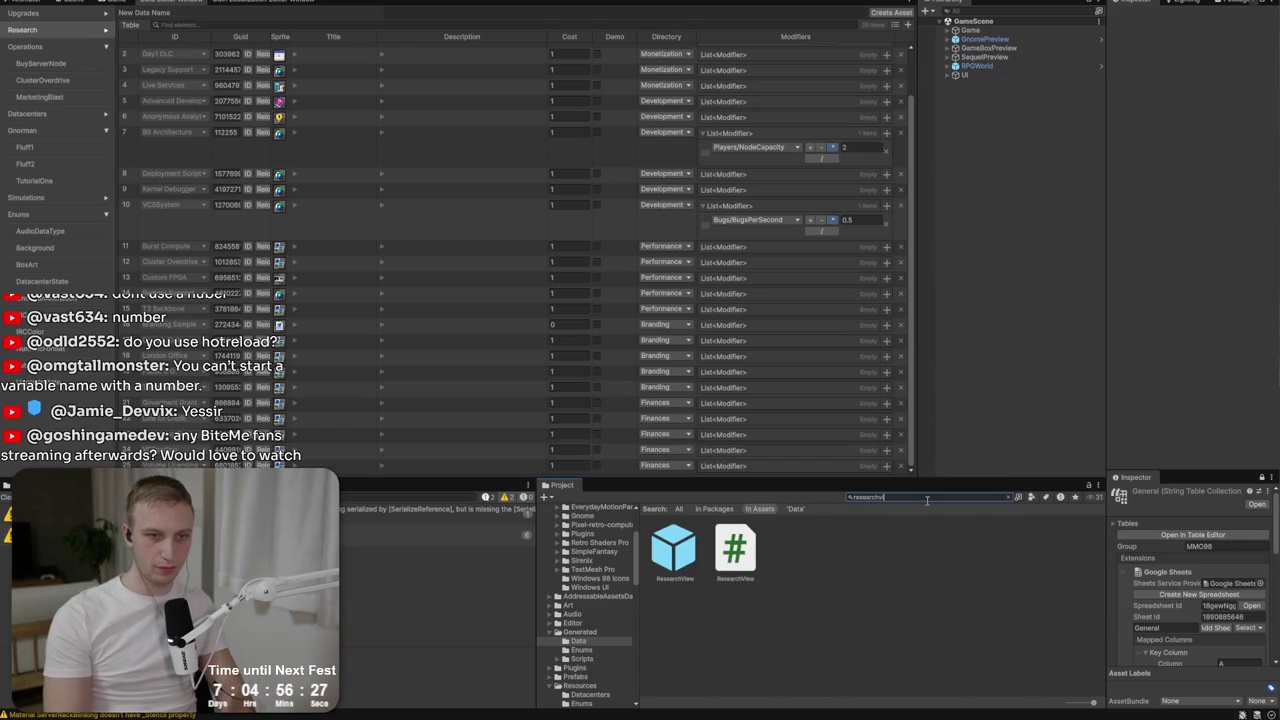
Open the ResearchView prefab, expand Directories, and select BrandingDirectory to view its component.
double_click(673, 550)
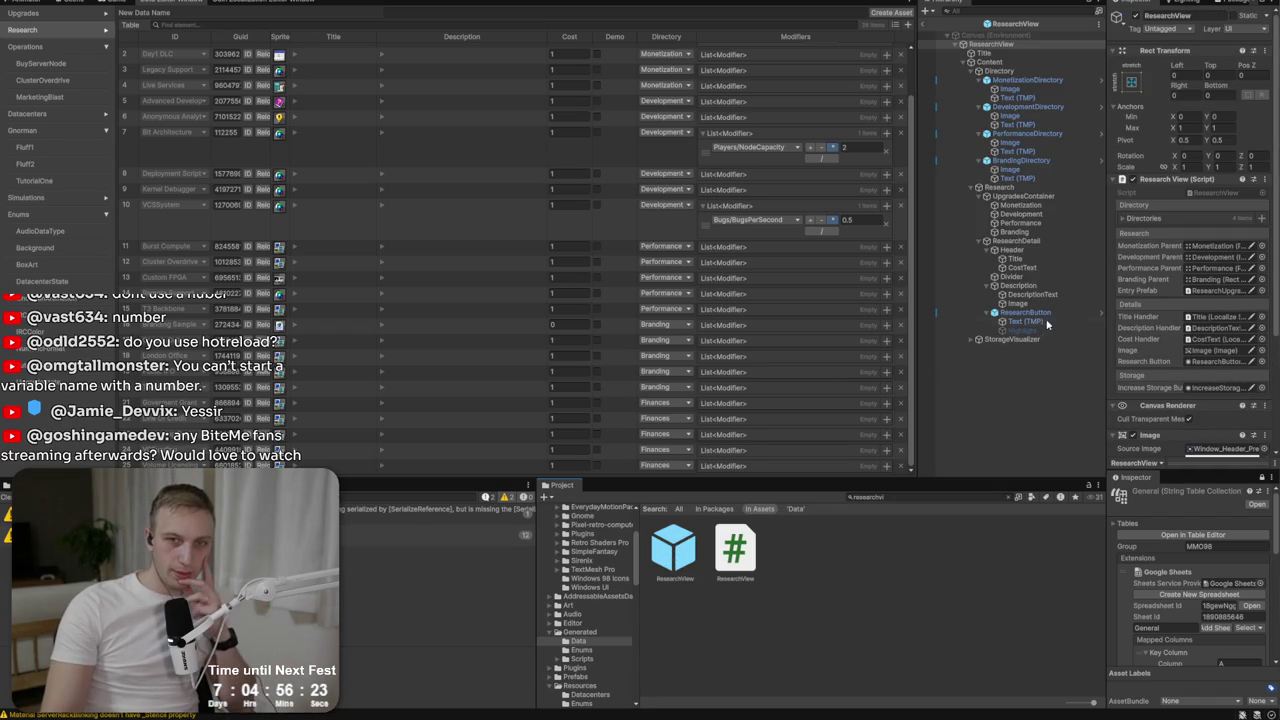
scroll(1185, 383, "down", 3)
scroll(1185, 383, "up", 3)
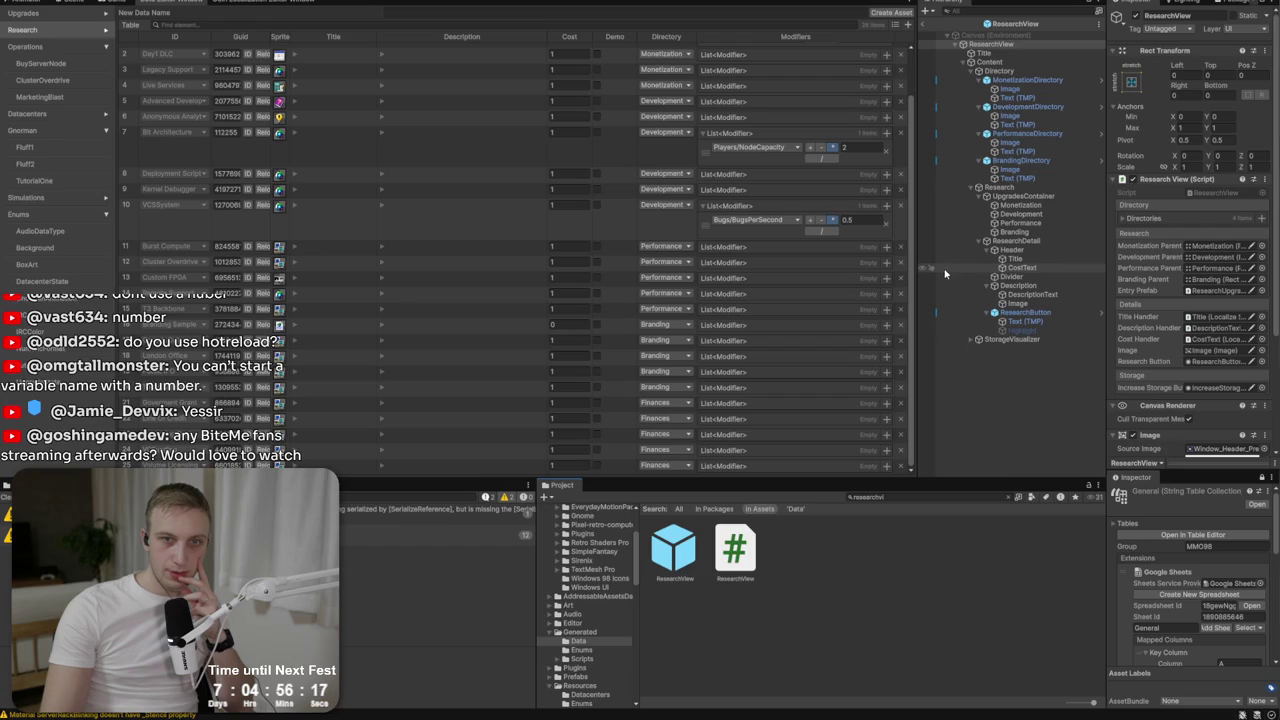
left_click(1136, 220)
left_click(1200, 273)
left_click(1030, 160)
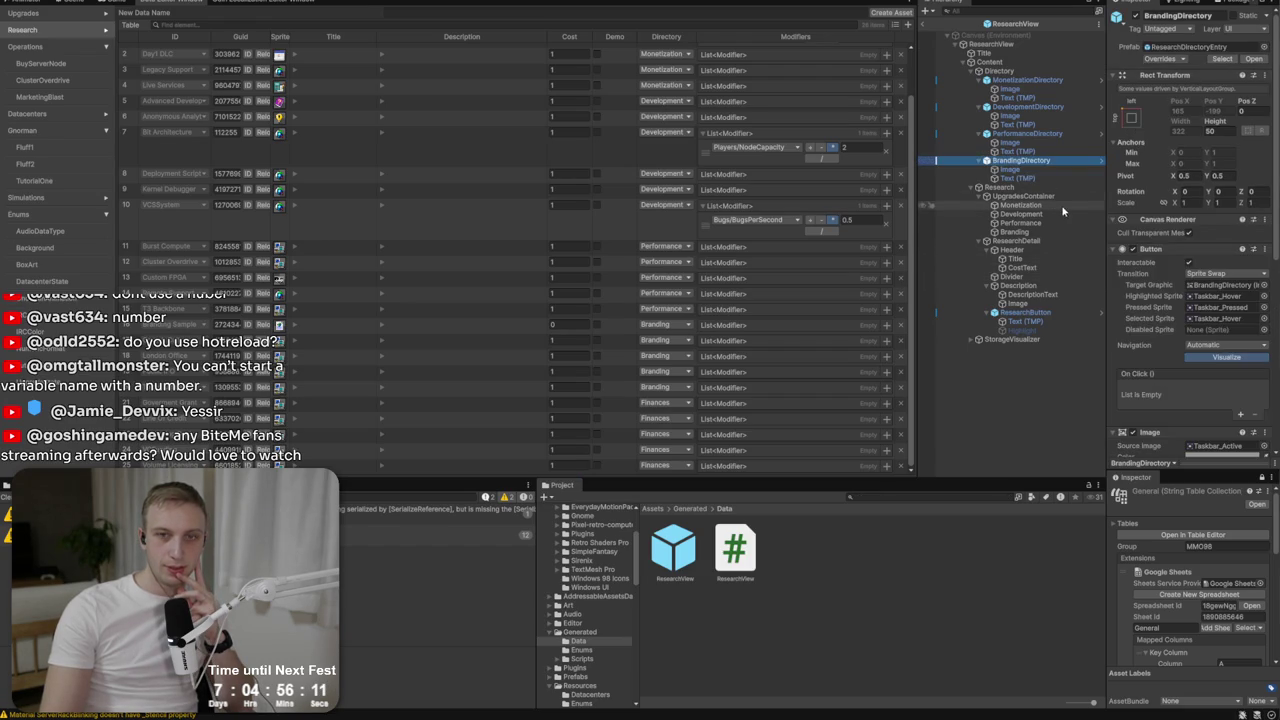
scroll(1170, 280, "down", 7)
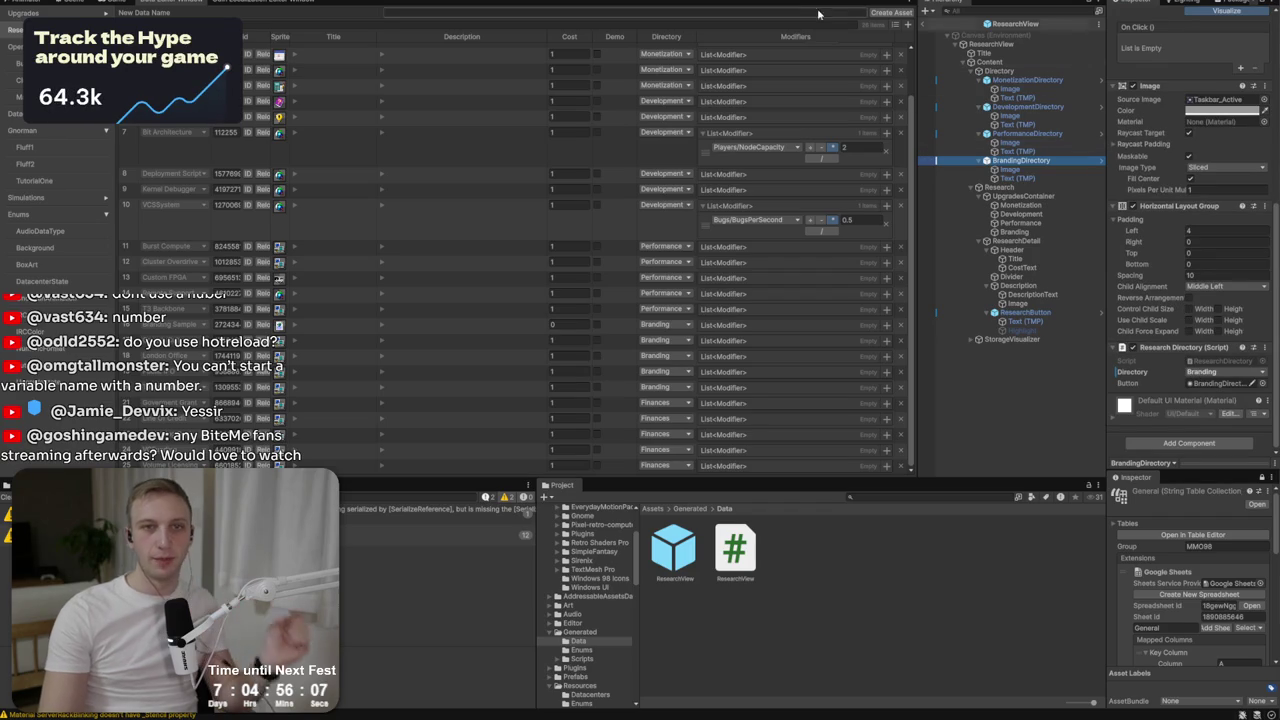
Duplicate the BrandingDirectory tab and name the copy FinancesDirectory.
left_click(90, 5)
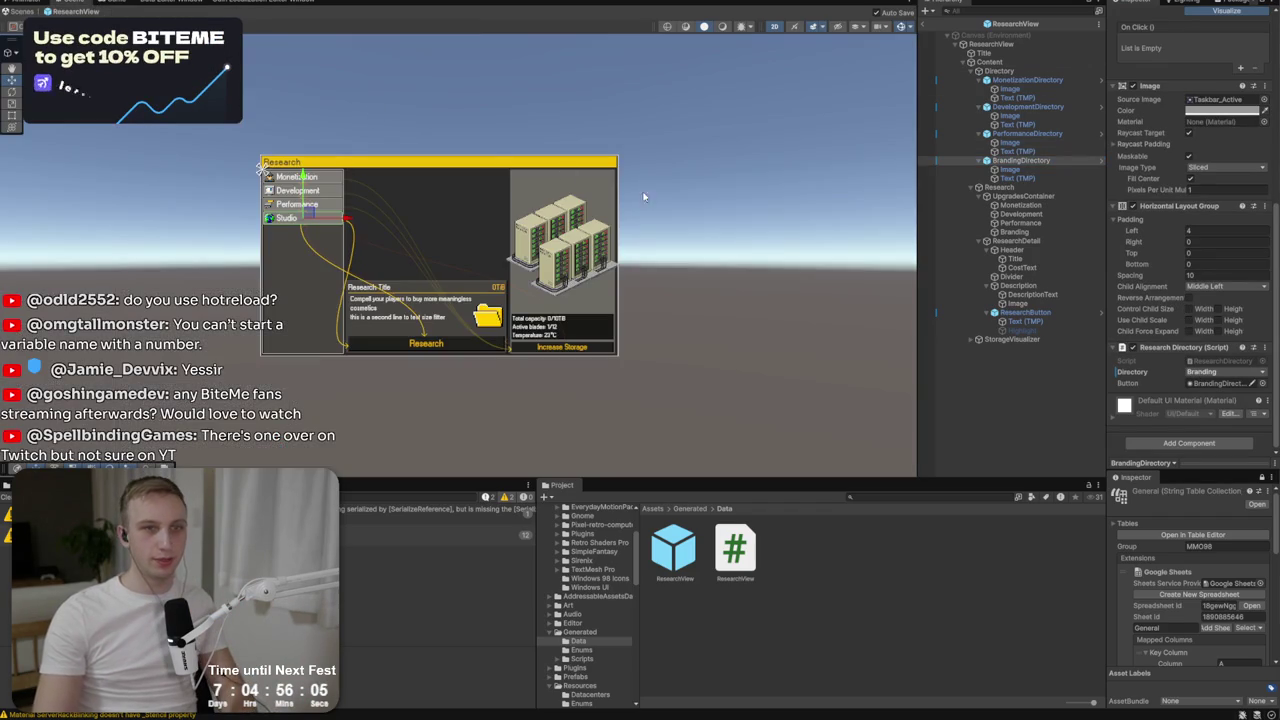
left_click(1011, 154)
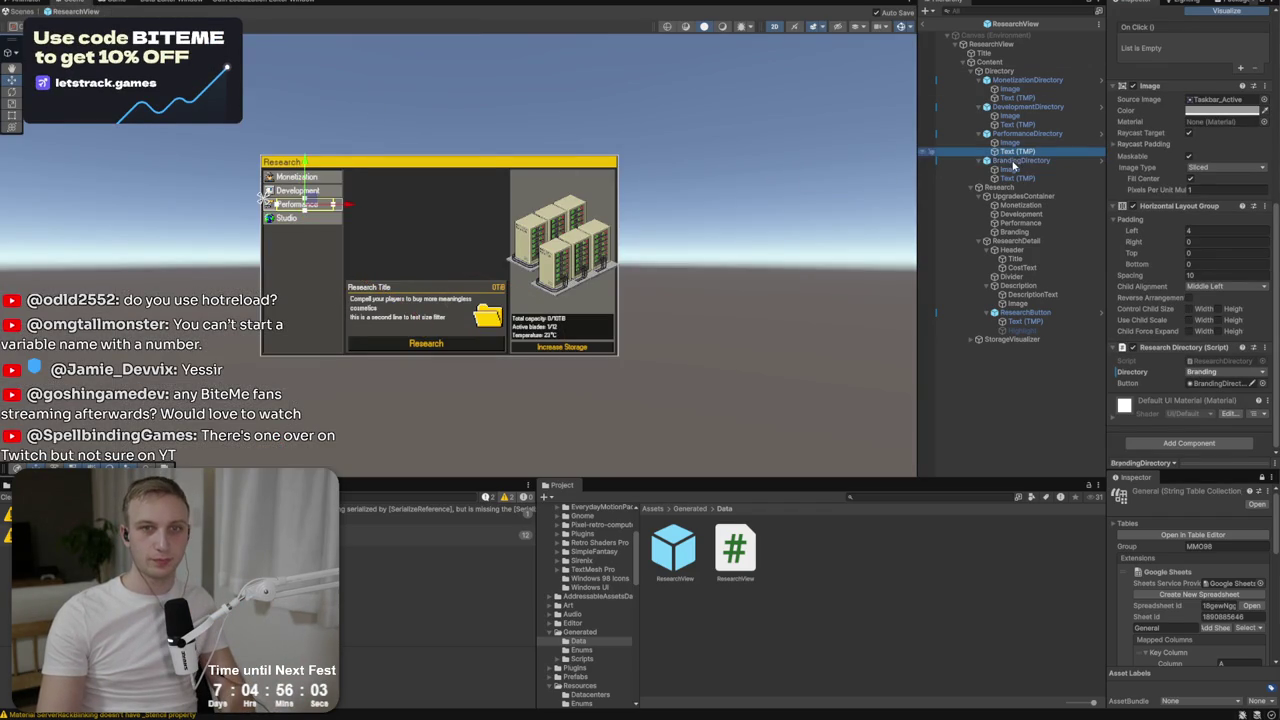
left_click(1015, 162)
key("ctrl+d")
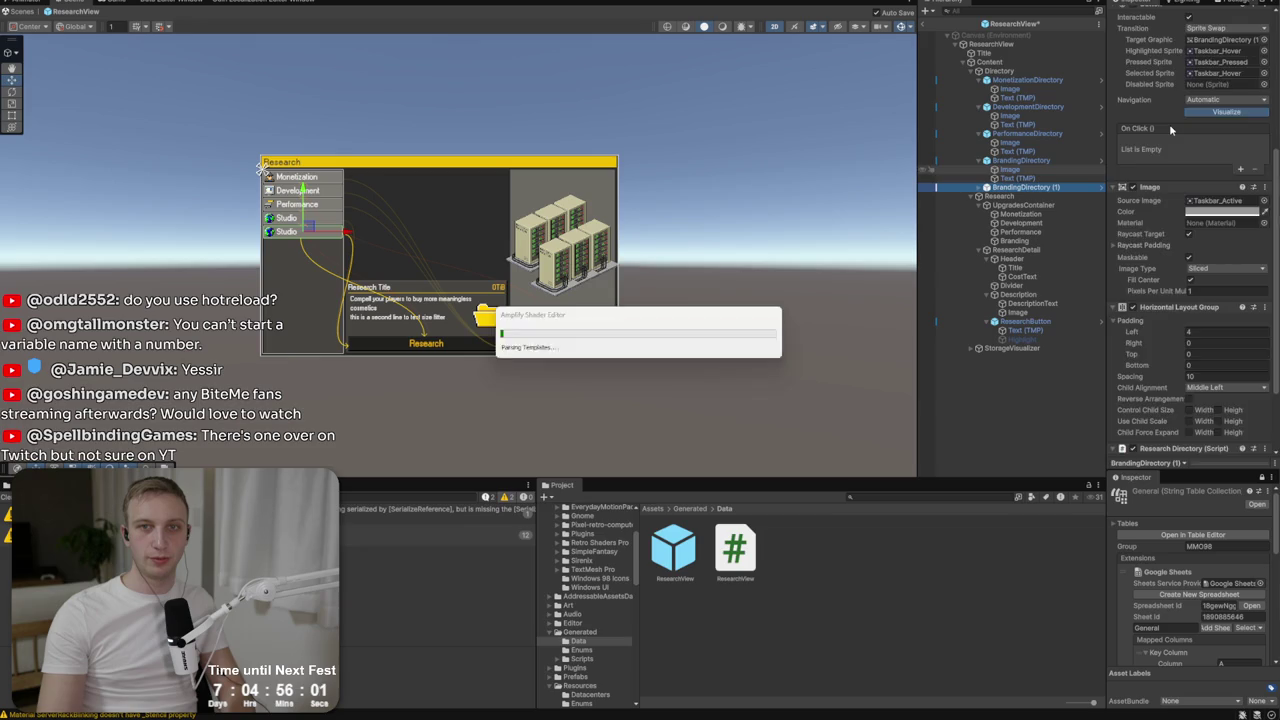
left_click(1165, 16)
type("F")
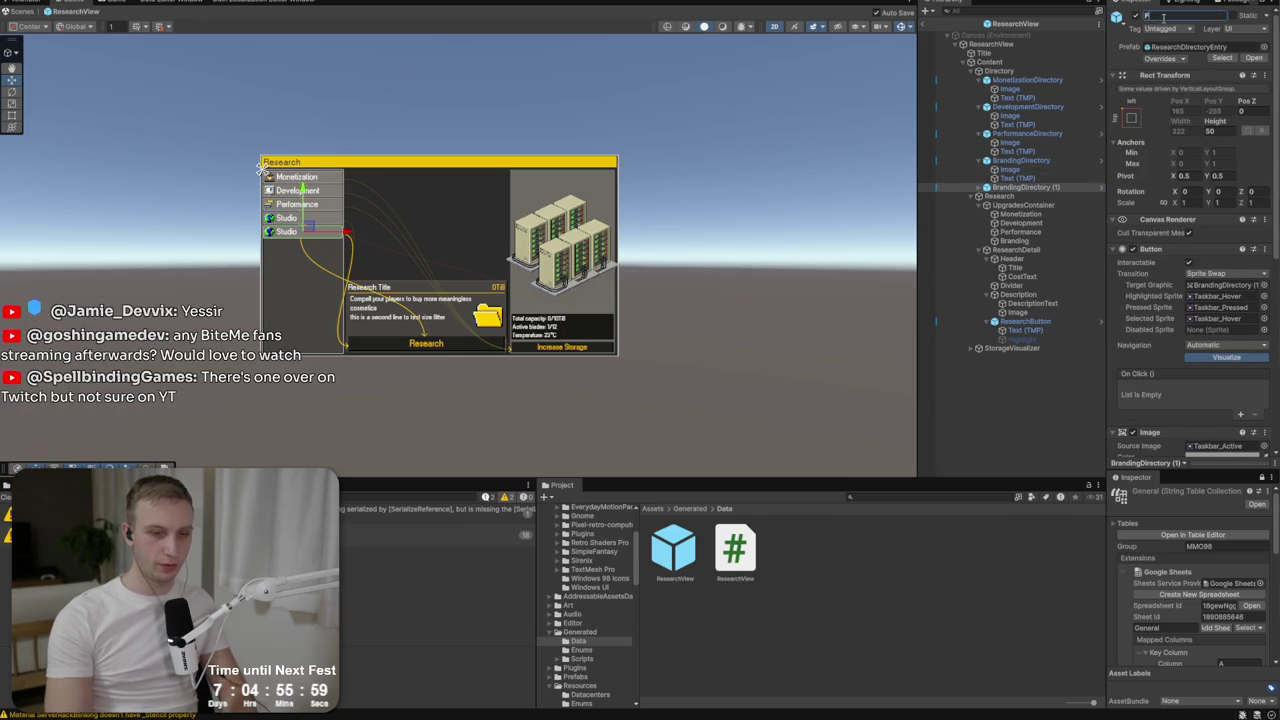
type("inancesDirectory")
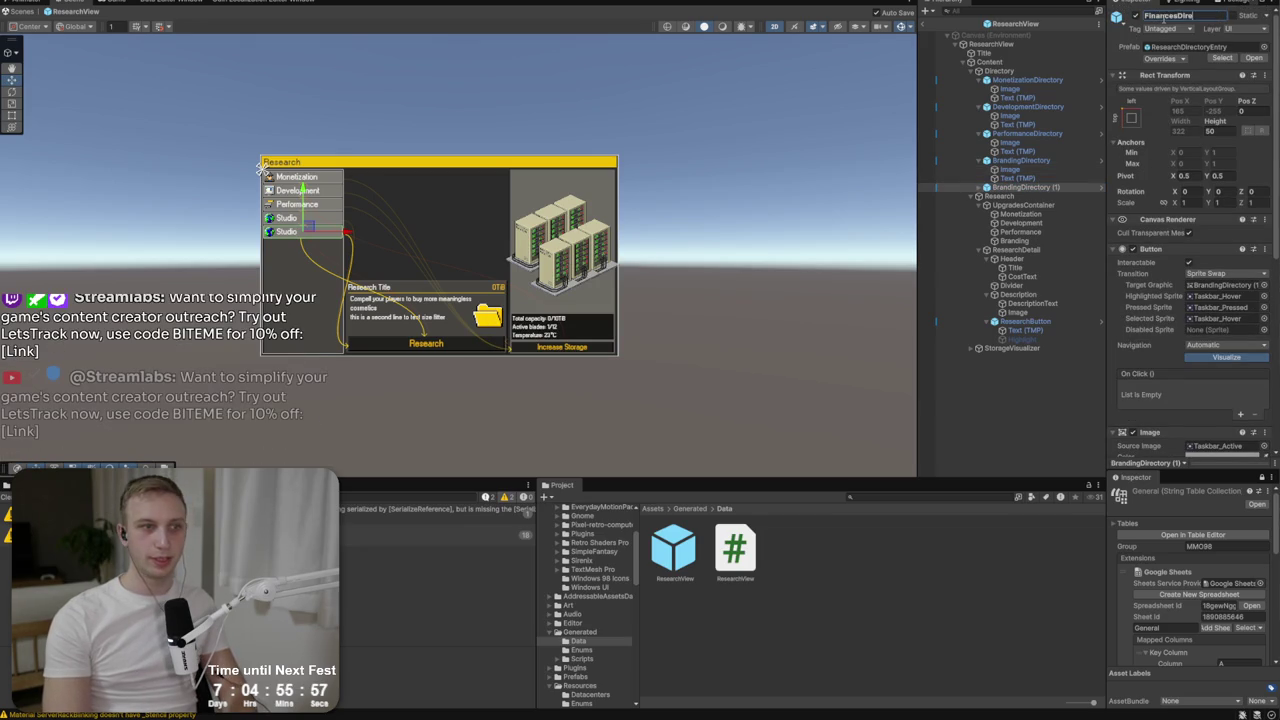
key("Return")
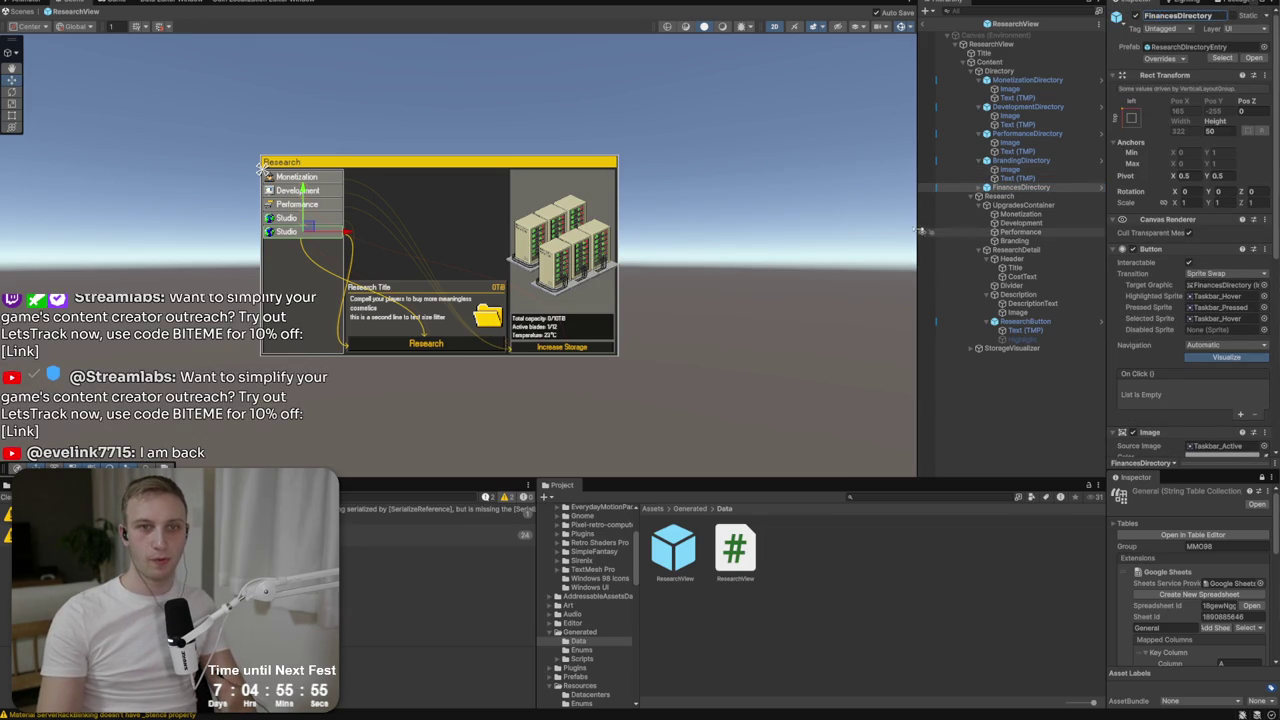
Widen the Hierarchy and expand FinancesDirectory to select its icon image.
left_click_drag(918, 228, 738, 228)
left_click(798, 187)
left_click(830, 196)
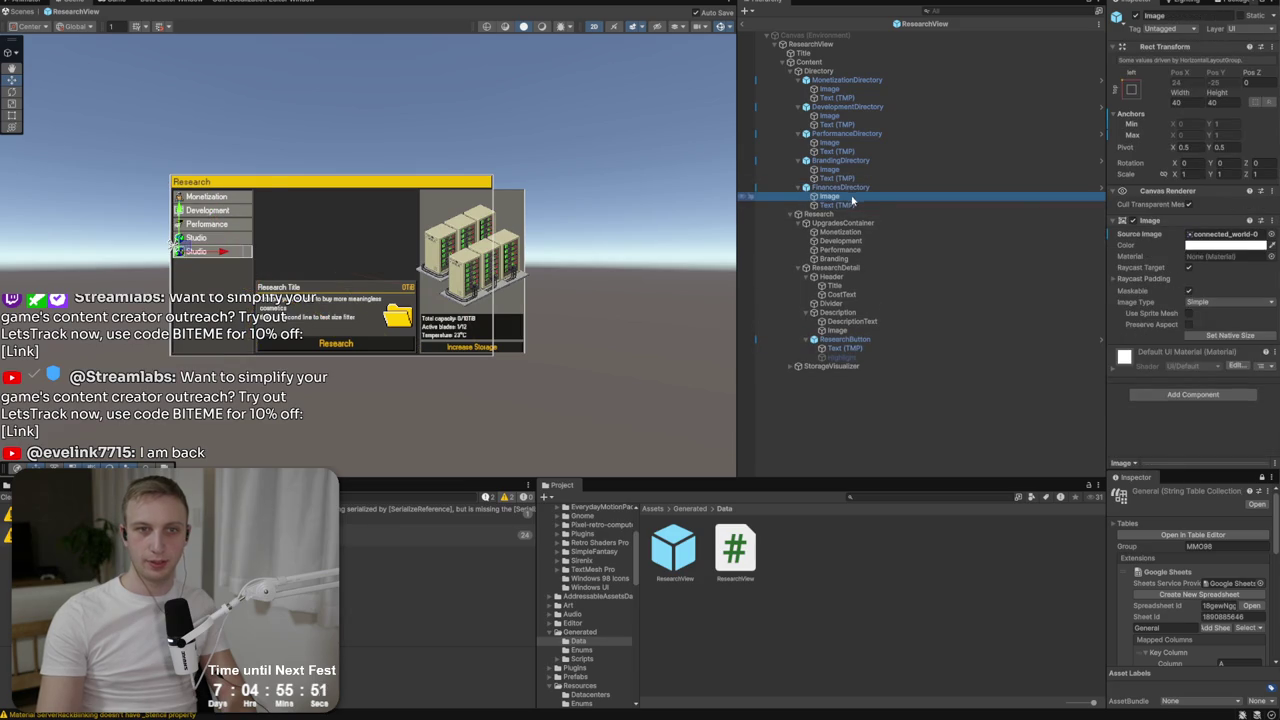
Search the localized strings for 'finan' for the FinancesDirectory label, then dismiss the picker.
left_click(855, 205)
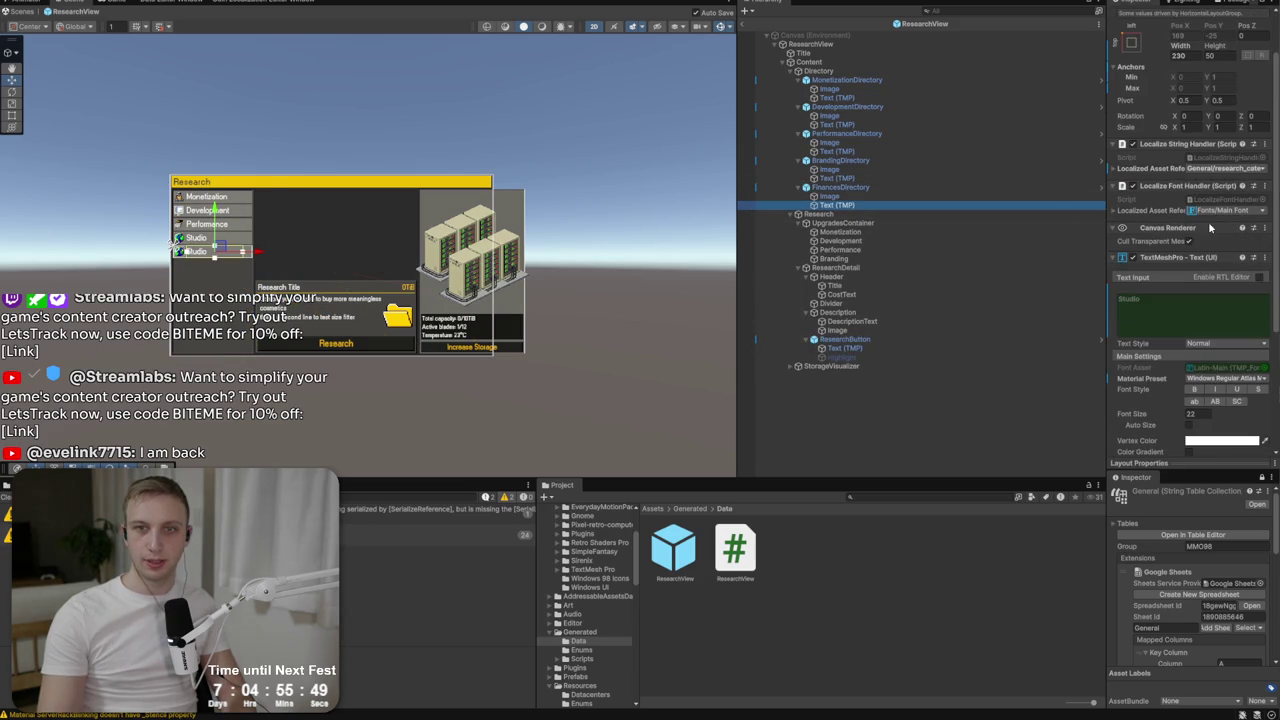
left_click(1214, 170)
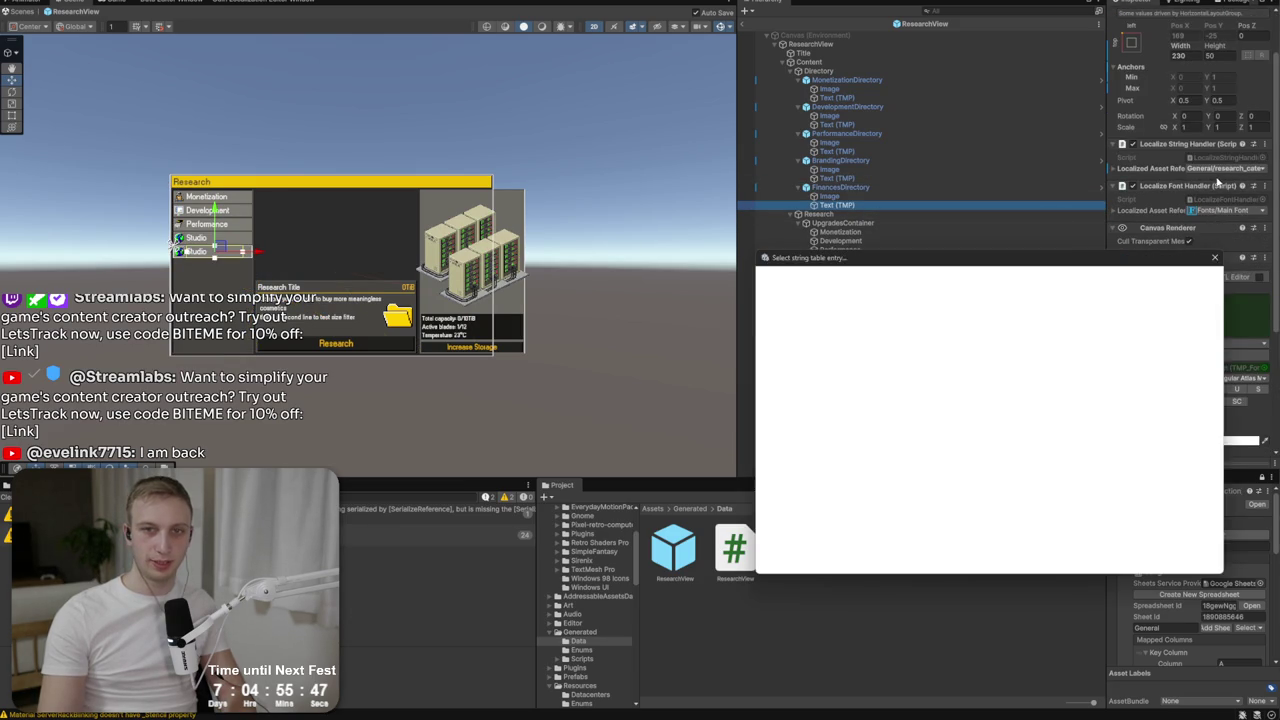
type("finan")
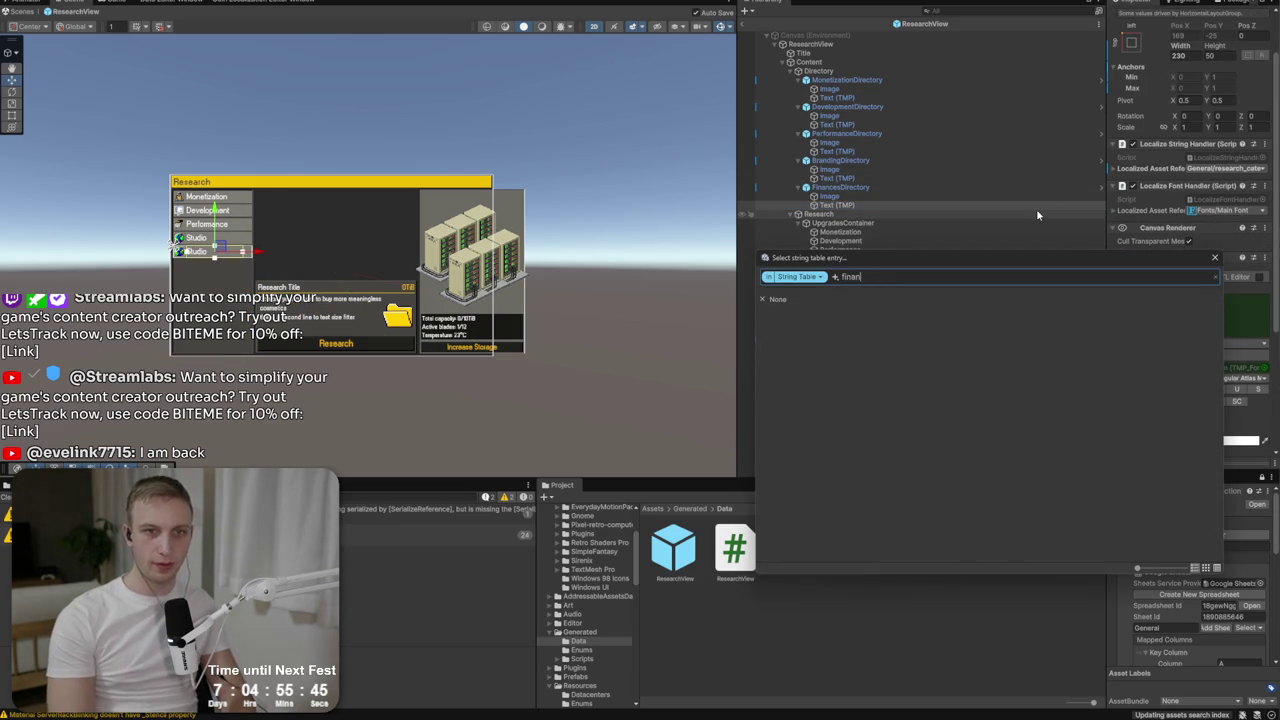
key("BackSpace")
key("BackSpace")
key("BackSpace")
left_click(848, 203)
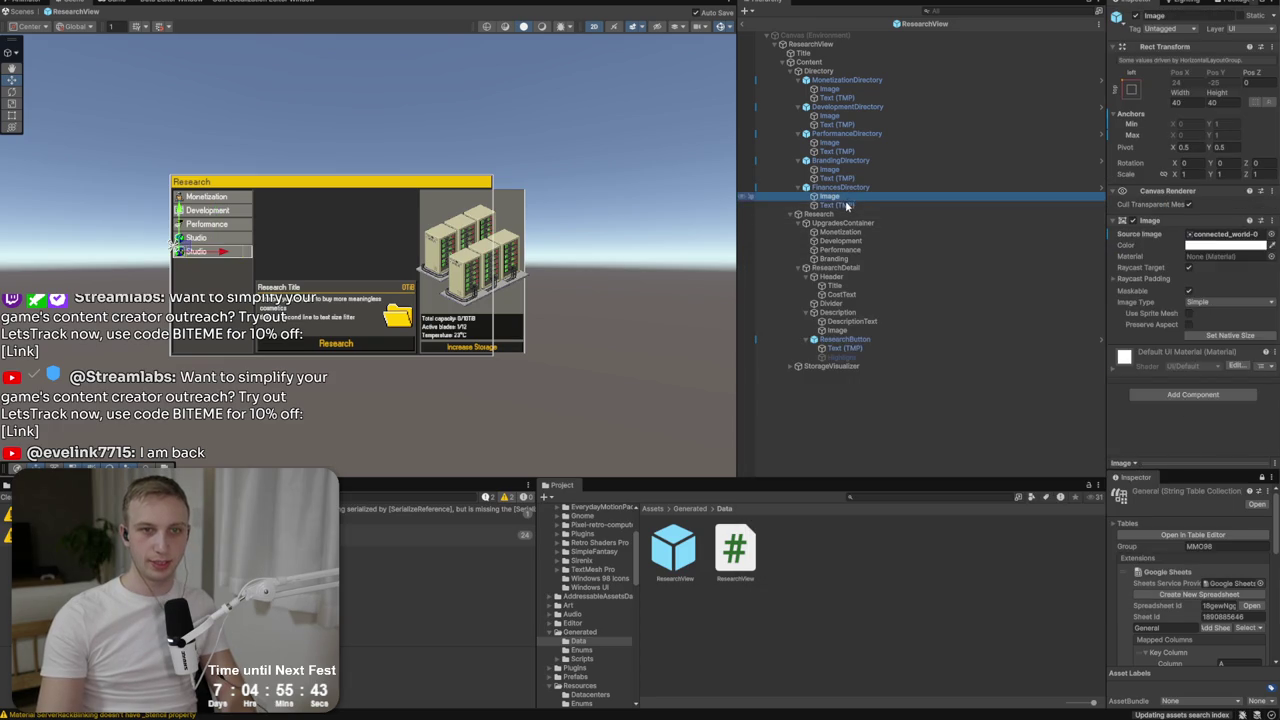
Set the FinancesDirectory icon's Source Image to the retro computer sprite item72.
left_click(840, 197)
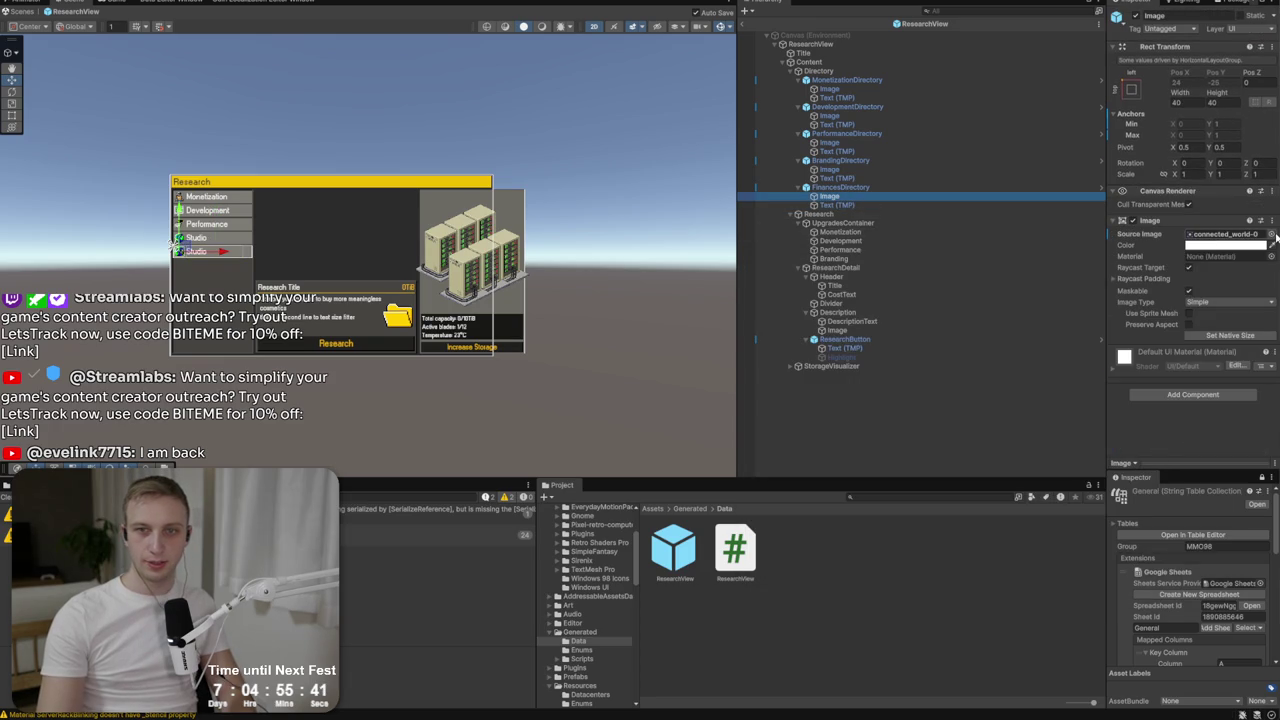
left_click(1272, 234)
scroll(844, 329, "down", 20)
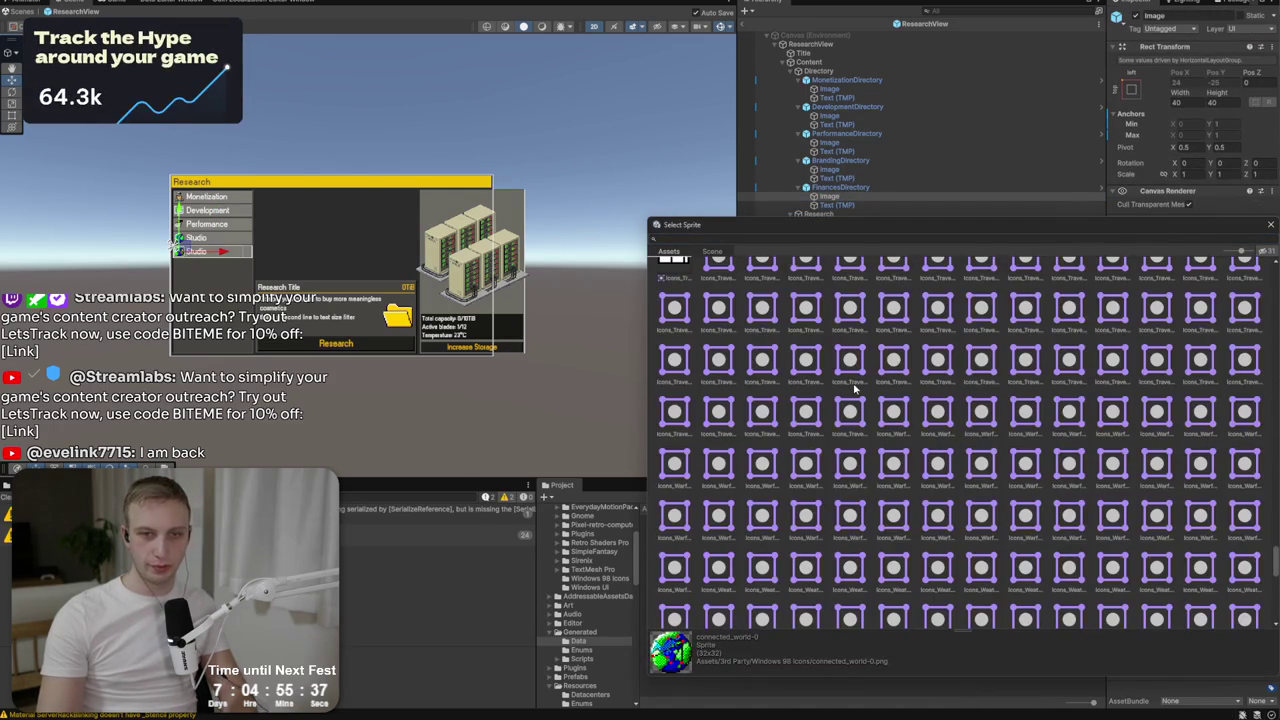
scroll(858, 390, "down", 5)
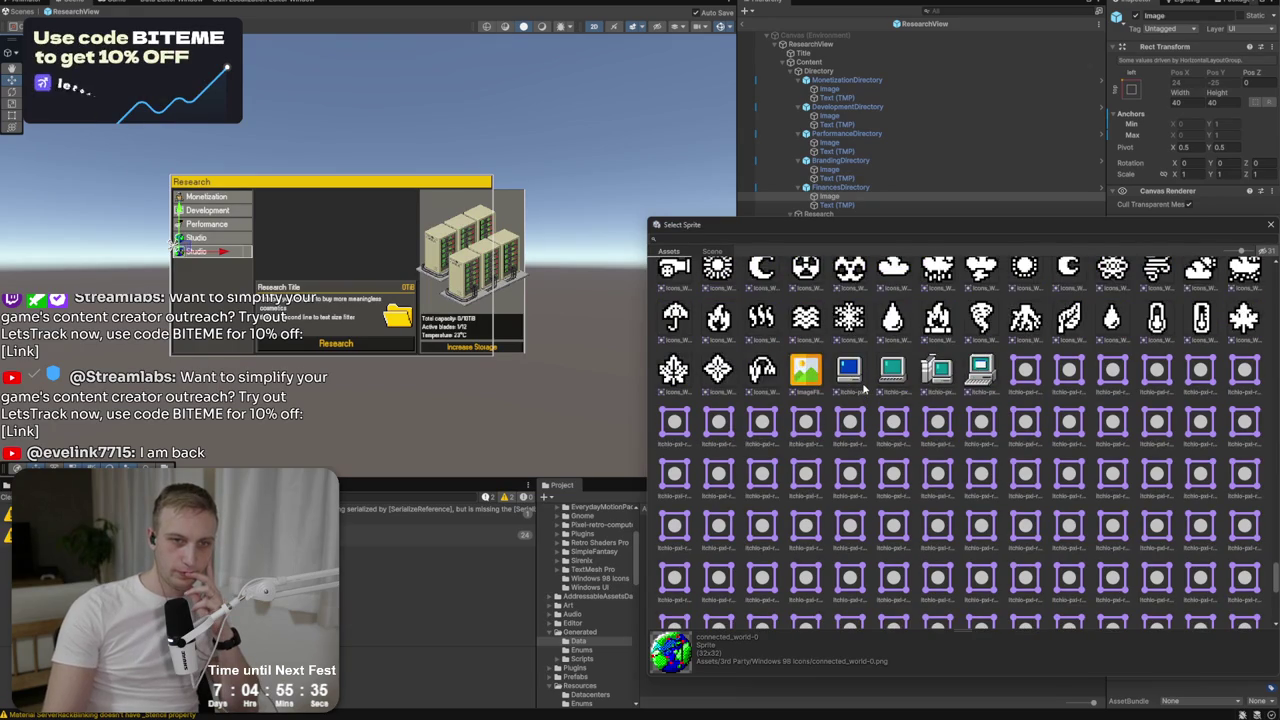
scroll(862, 390, "down", 2)
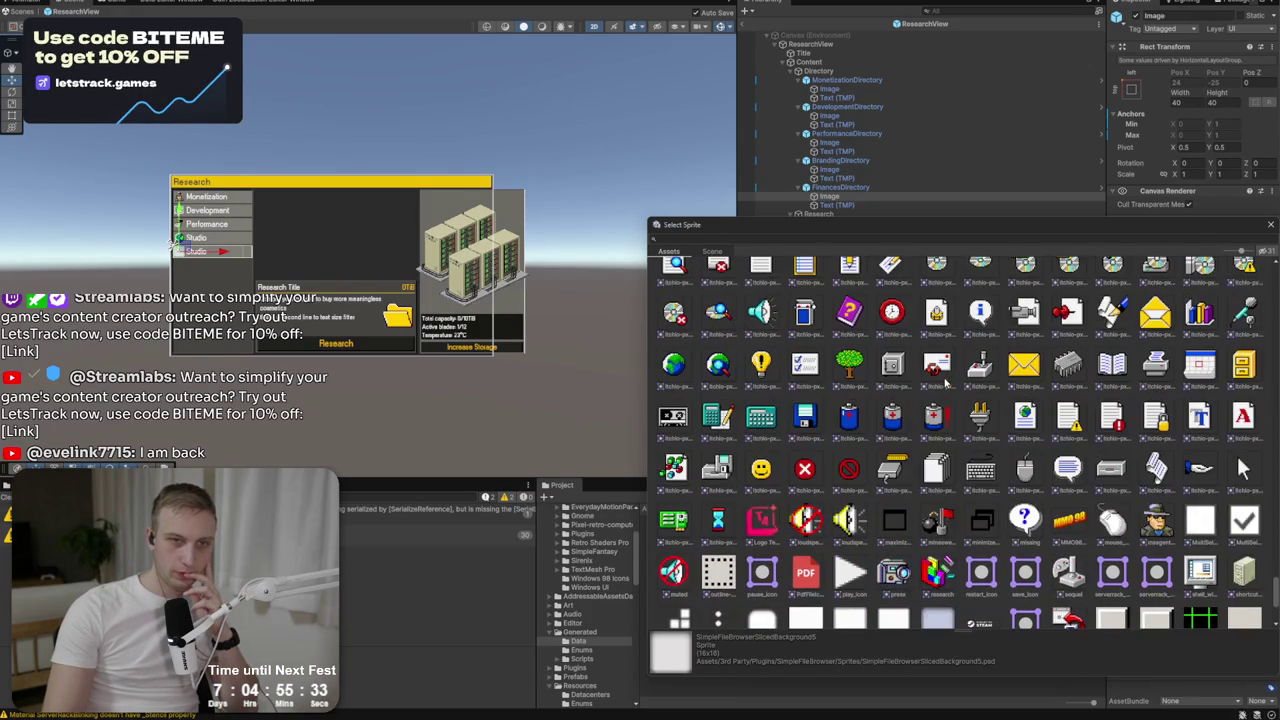
scroll(940, 385, "up", 1)
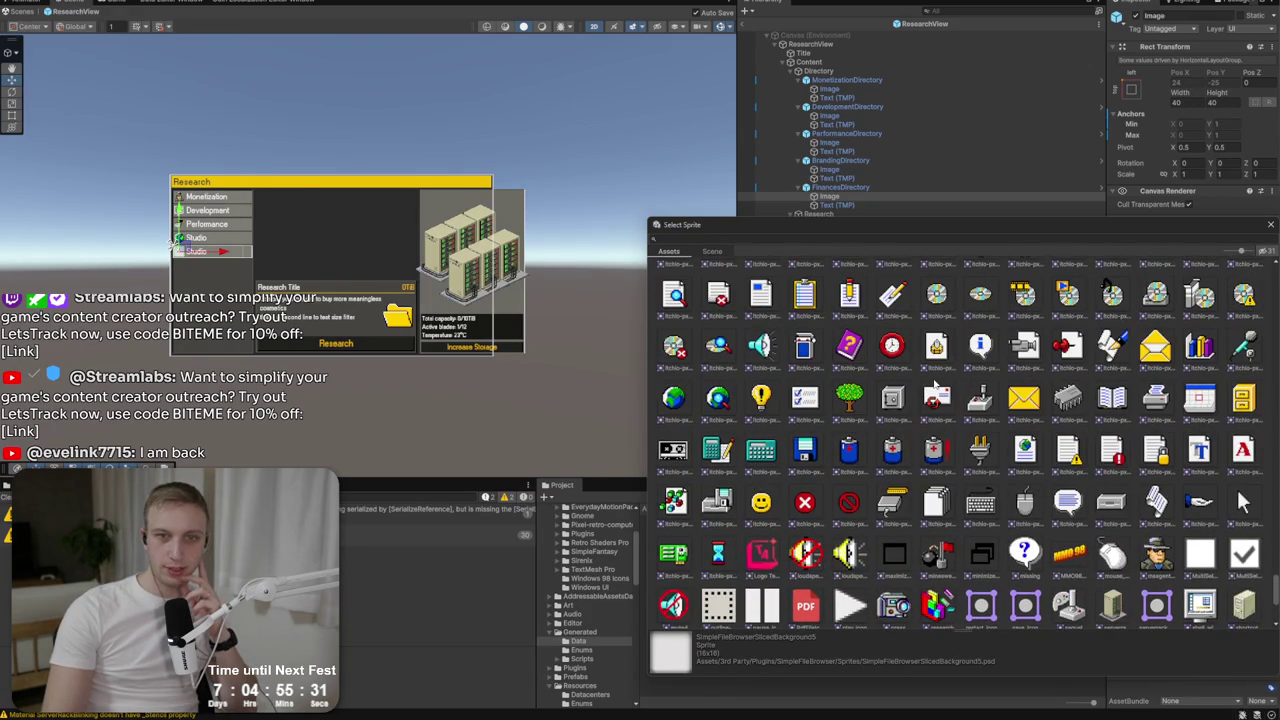
left_click(892, 398)
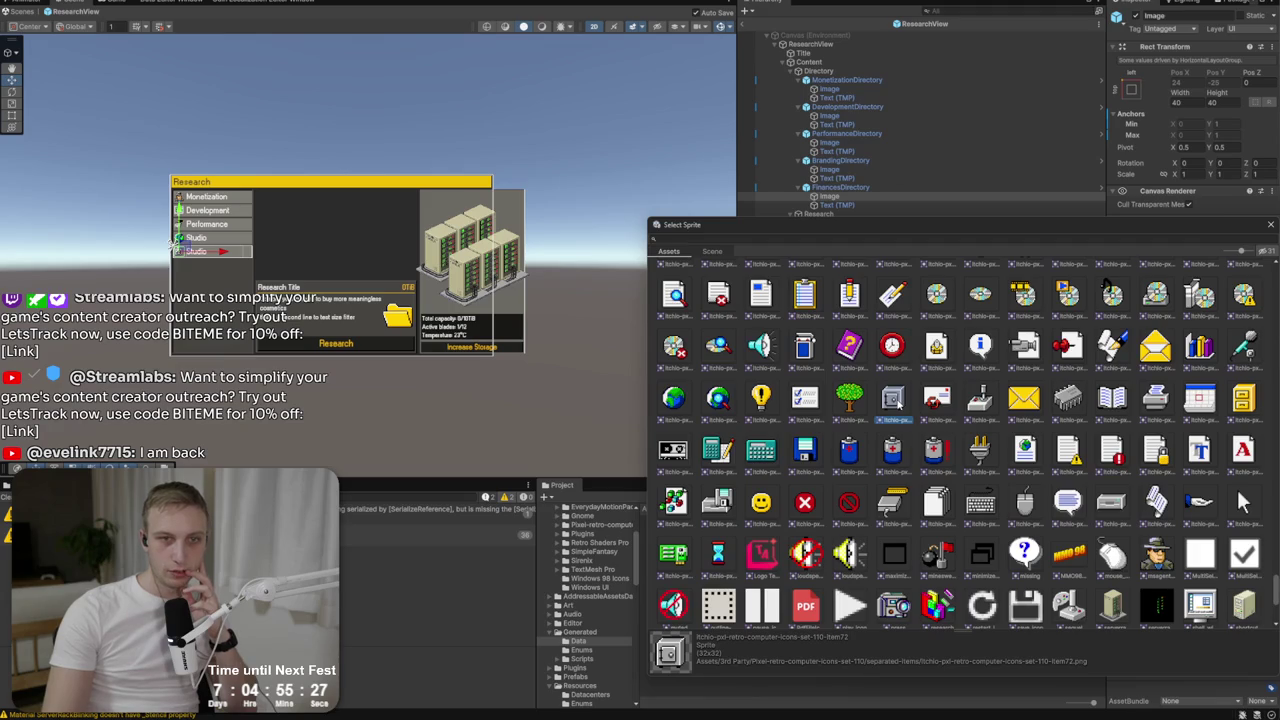
scroll(898, 405, "up", 3)
scroll(898, 405, "down", 1)
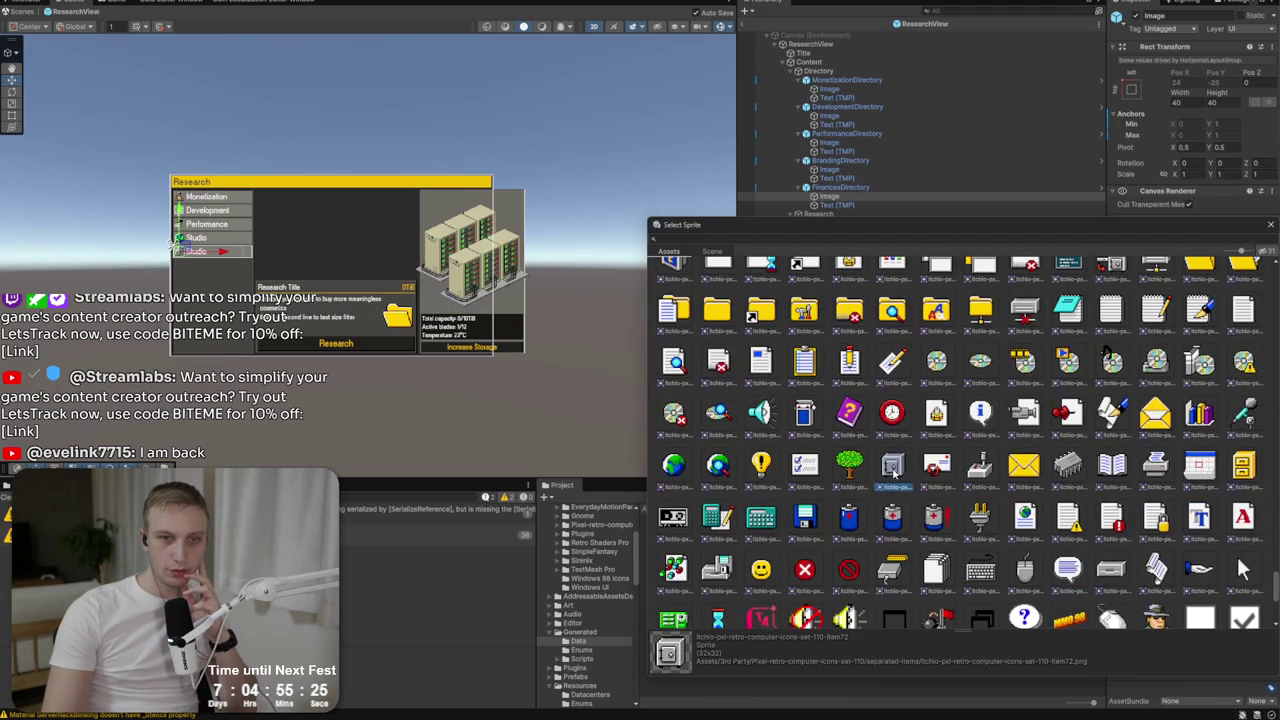
double_click(892, 465)
Set the FinancesDirectory entry's Research Directory to Finances.
key("f")
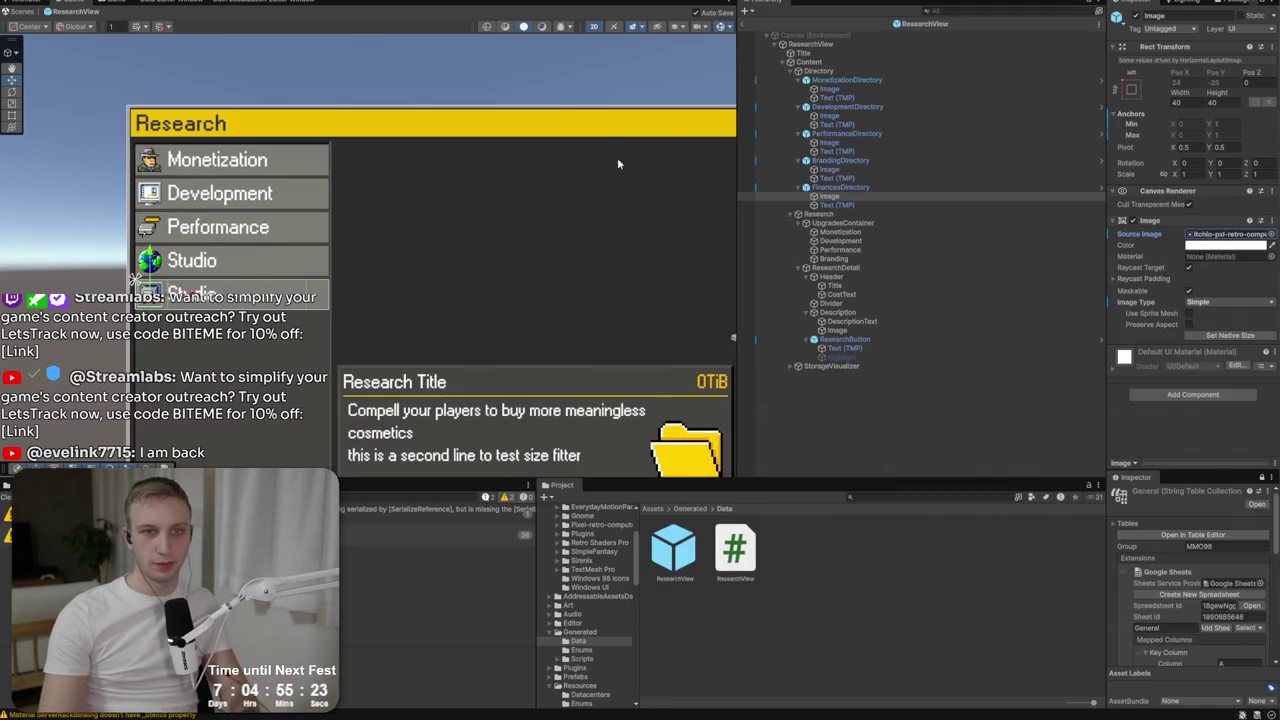
left_click(818, 71)
left_click(893, 187)
scroll(1185, 300, "down", 5)
left_click(1205, 383)
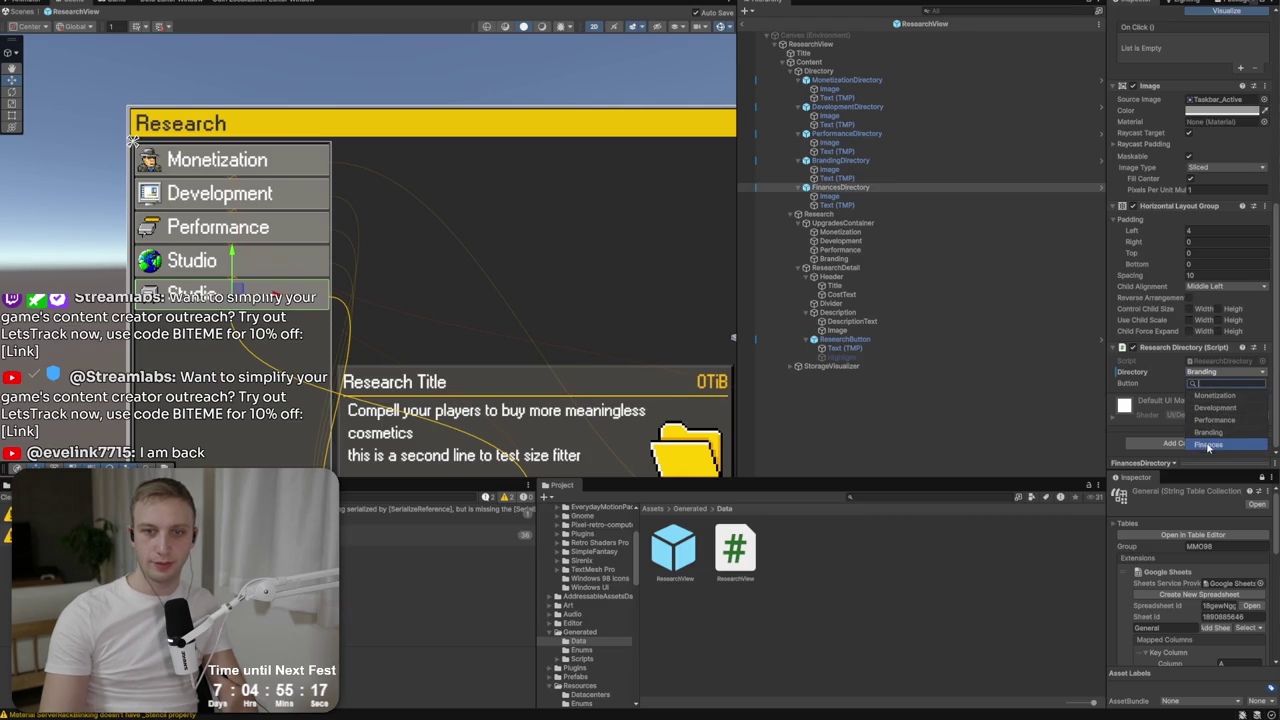
left_click(1208, 444)
Add FinancesDirectory as the fifth entry in the ResearchView's Directories list.
left_click(840, 80)
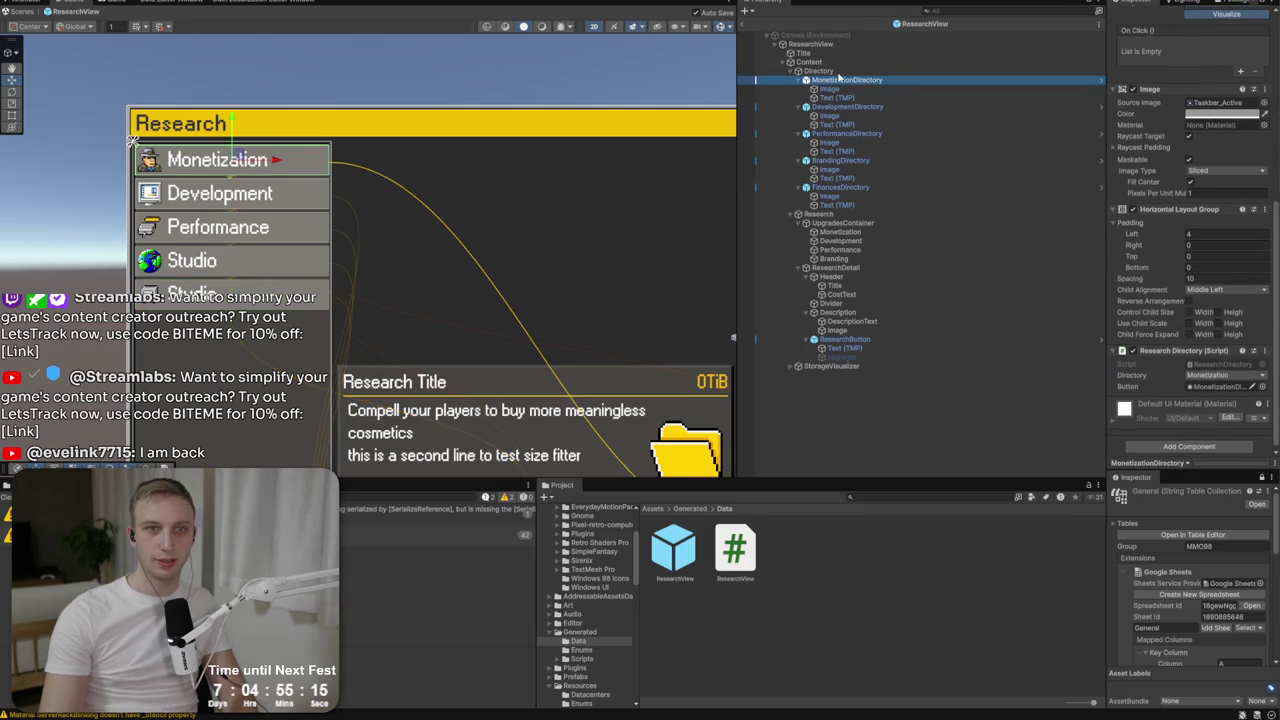
left_click(838, 72)
left_click(815, 45)
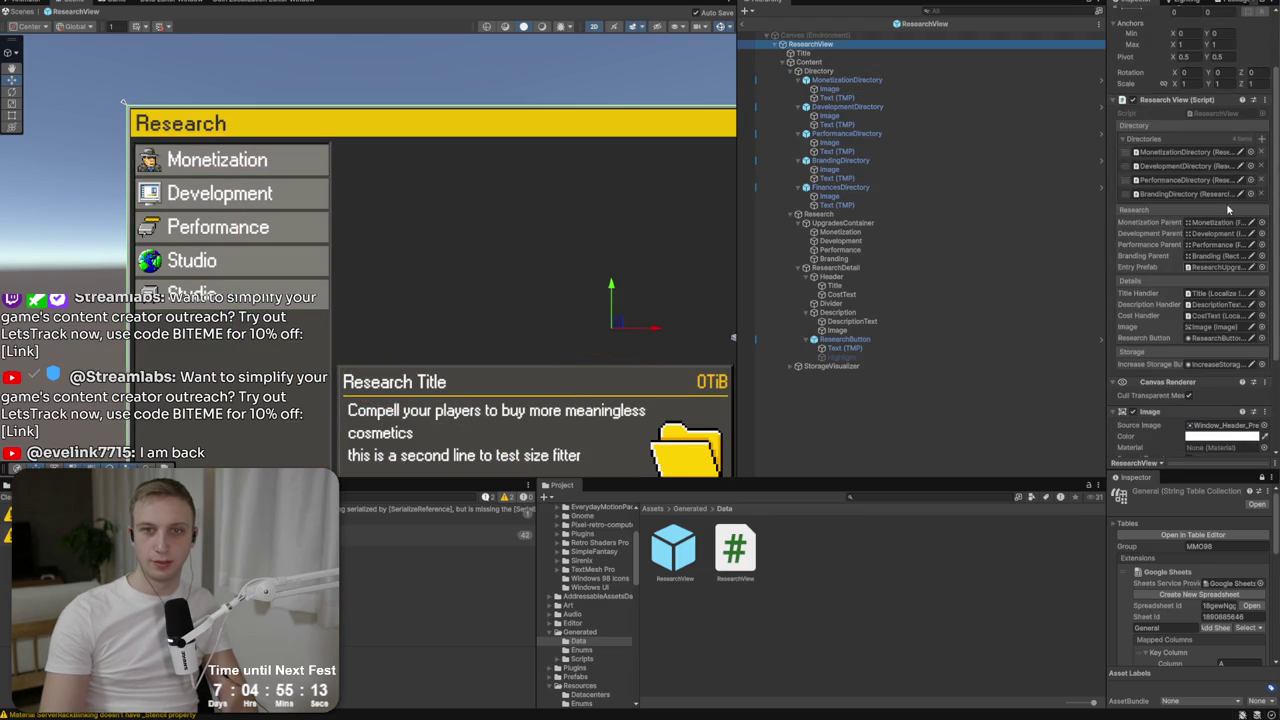
left_click(1260, 141)
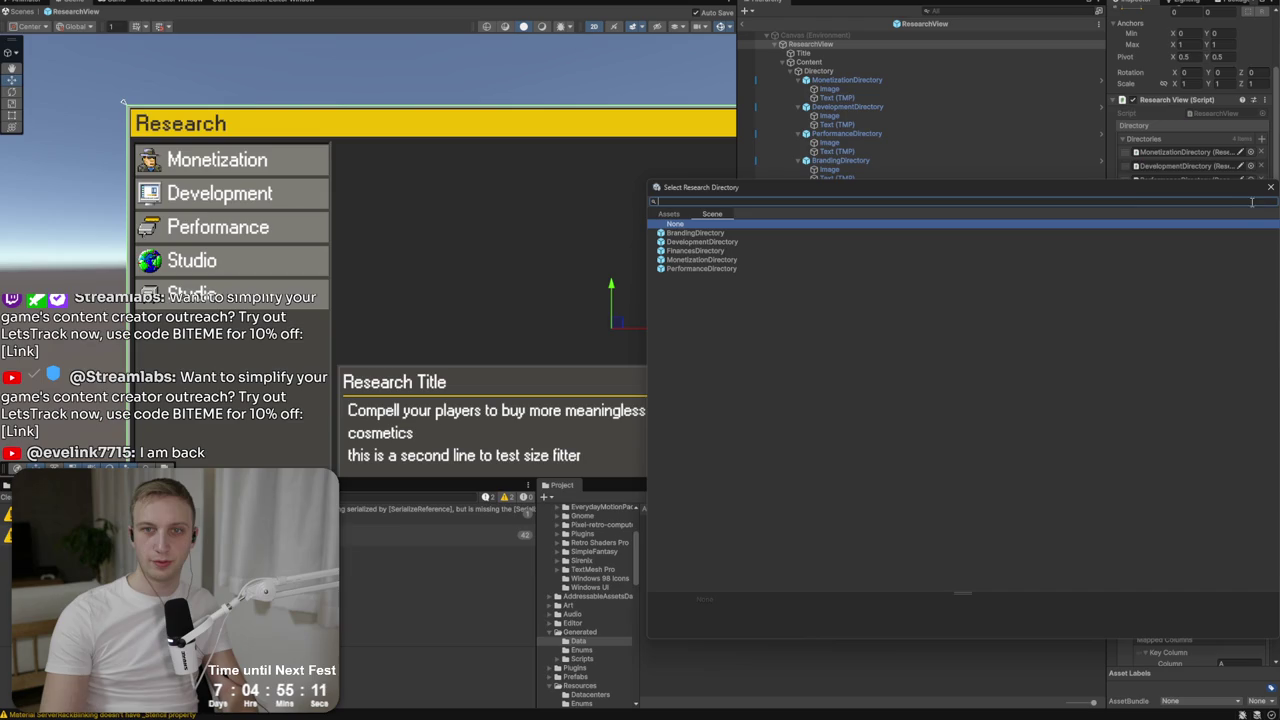
double_click(712, 251)
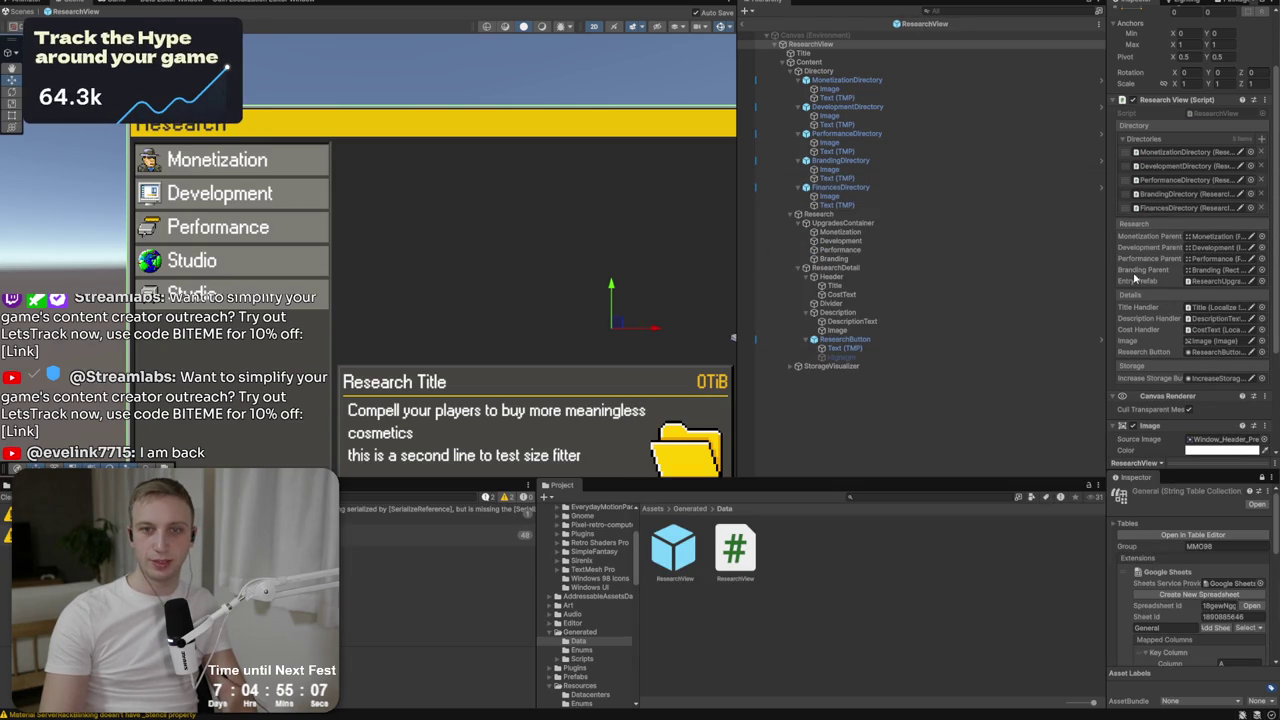
left_click(662, 3)
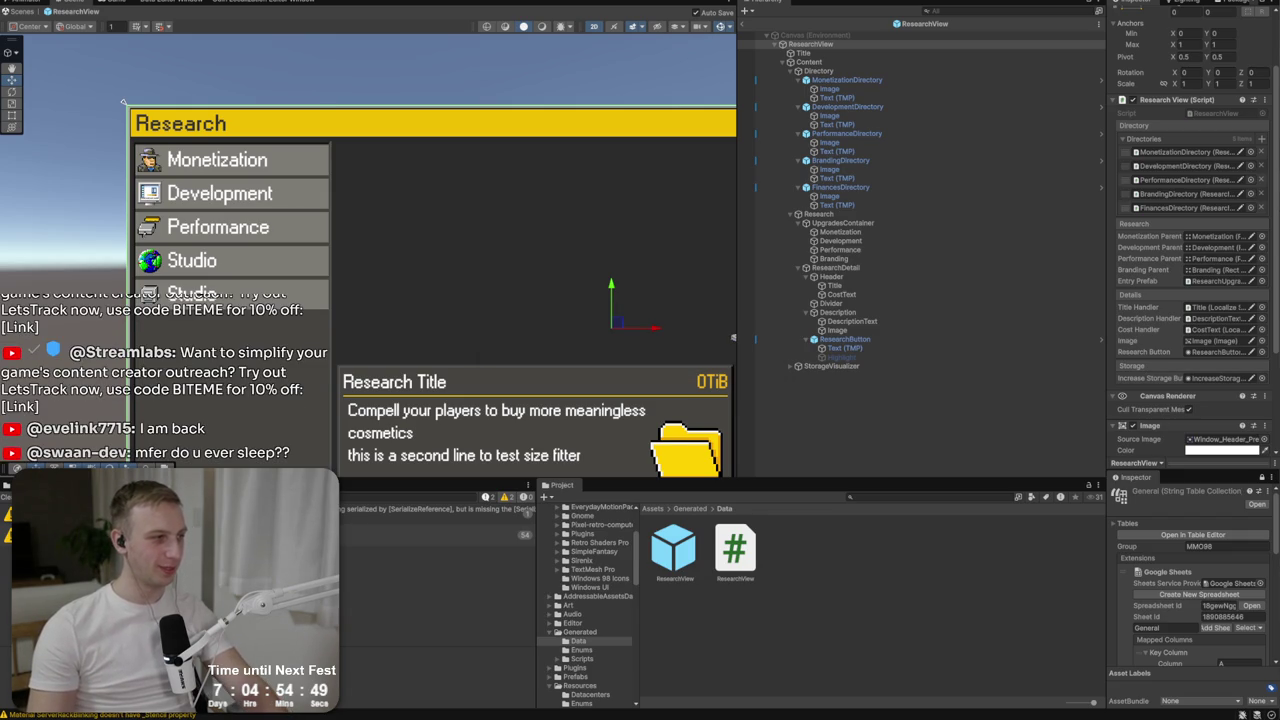
key("ctrl+p")
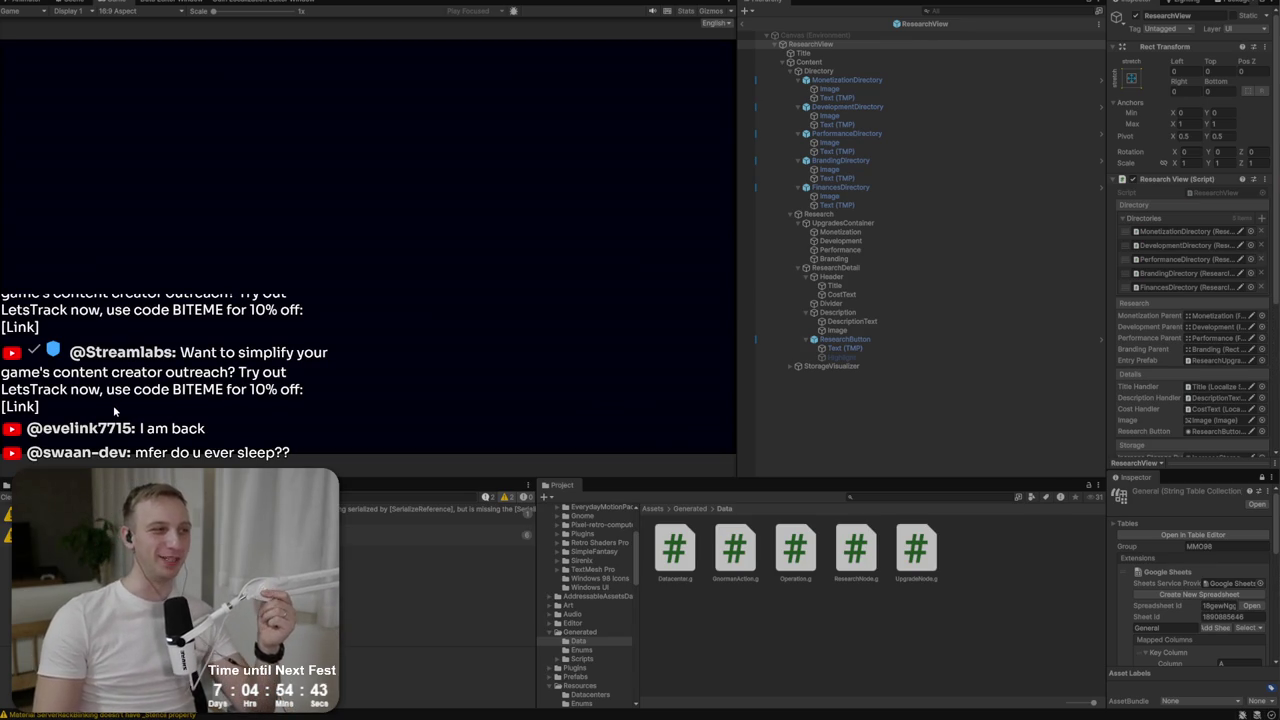
Start a new game and open the new Finances research category among the others.
left_click(340, 227)
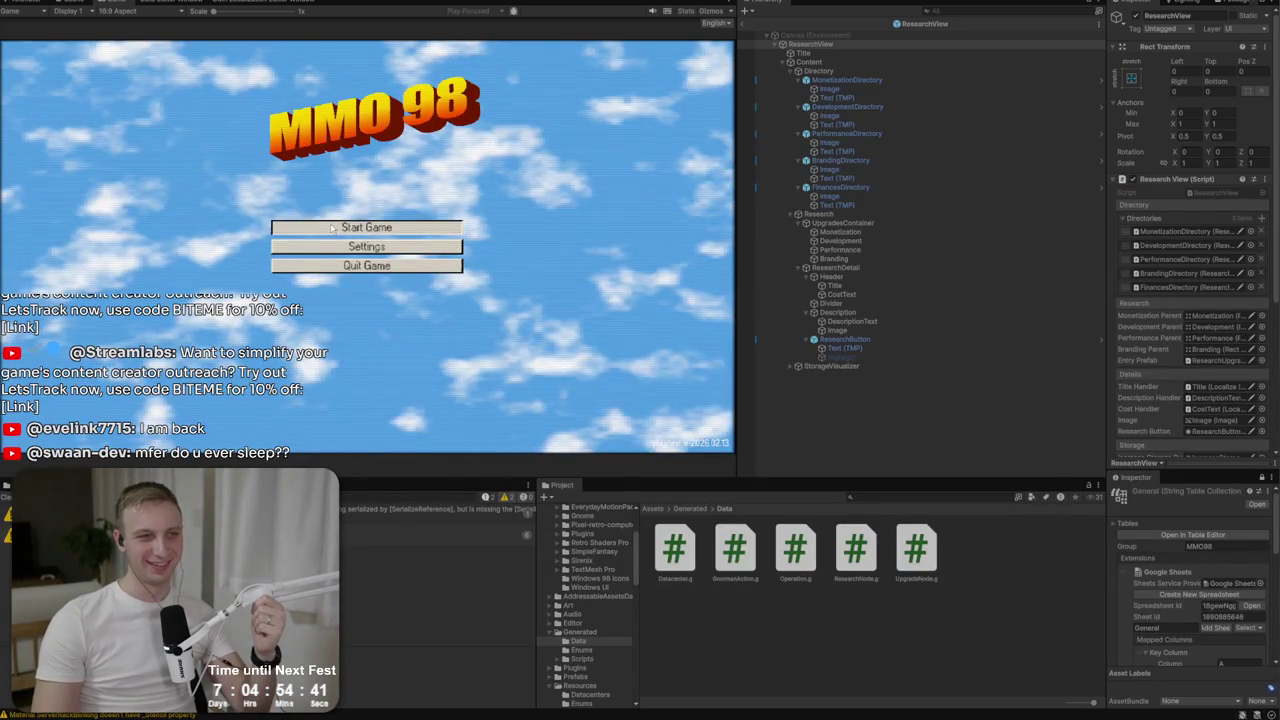
left_click(334, 248)
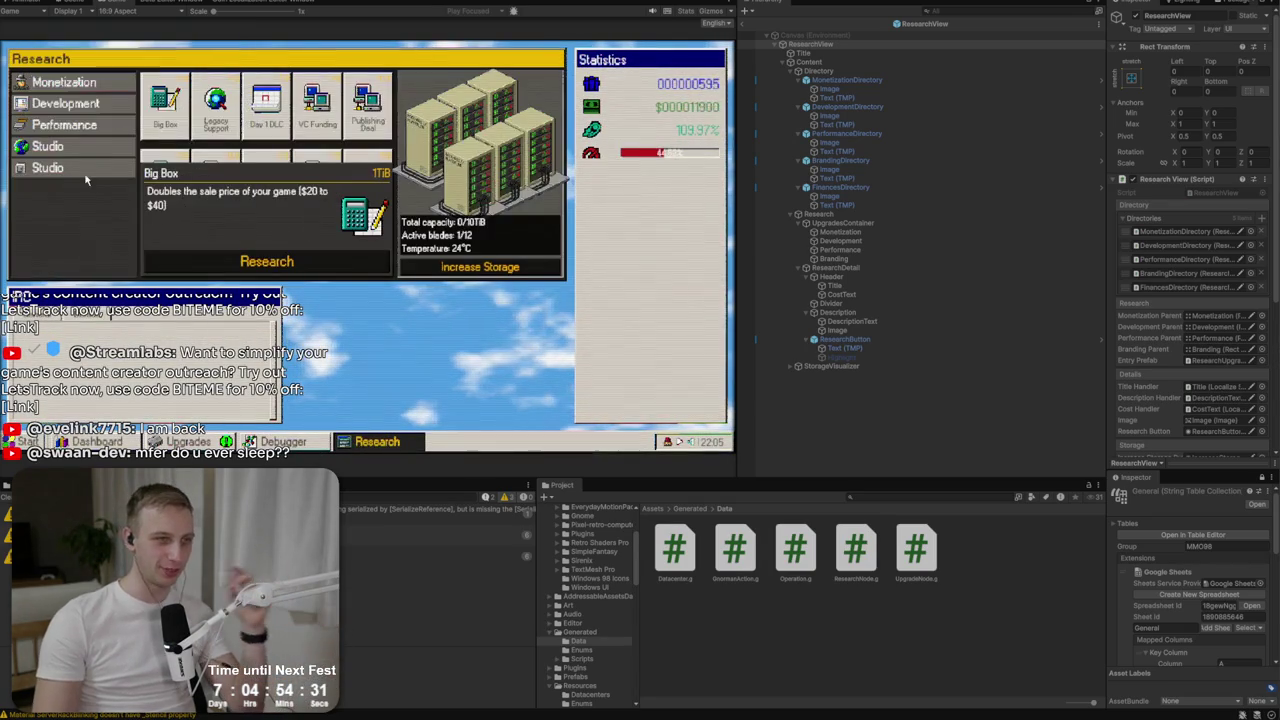
left_click(78, 170)
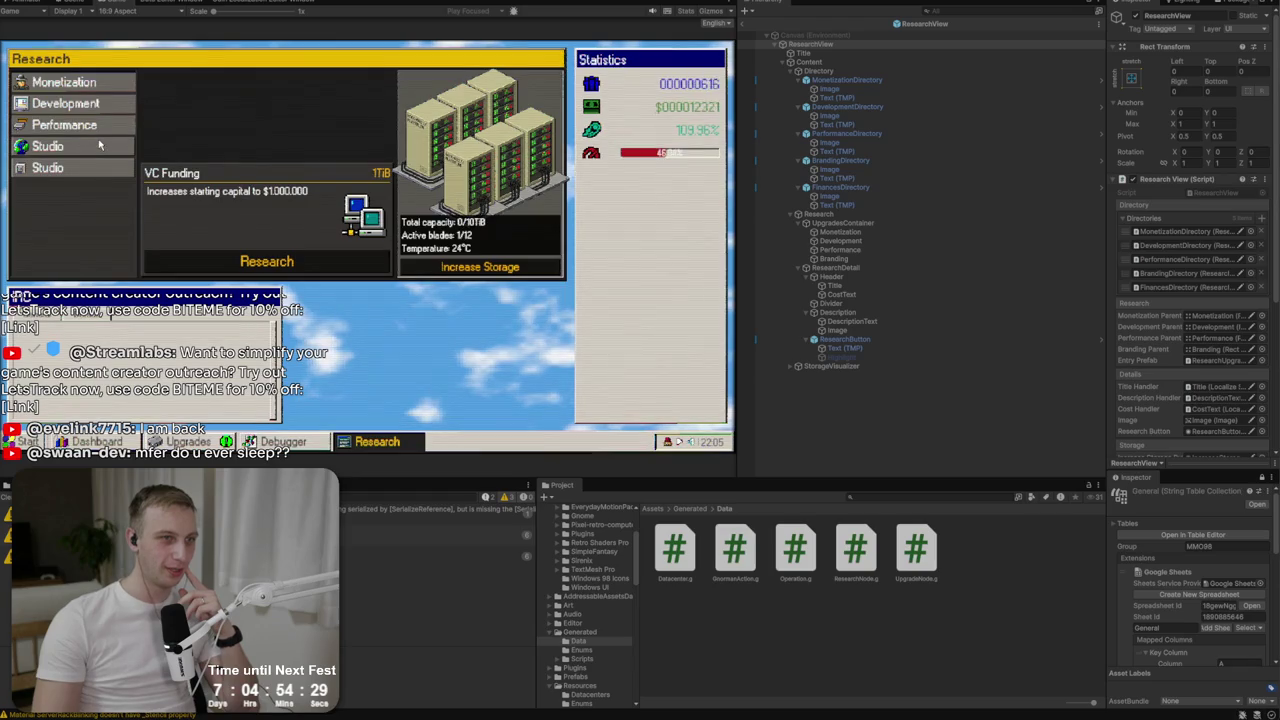
left_click(98, 147)
left_click(96, 164)
left_click(98, 147)
left_click(100, 104)
Compare Finances, Studio and Performance upgrades and view the concurrent operations upgrade's details.
left_click(100, 125)
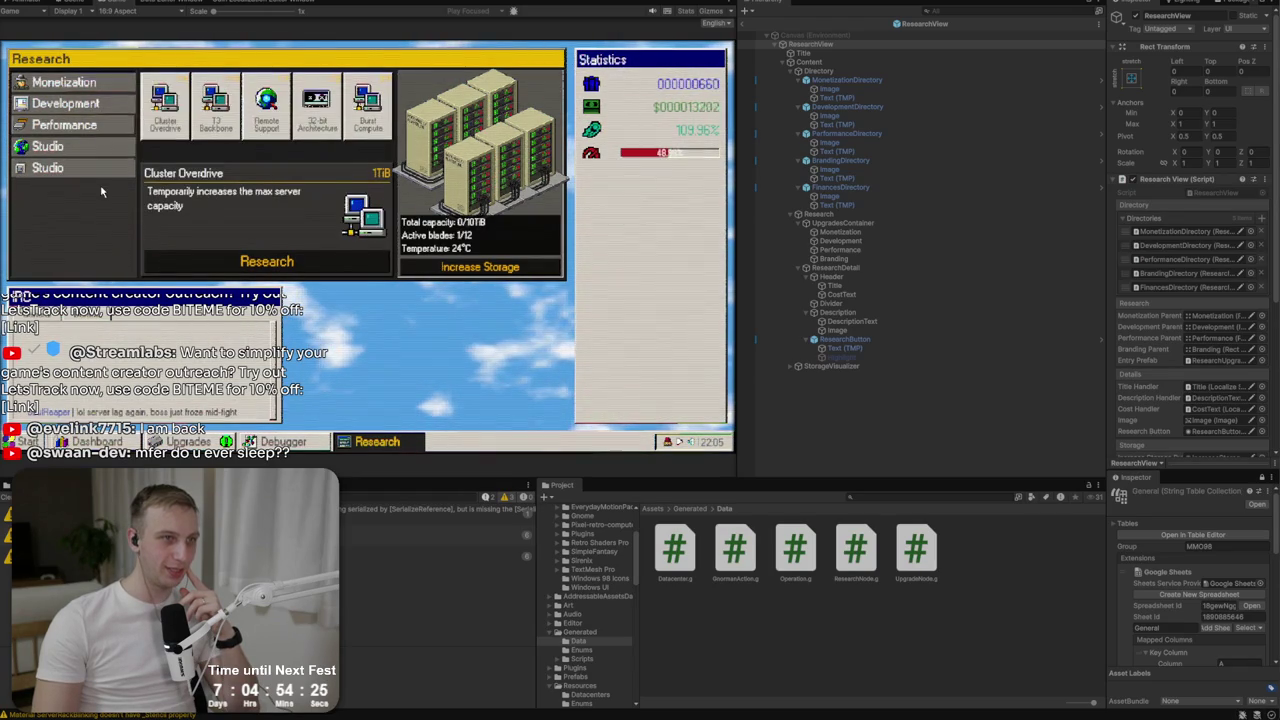
left_click(107, 171)
left_click(107, 150)
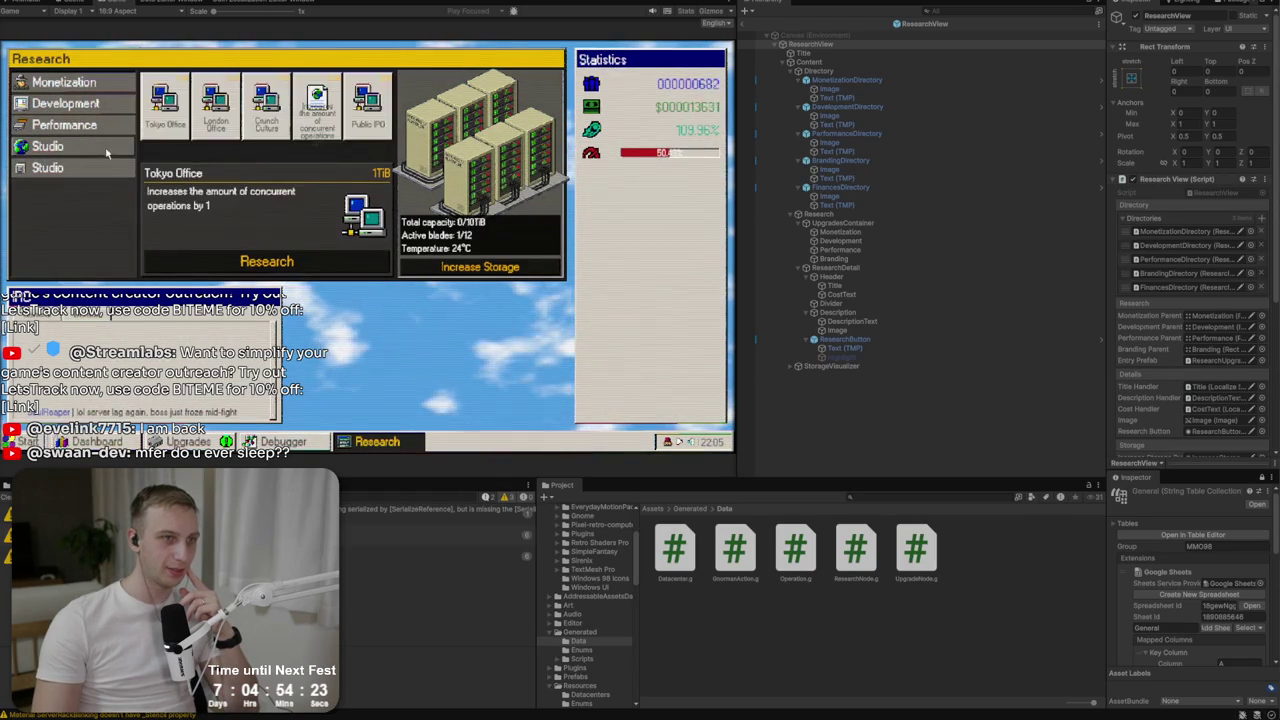
left_click(314, 112)
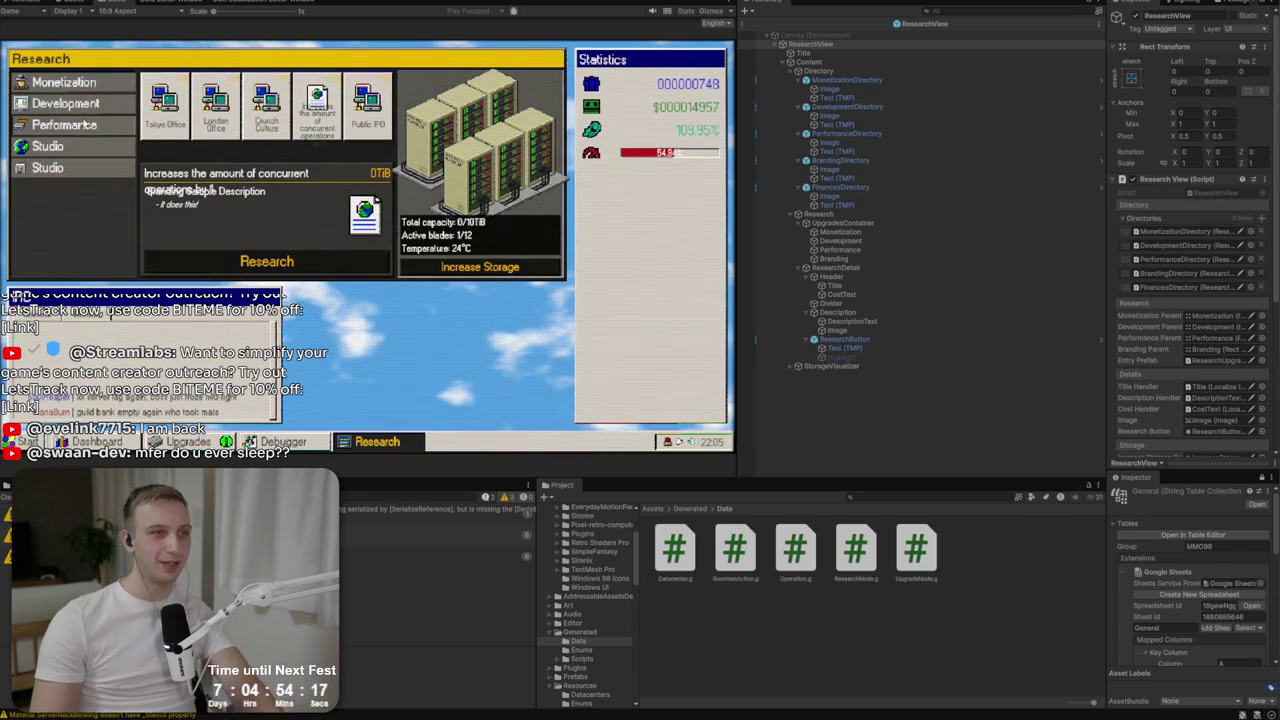
left_click(86, 121)
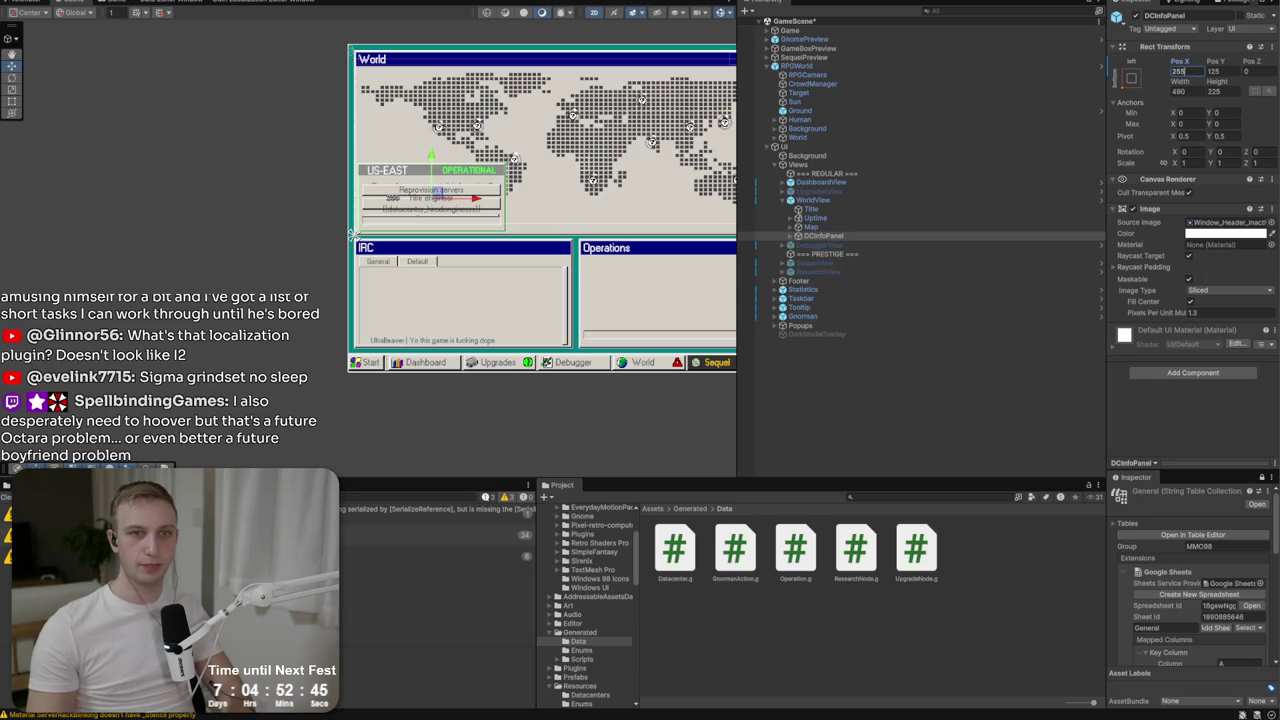
Deactivate the WorldView object so the Dashboard window appears in the scene view.
left_click(812, 201)
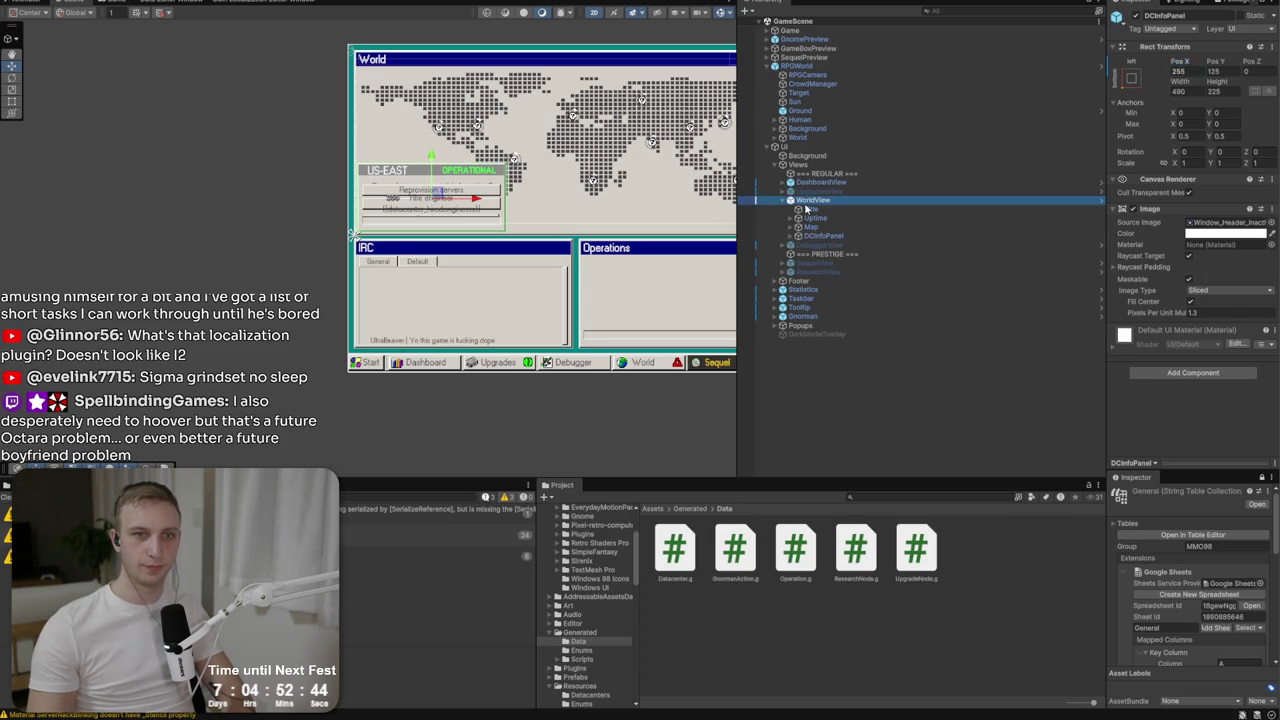
left_click(1135, 14)
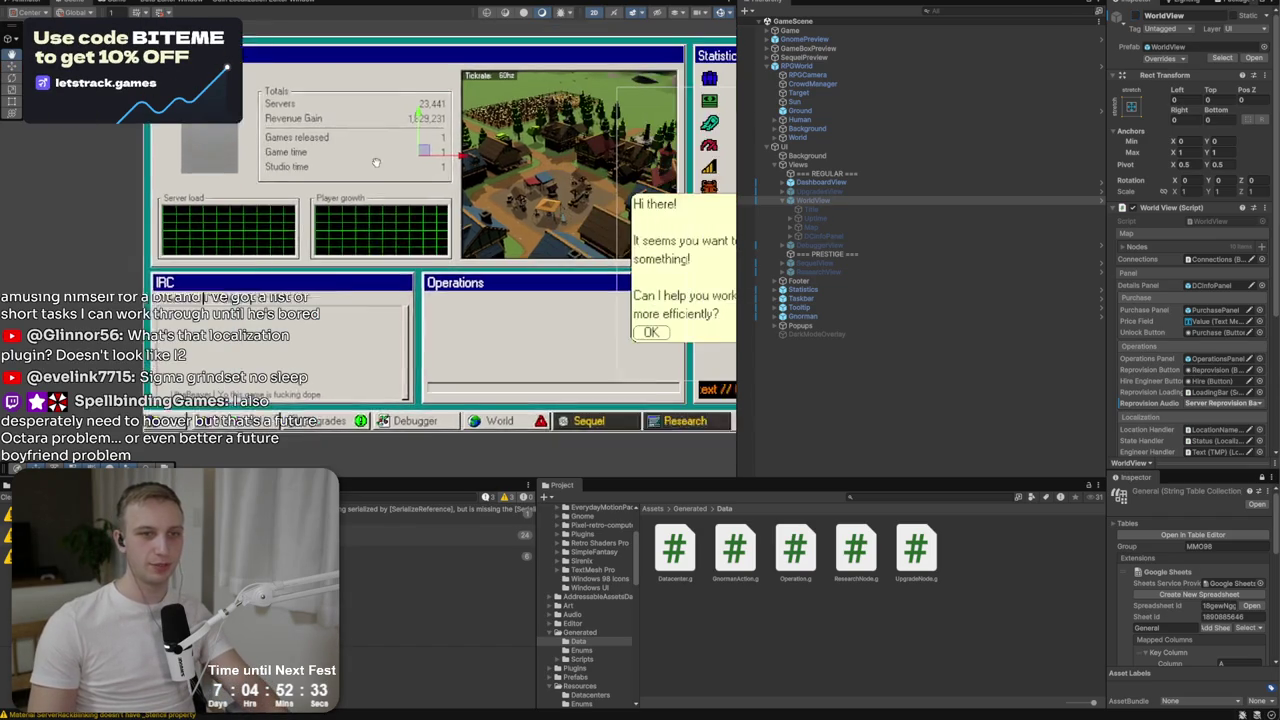
scroll(500, 160, "up", 3)
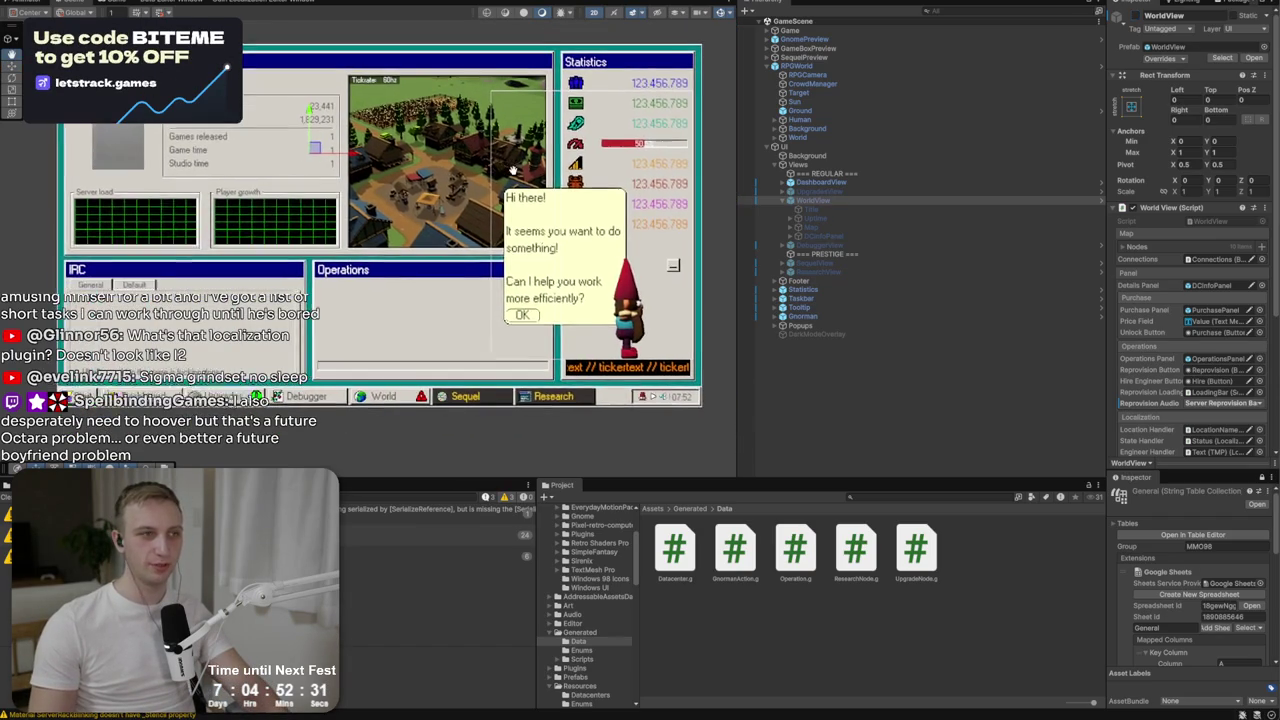
left_click_drag(510, 177, 507, 174)
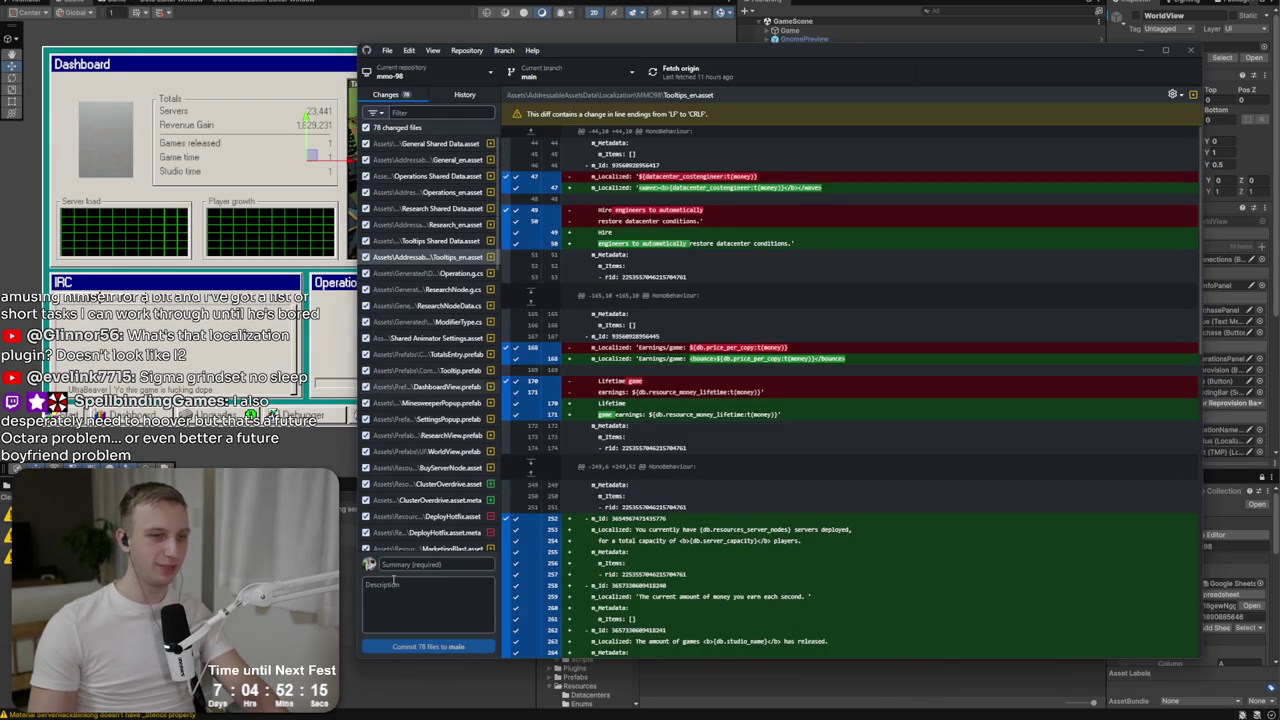
Commit all 78 changed files to main with the summary 'Research entries and other stuff'.
scroll(430, 450, "down", 10)
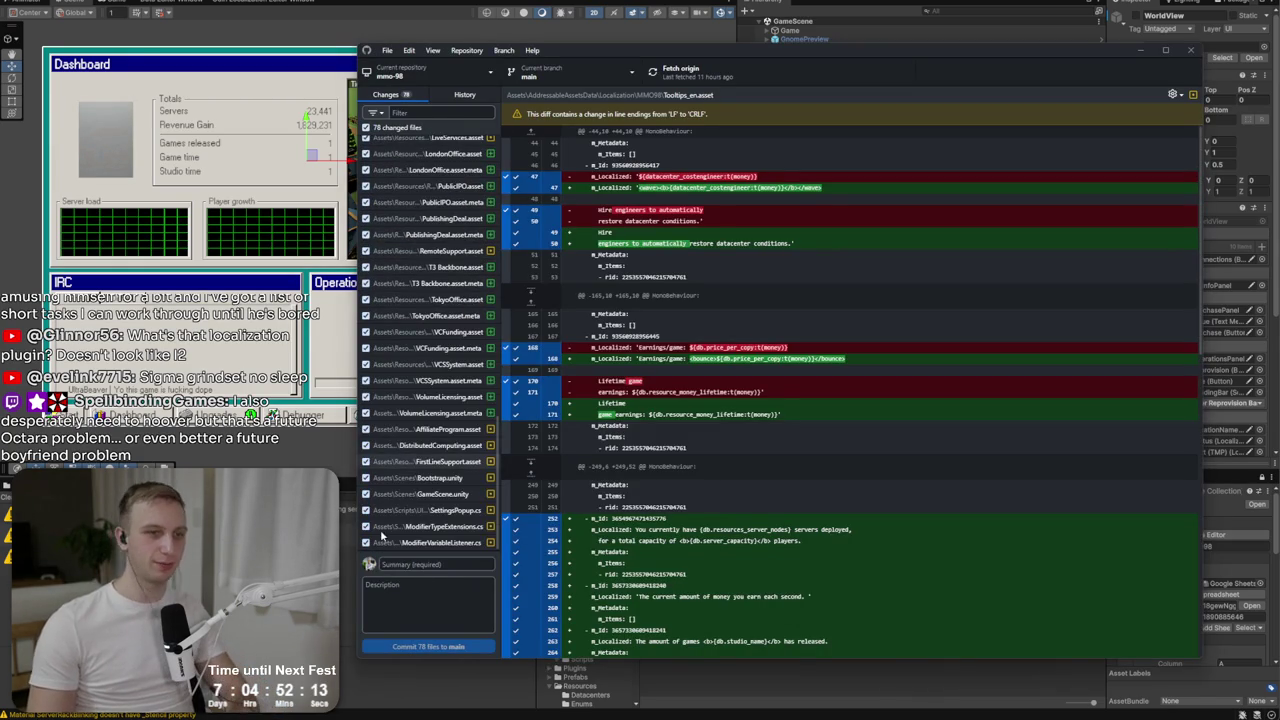
type("Research entriees andd other stru")
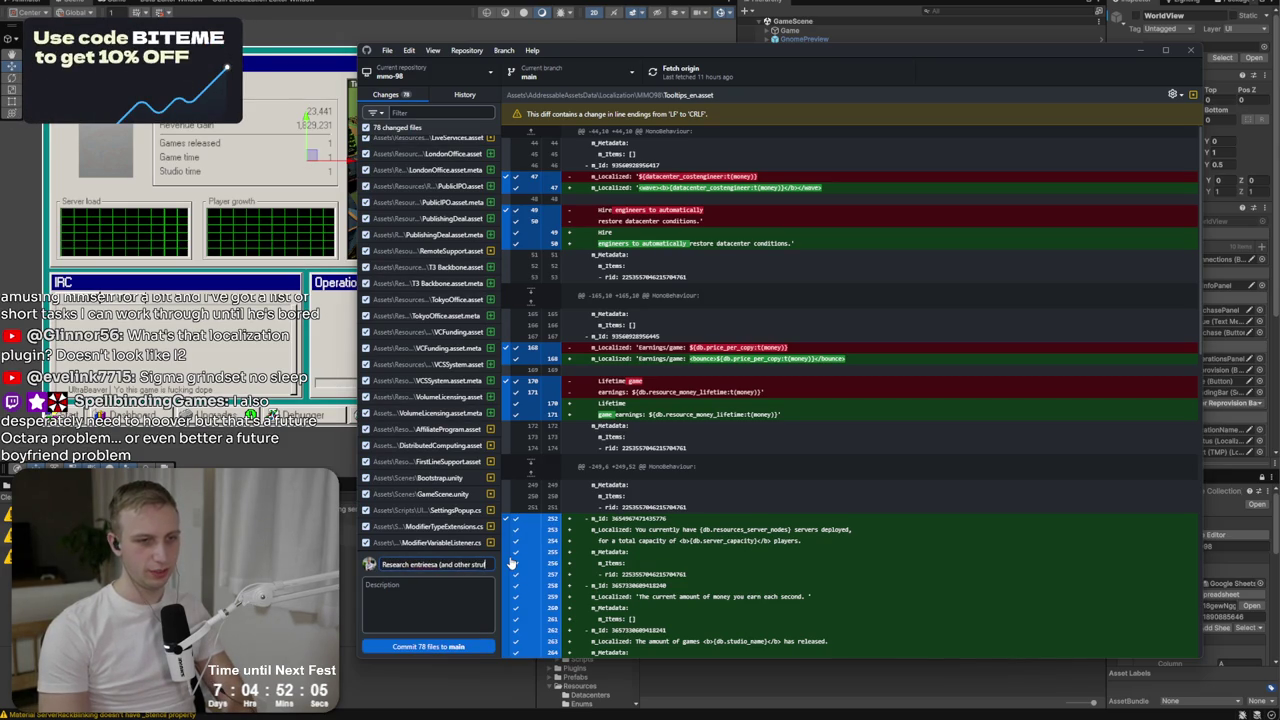
type("ff)")
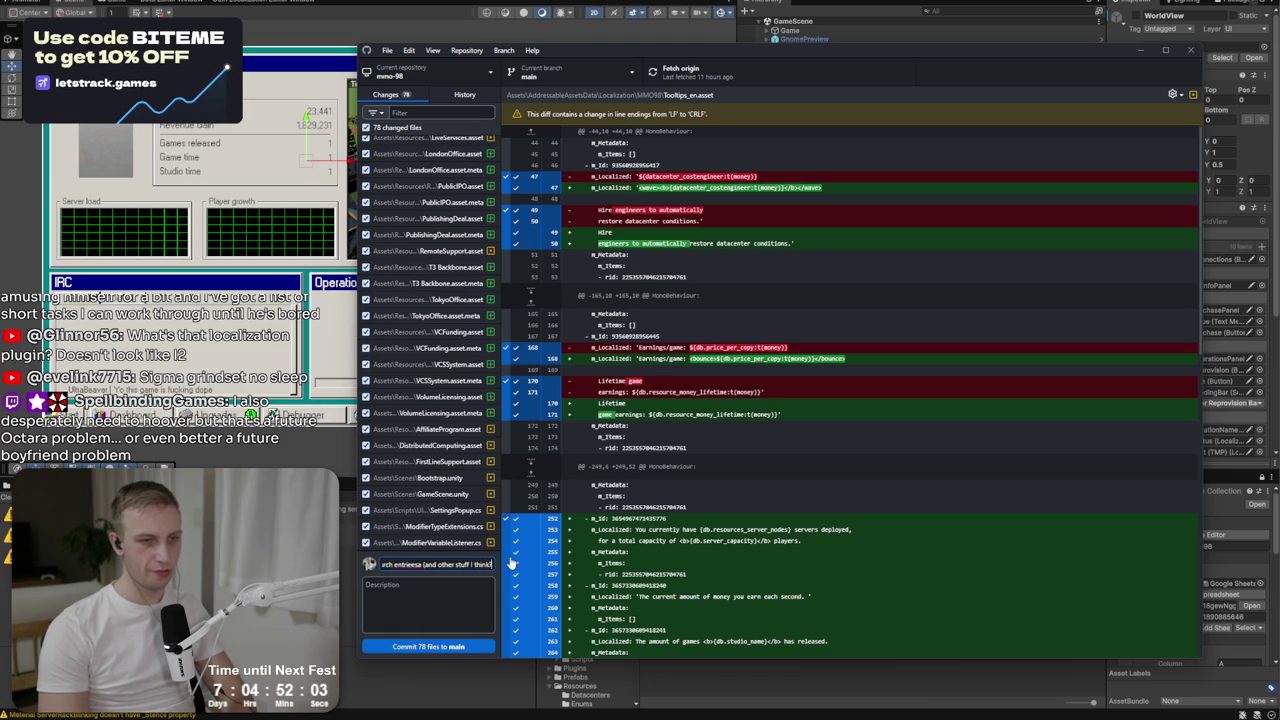
type("?")
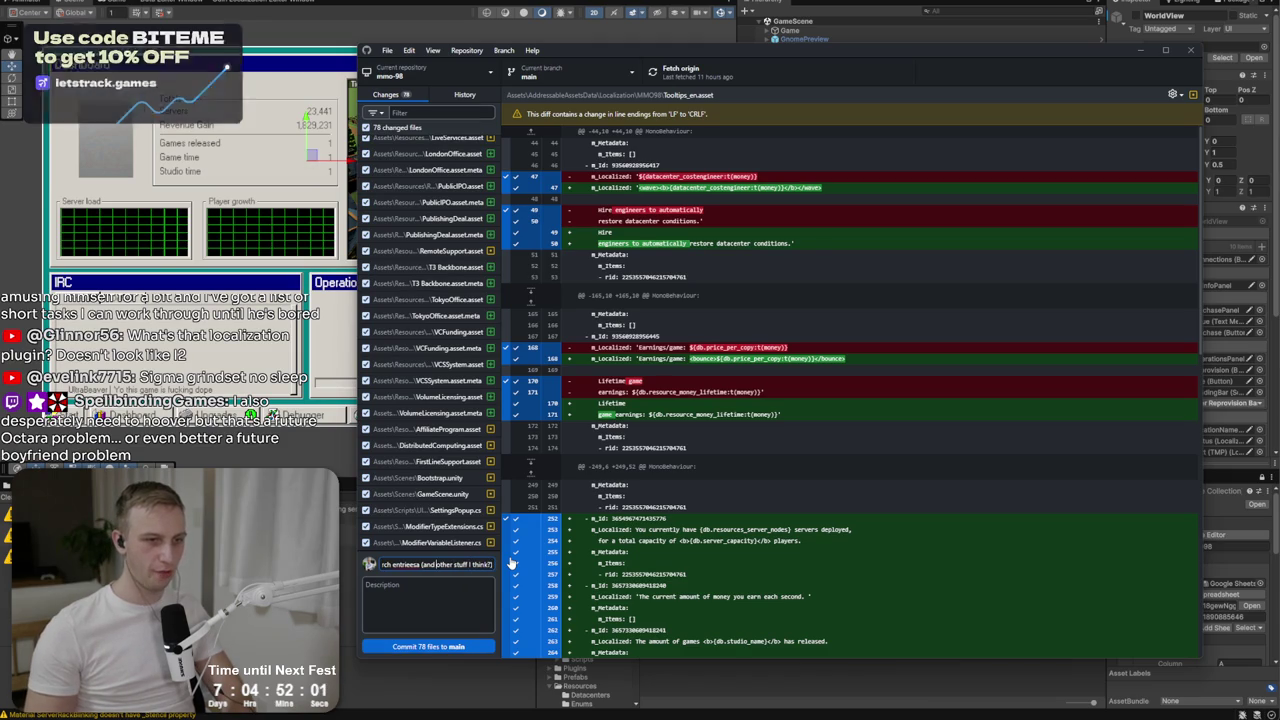
key("BackSpace")
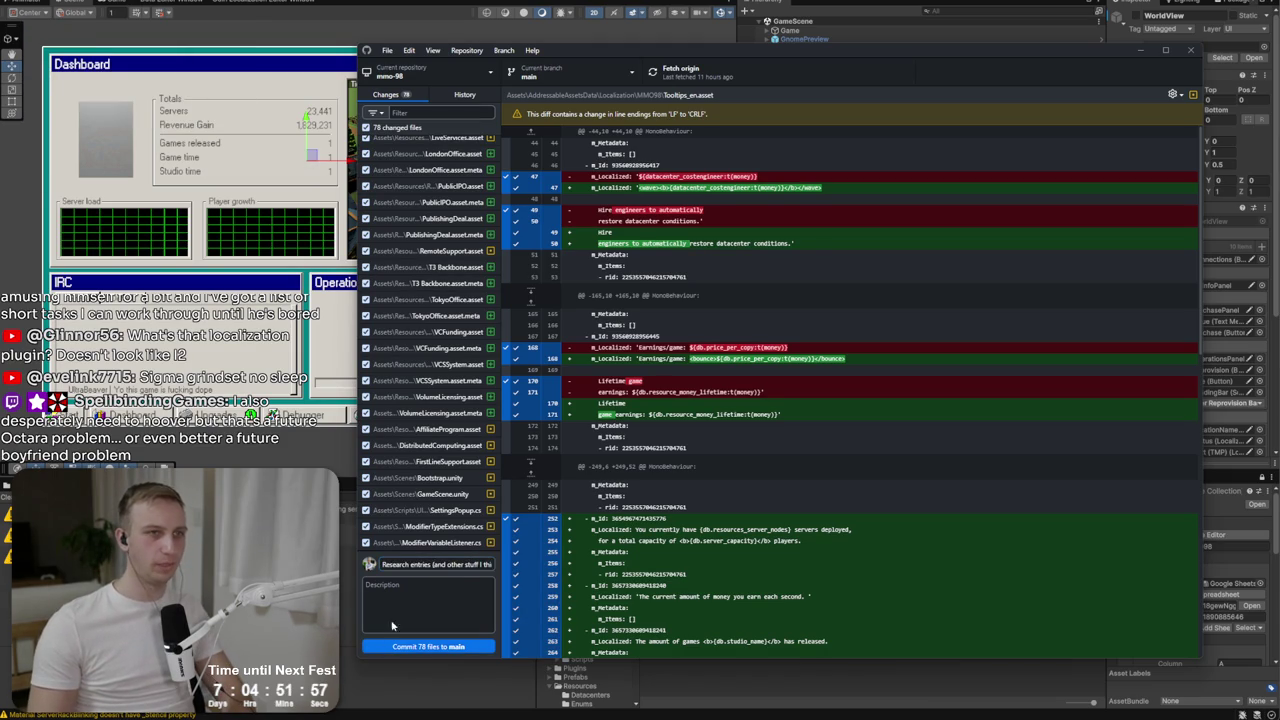
key("alt+Tab")
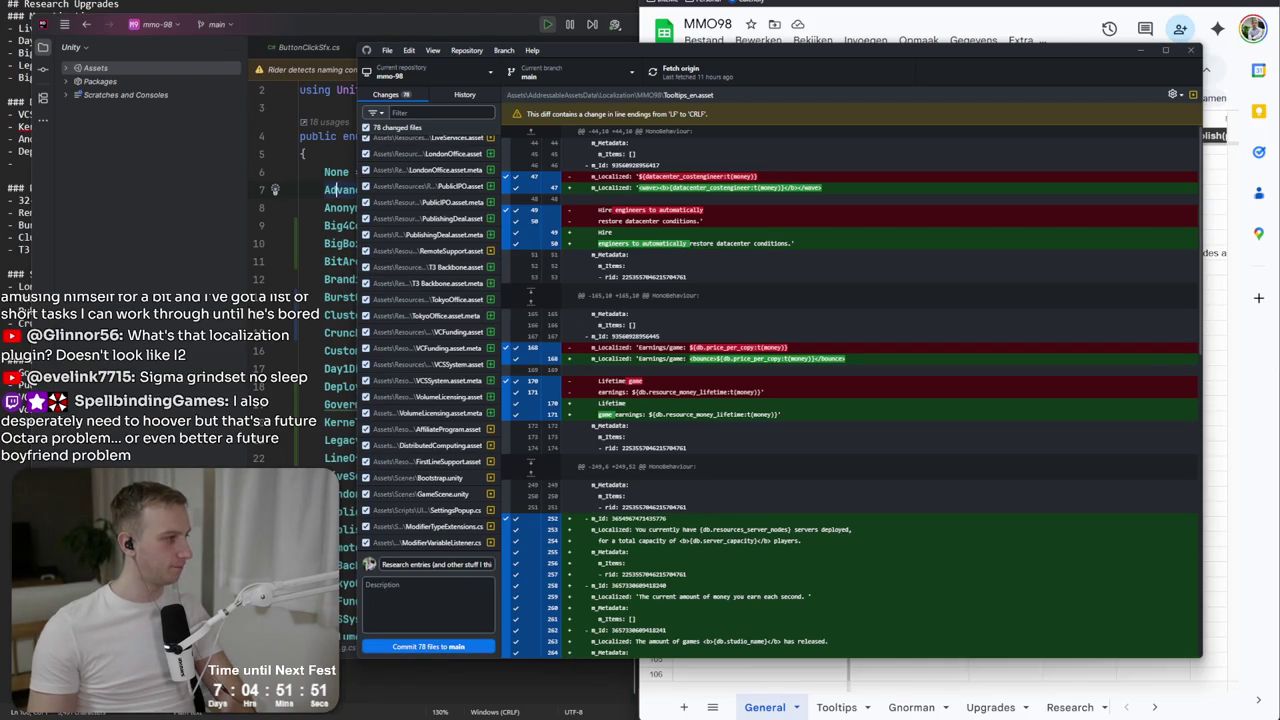
left_click(475, 651)
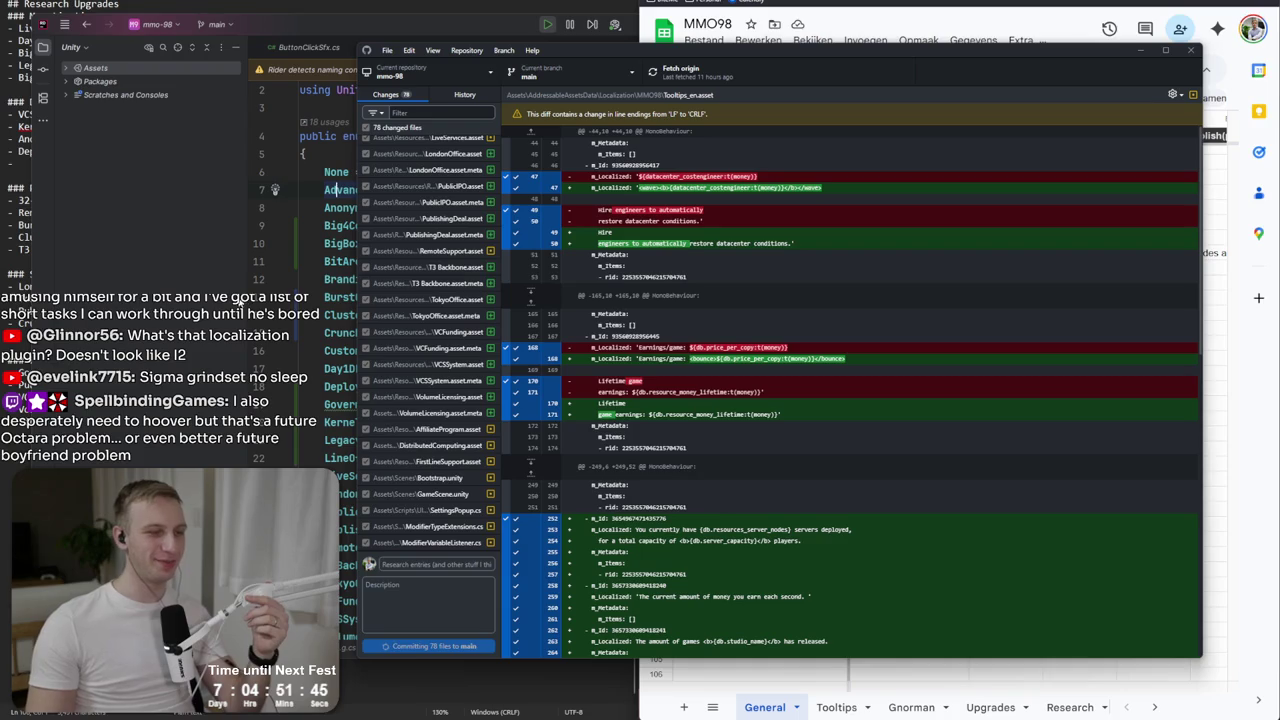
left_click(413, 35)
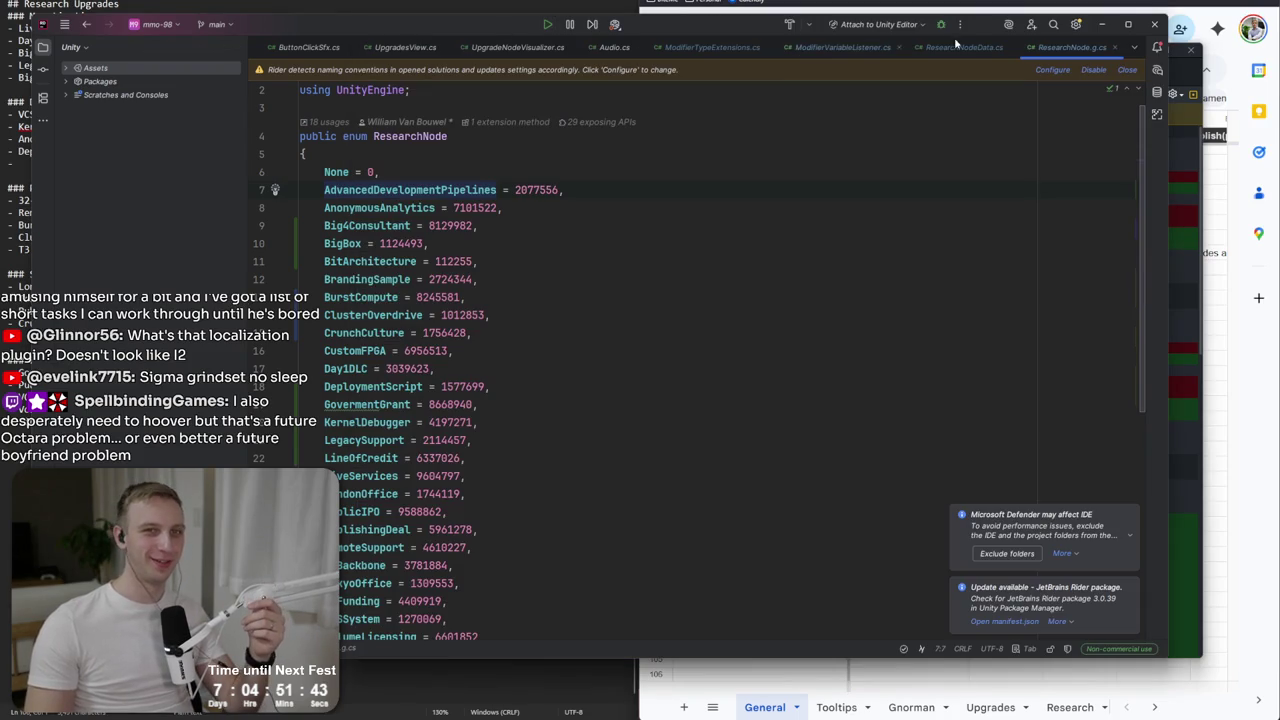
Close Rider and push the new commit to the origin remote in GitHub Desktop.
left_click(1150, 27)
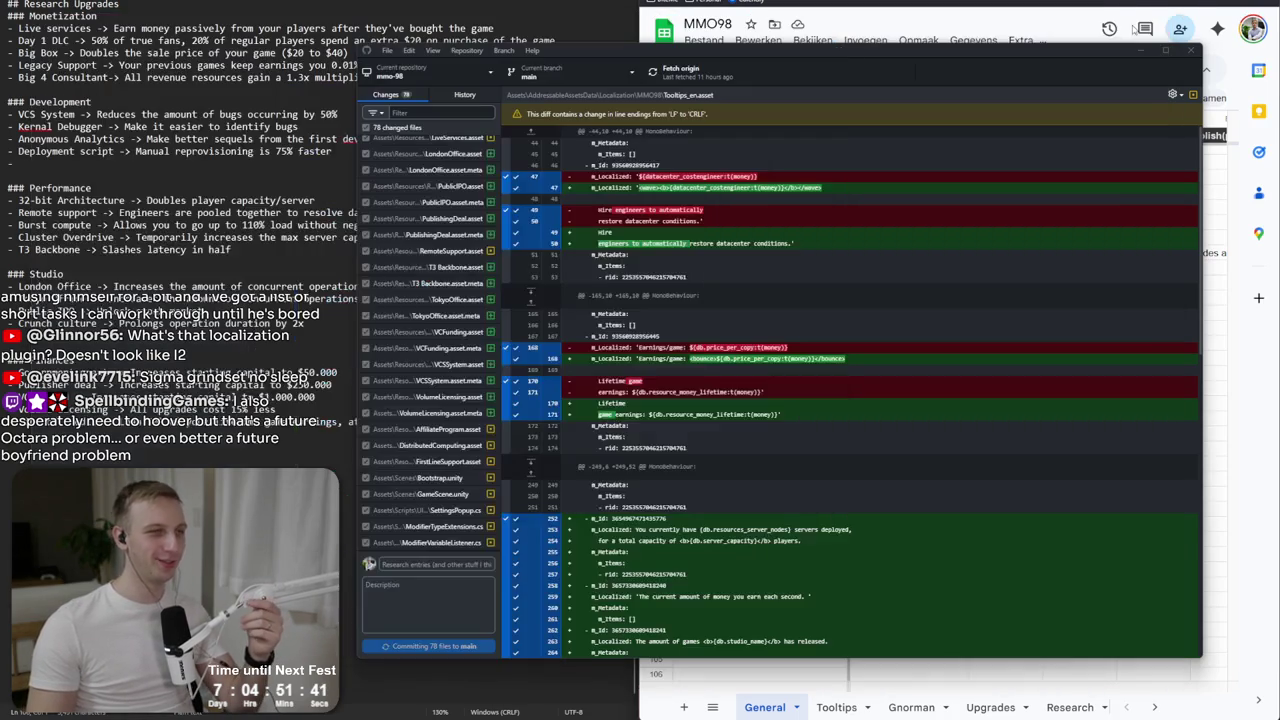
left_click_drag(828, 58, 687, 55)
left_click(829, 205)
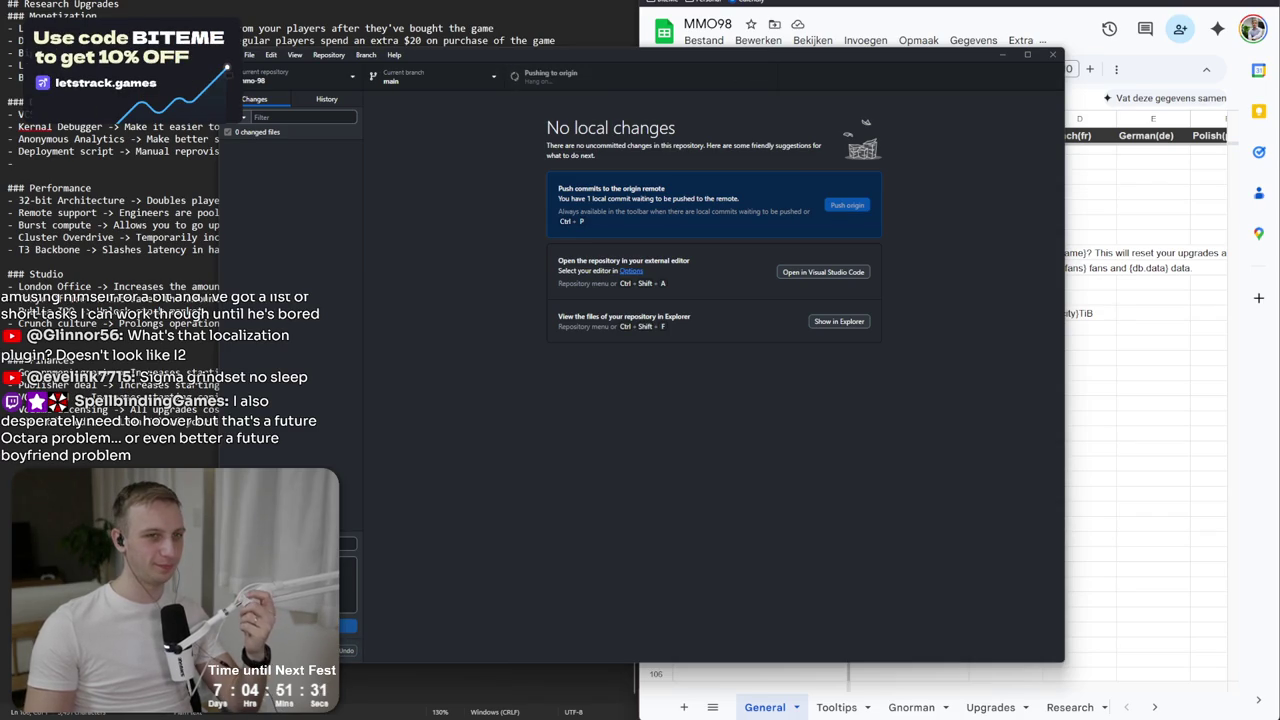
key("alt+Tab")
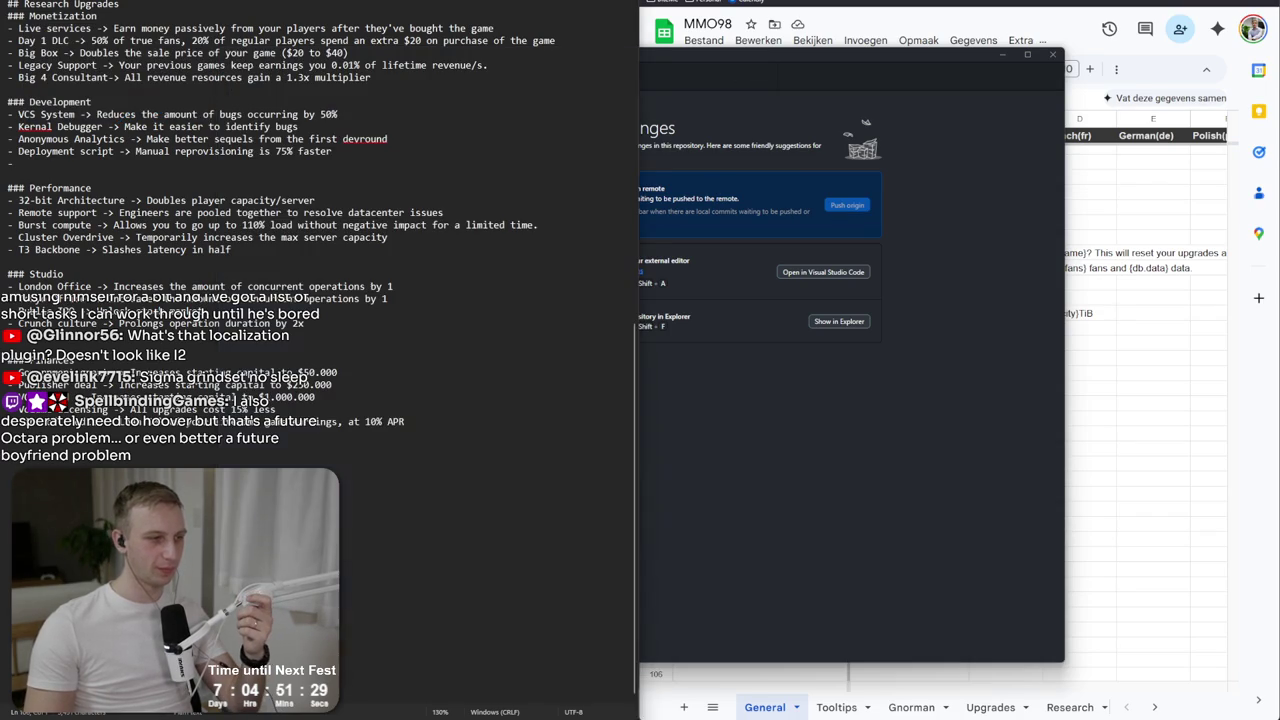
Add an Odds and ends bullet: 'Research finances category seems to be lumped in Monetization'.
scroll(124, 427, "up", 15)
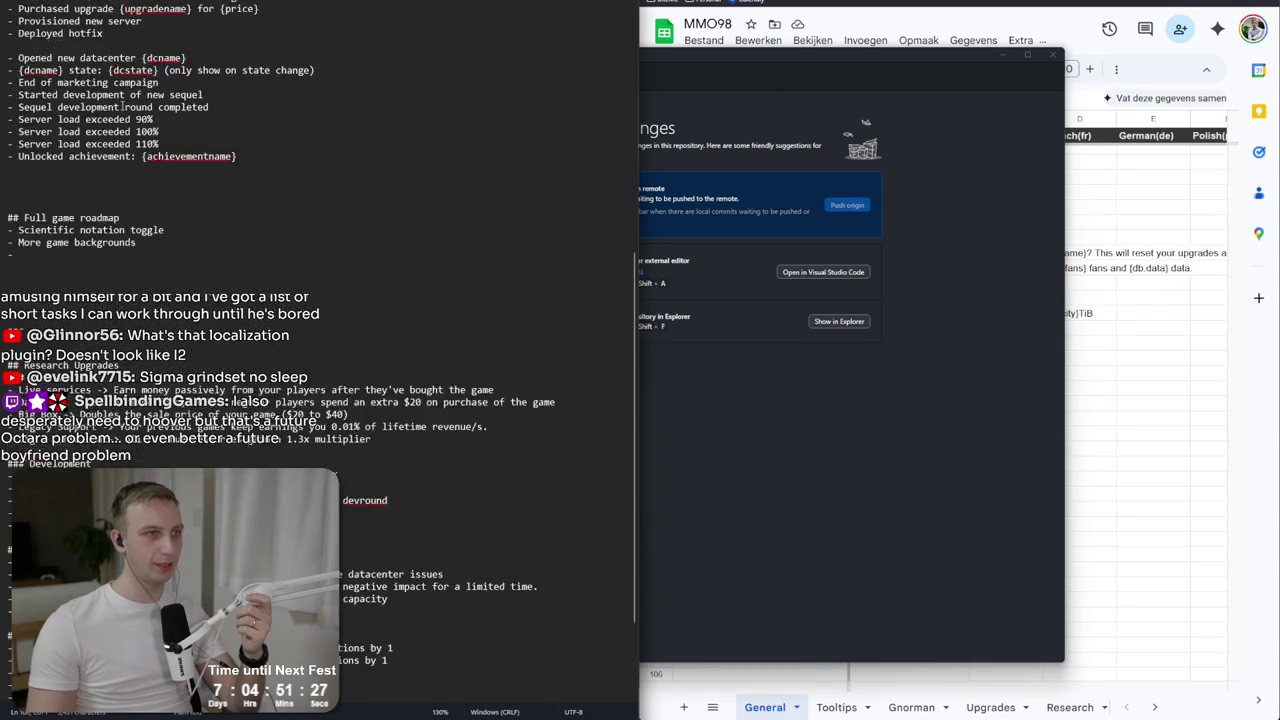
scroll(121, 140, "up", 4)
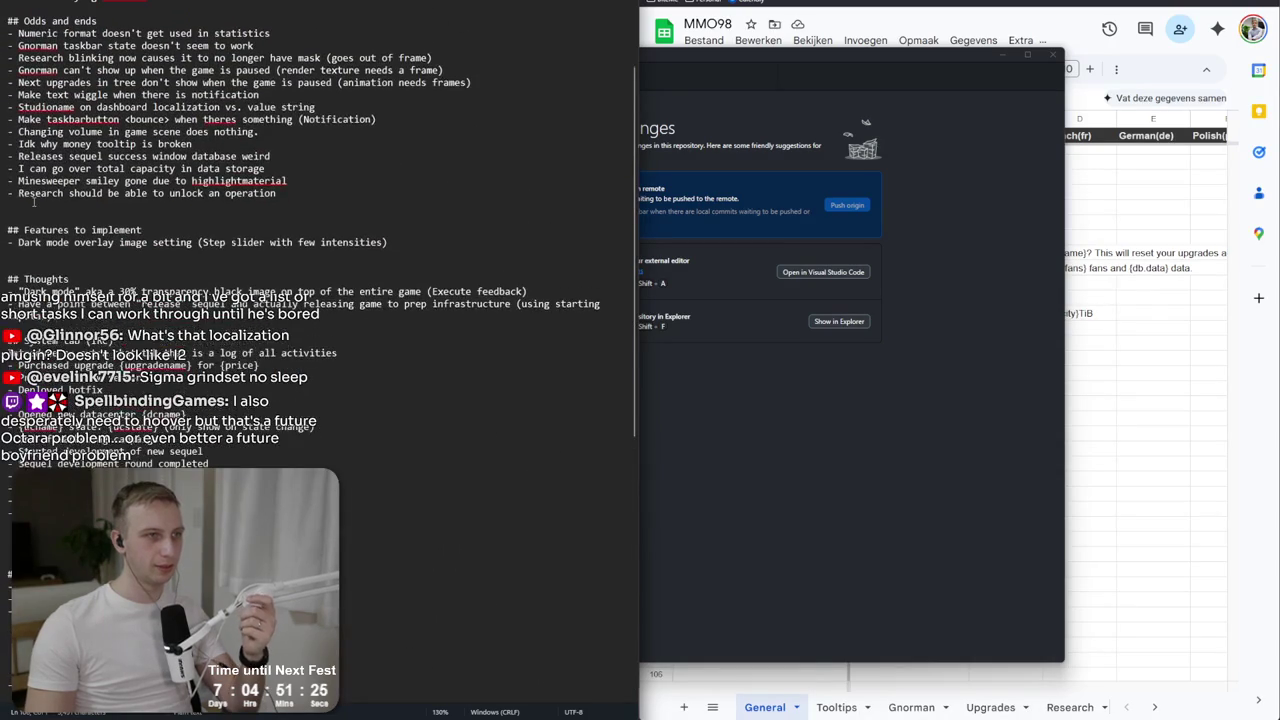
key("Return")
type("-")
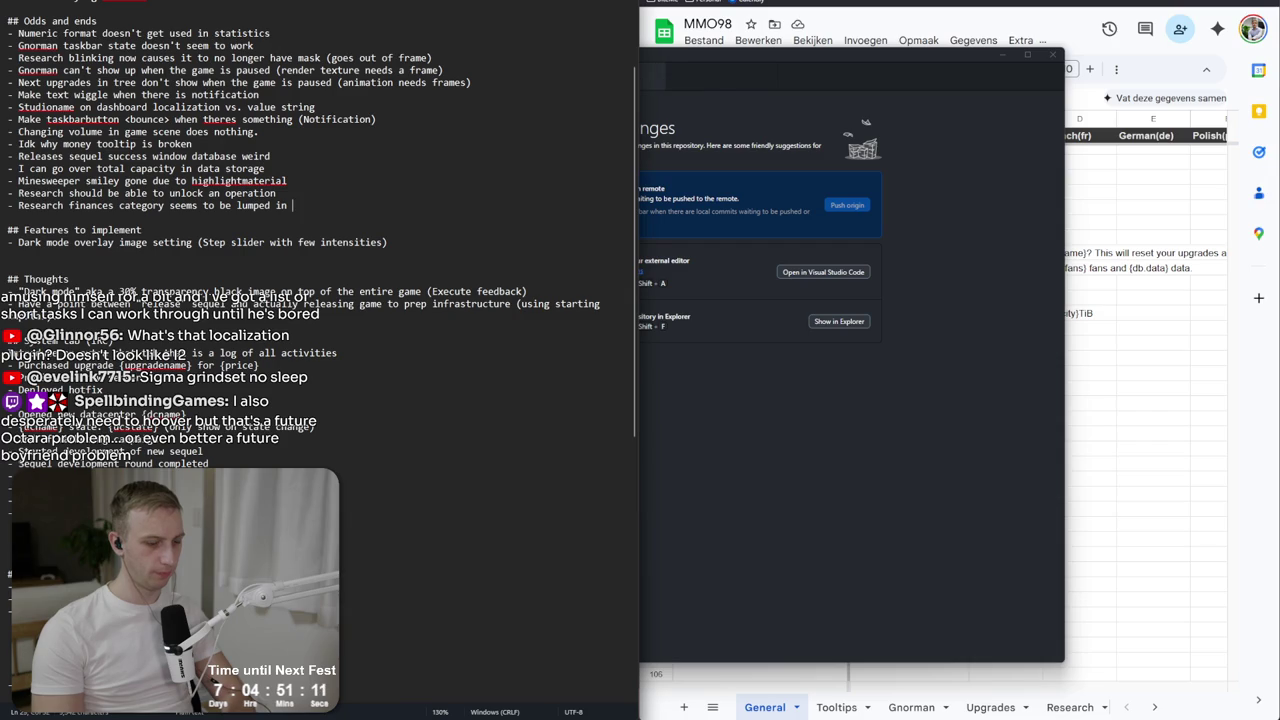
type("Monetization")
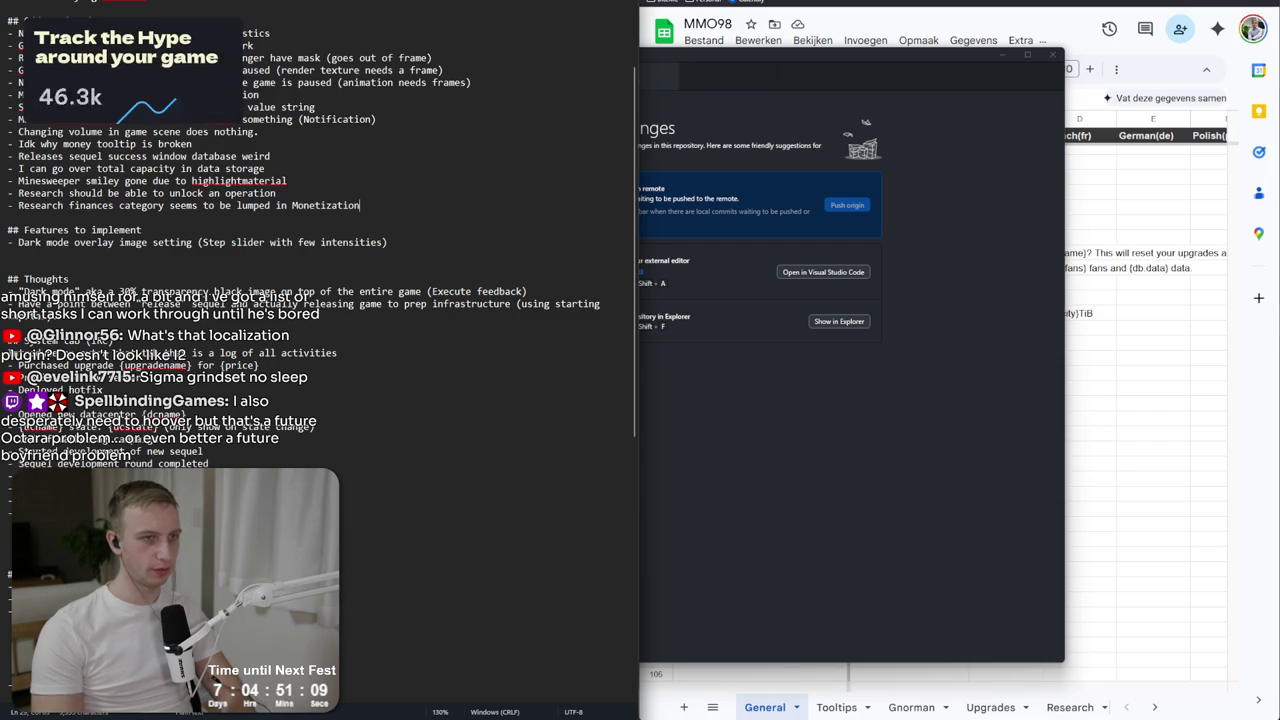
left_click(813, 145)
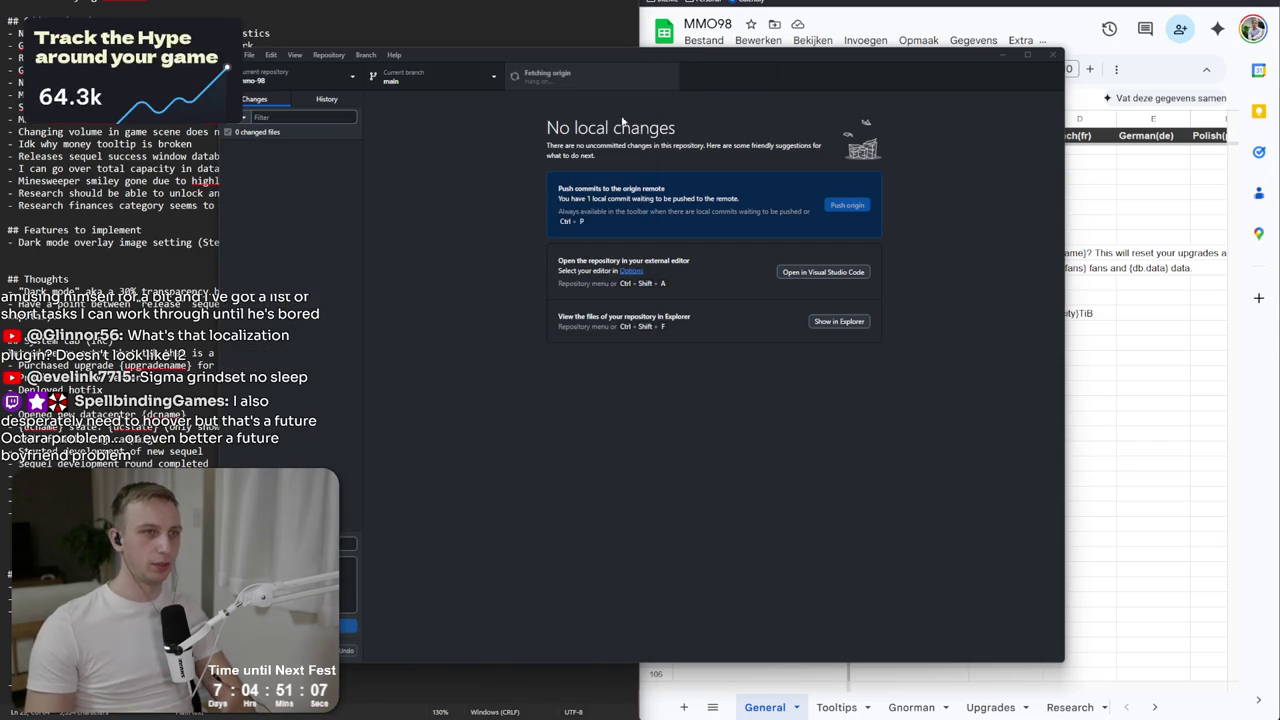
key("alt+Tab")
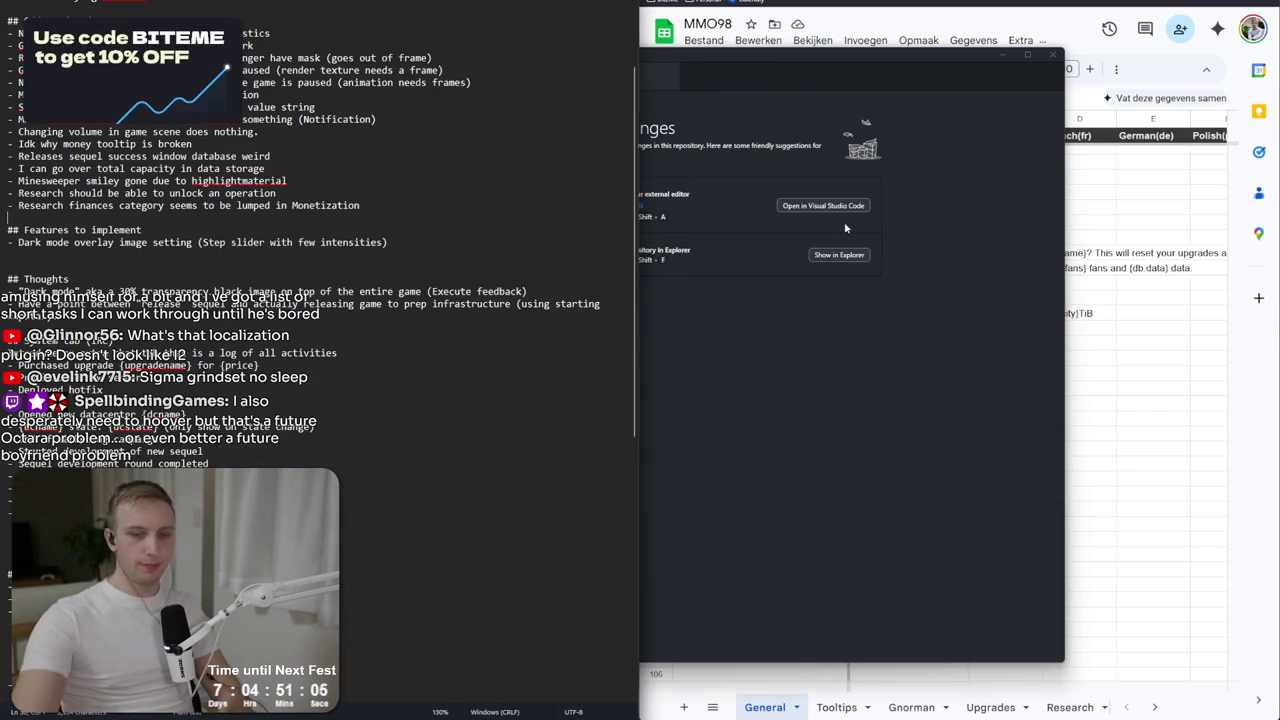